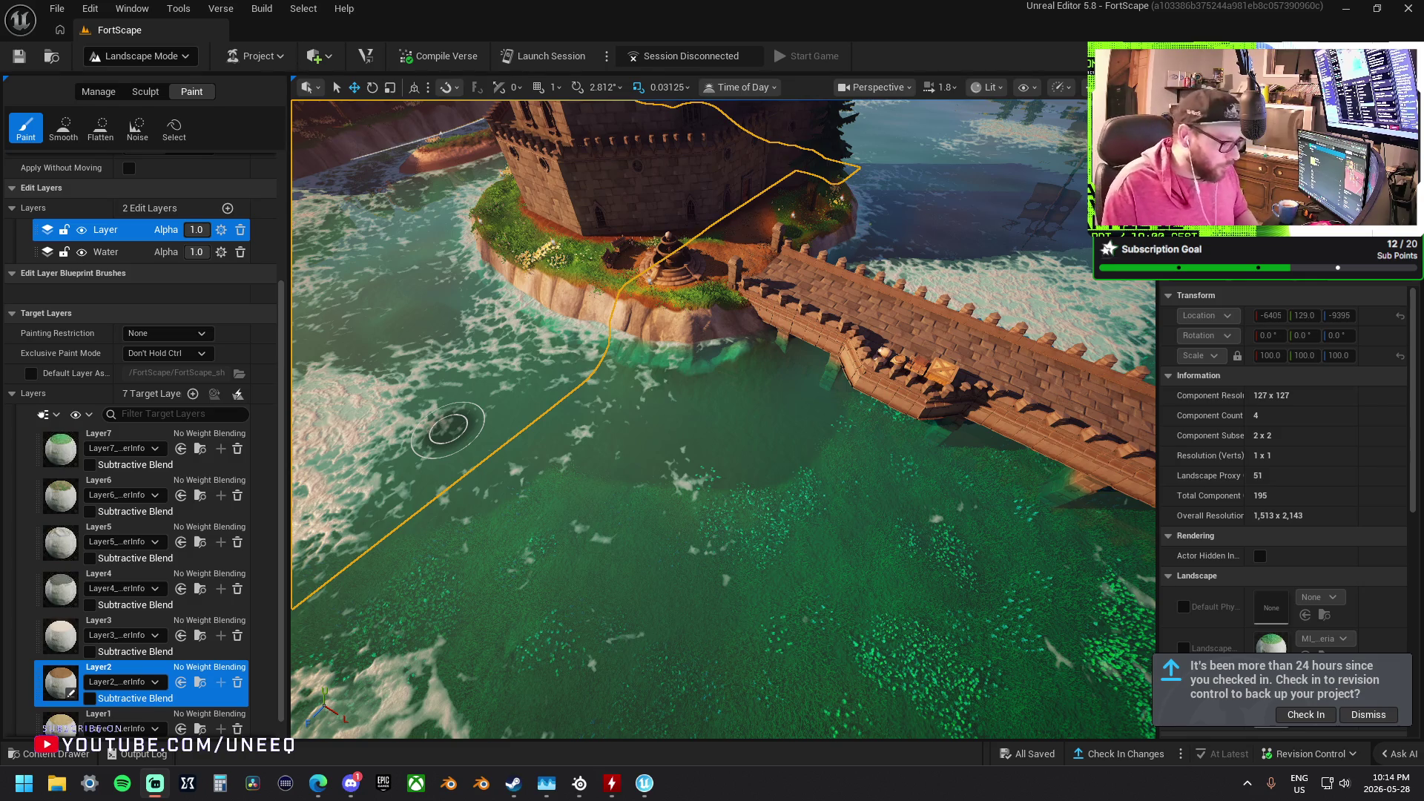
# Paint Layer2 onto the water beside the castle bridge, briefly checking HWMonitor from the taskbar
pyautogui.click(762, 403)
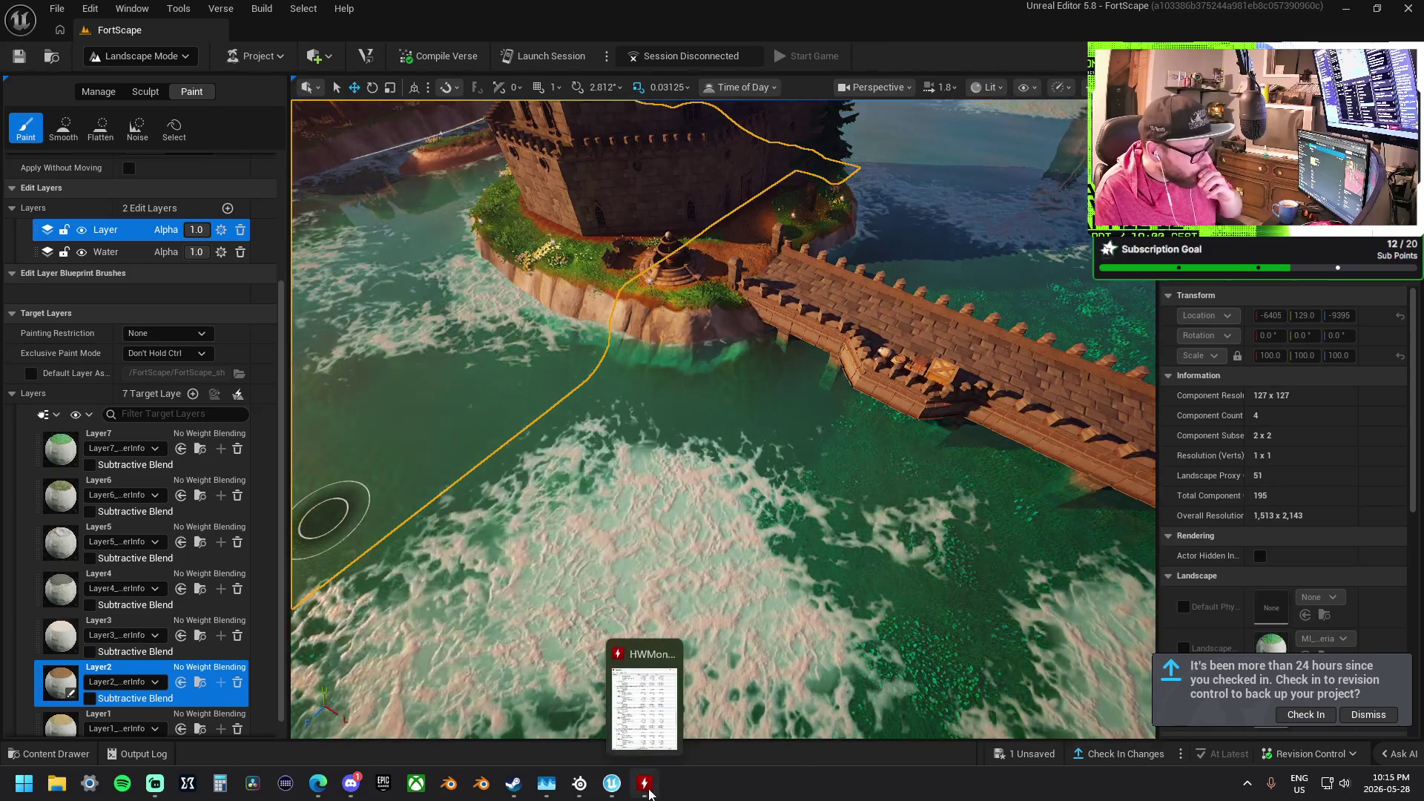
pyautogui.click(645, 784)
pyautogui.click(449, 69)
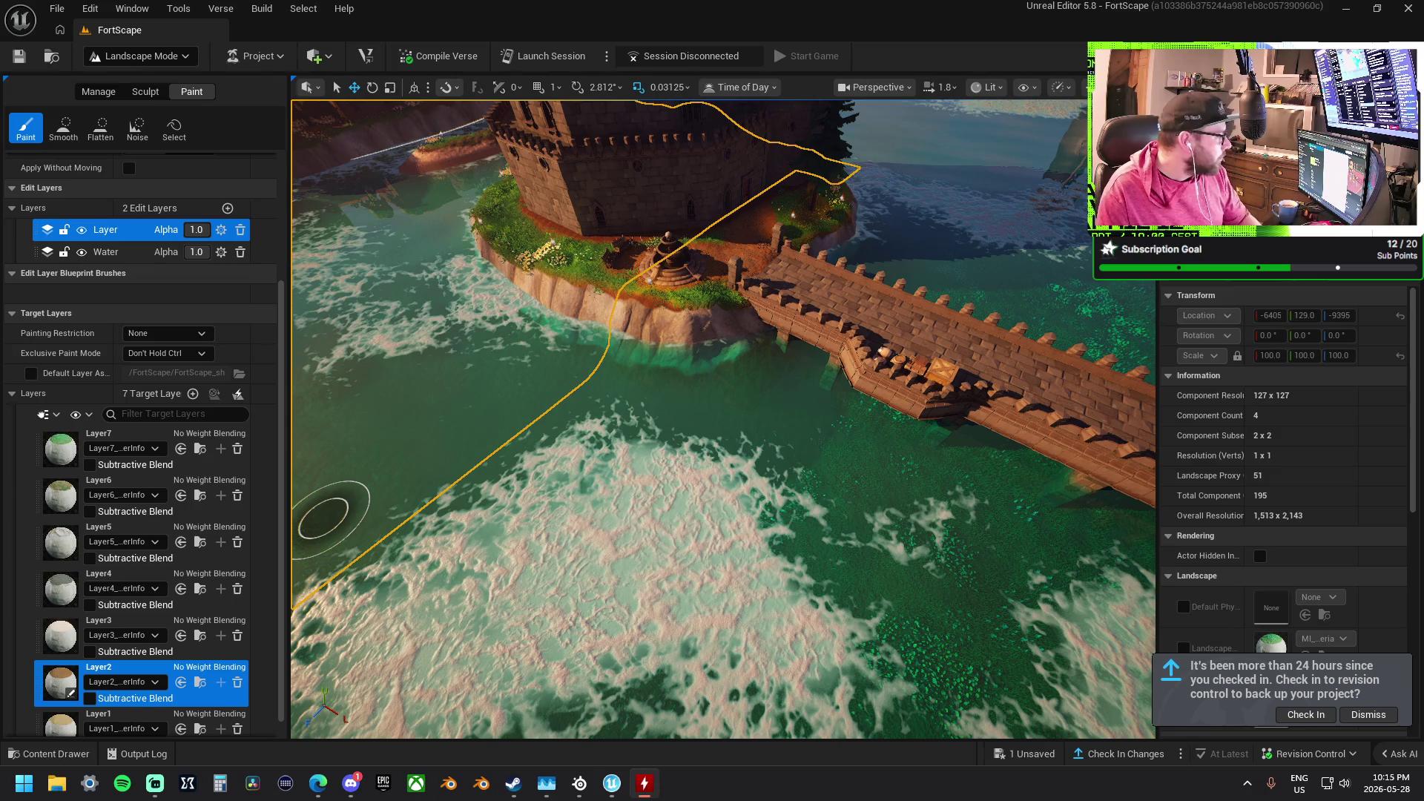
pyautogui.scroll(5, 803, 453)
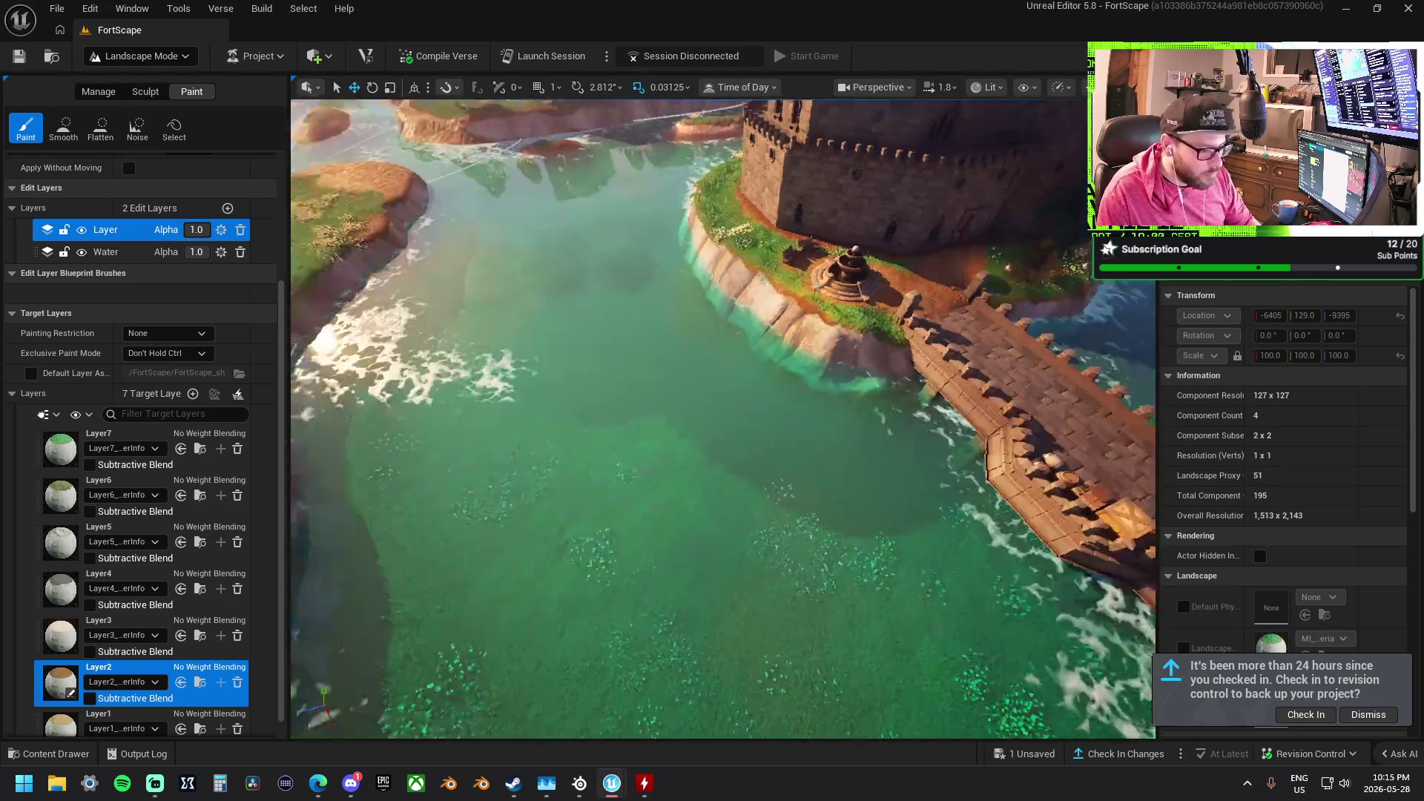
# Paint a Layer1 foam patch across the river between shore and islets, then select Layer3
pyautogui.scroll(-5, 982, 545)
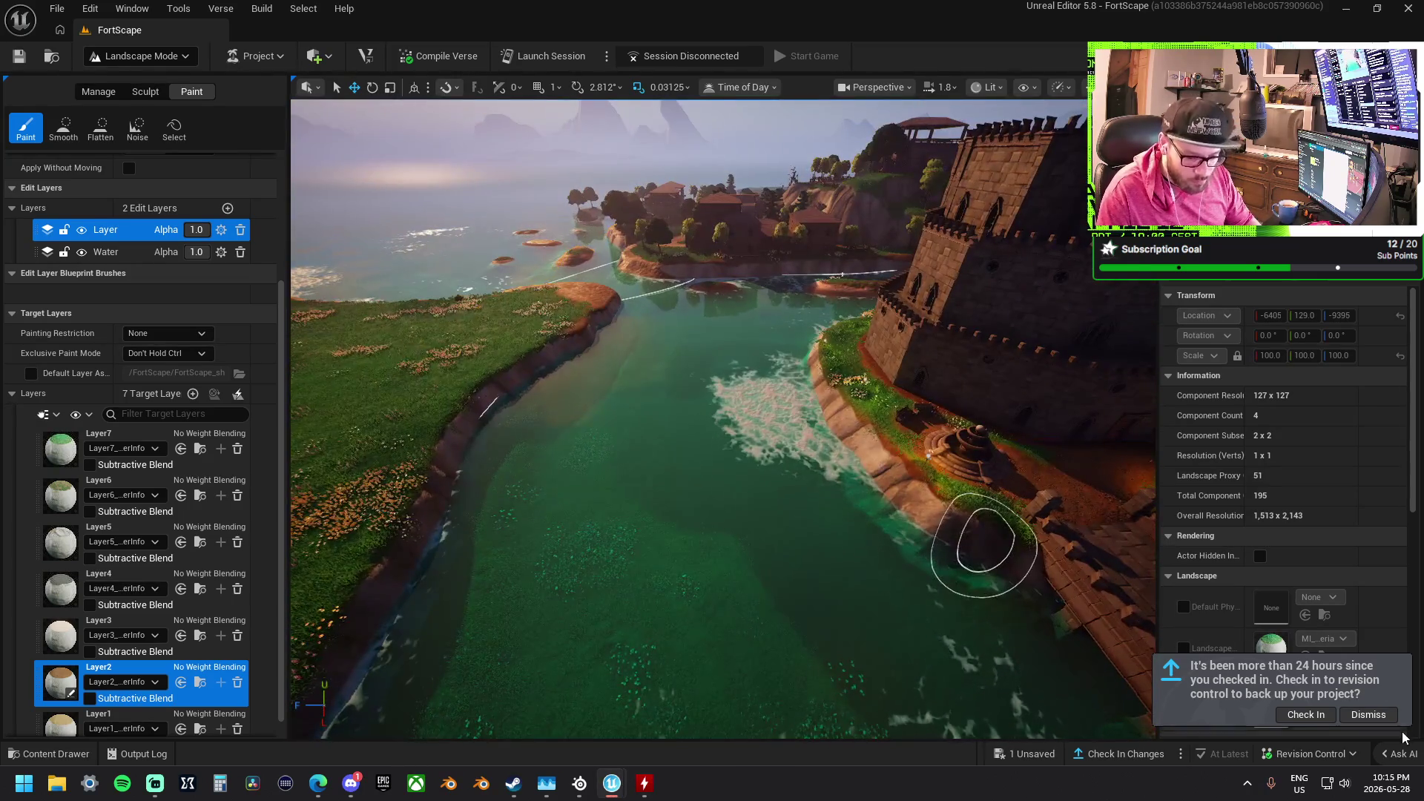
pyautogui.moveTo(932, 576)
pyautogui.mouseDown()
pyautogui.moveTo(924, 667)
pyautogui.moveTo(778, 638)
pyautogui.moveTo(778, 682)
pyautogui.mouseUp()
pyautogui.moveTo(816, 524); pyautogui.dragTo(816, 524)
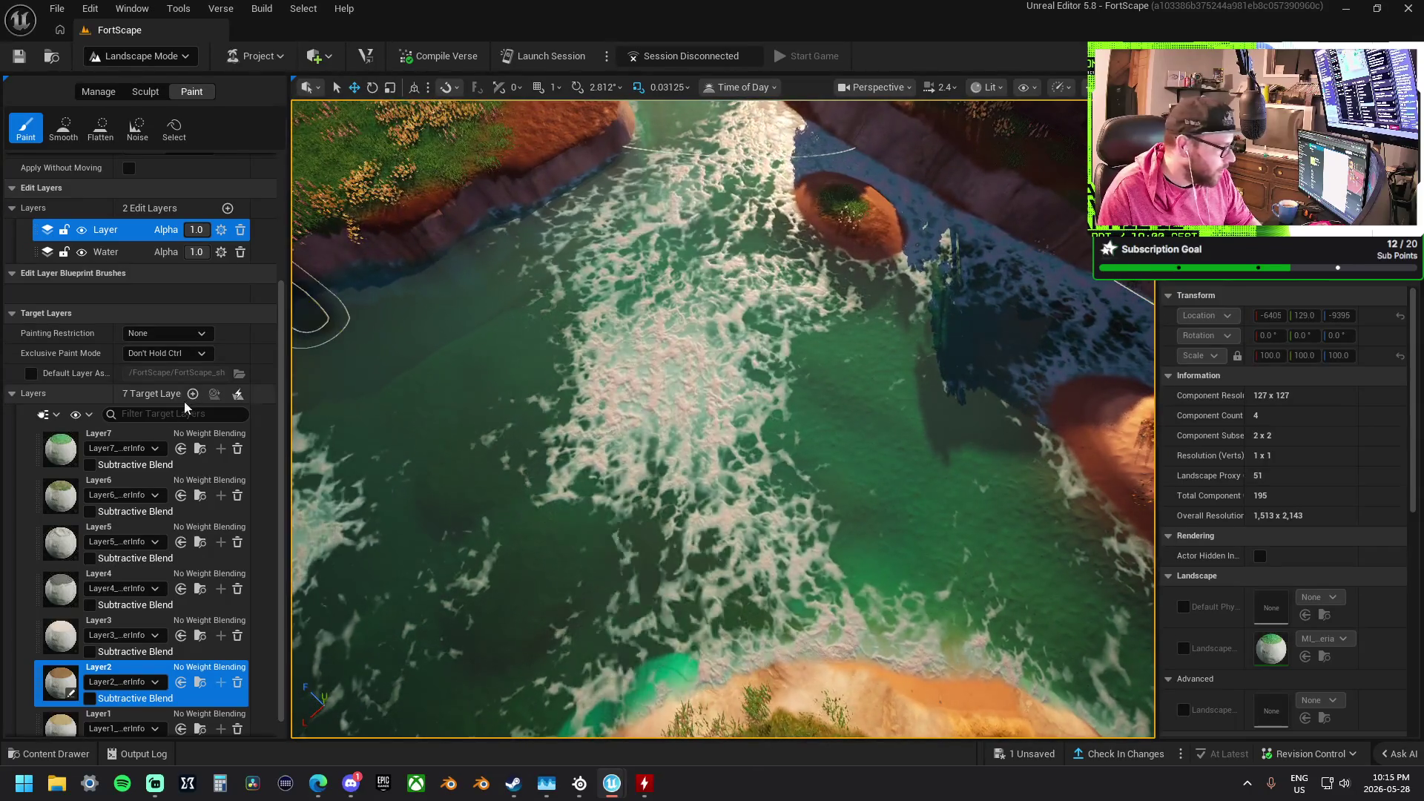
pyautogui.click(126, 717)
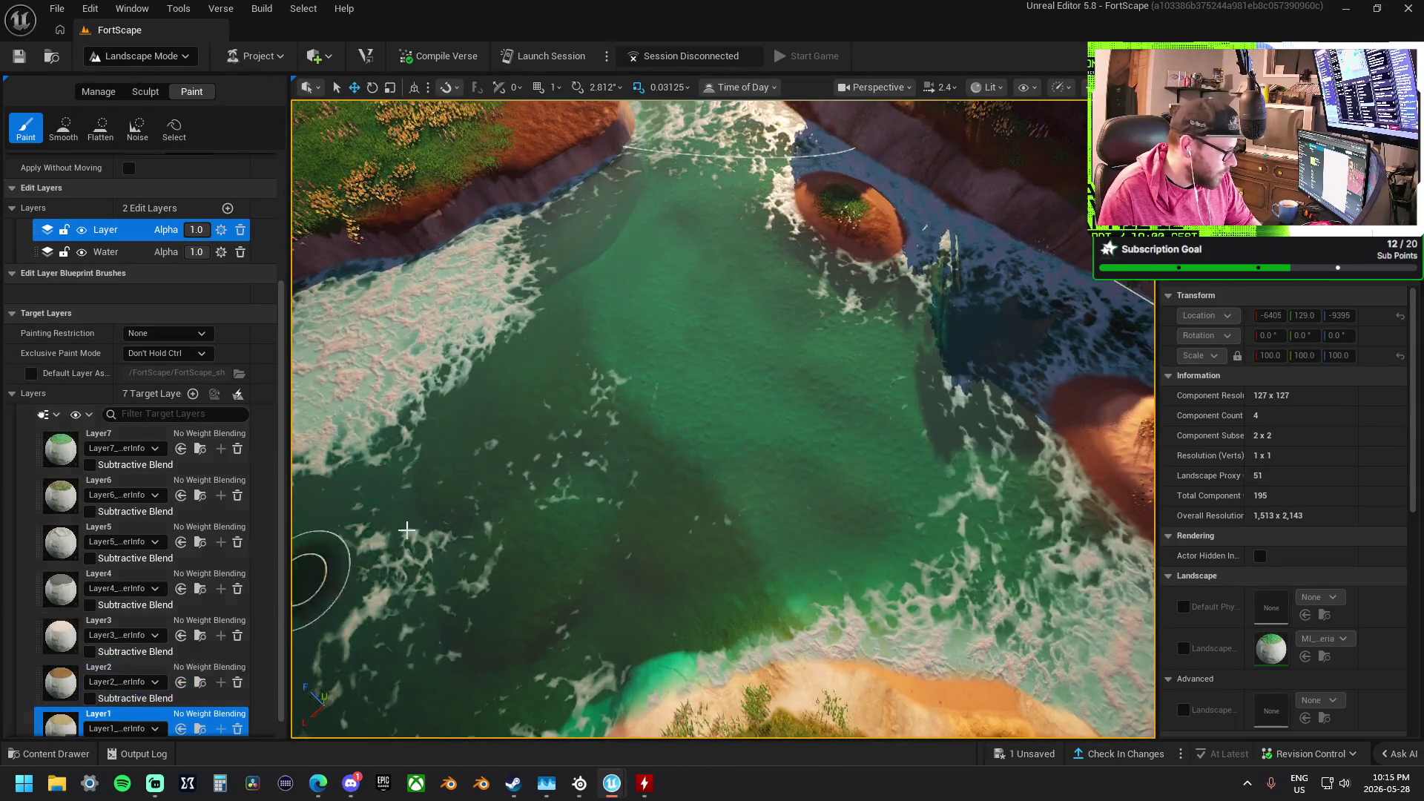
pyautogui.scroll(-5, 652, 484)
pyautogui.moveTo(642, 460)
pyautogui.mouseDown()
pyautogui.moveTo(756, 455)
pyautogui.moveTo(624, 455)
pyautogui.mouseUp()
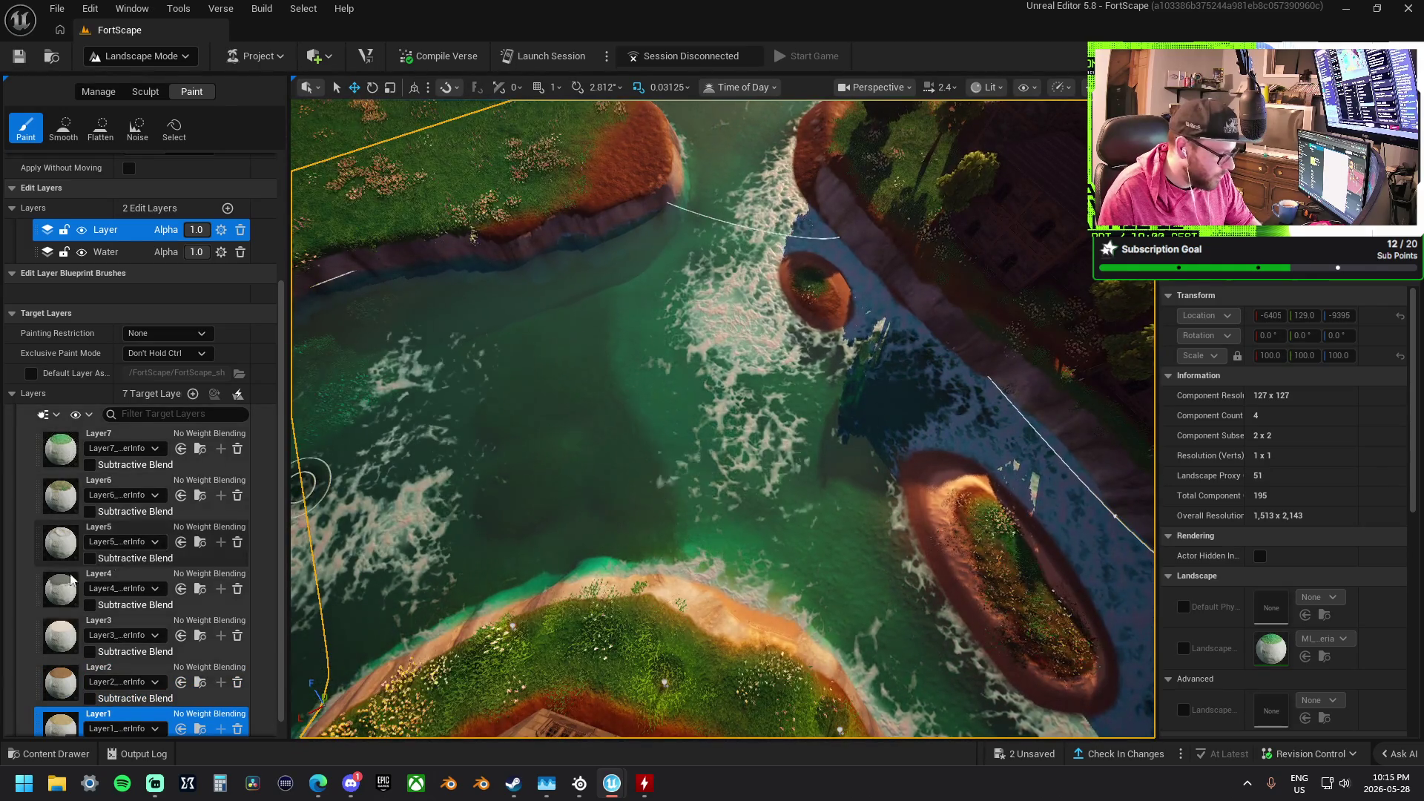
pyautogui.click(112, 623)
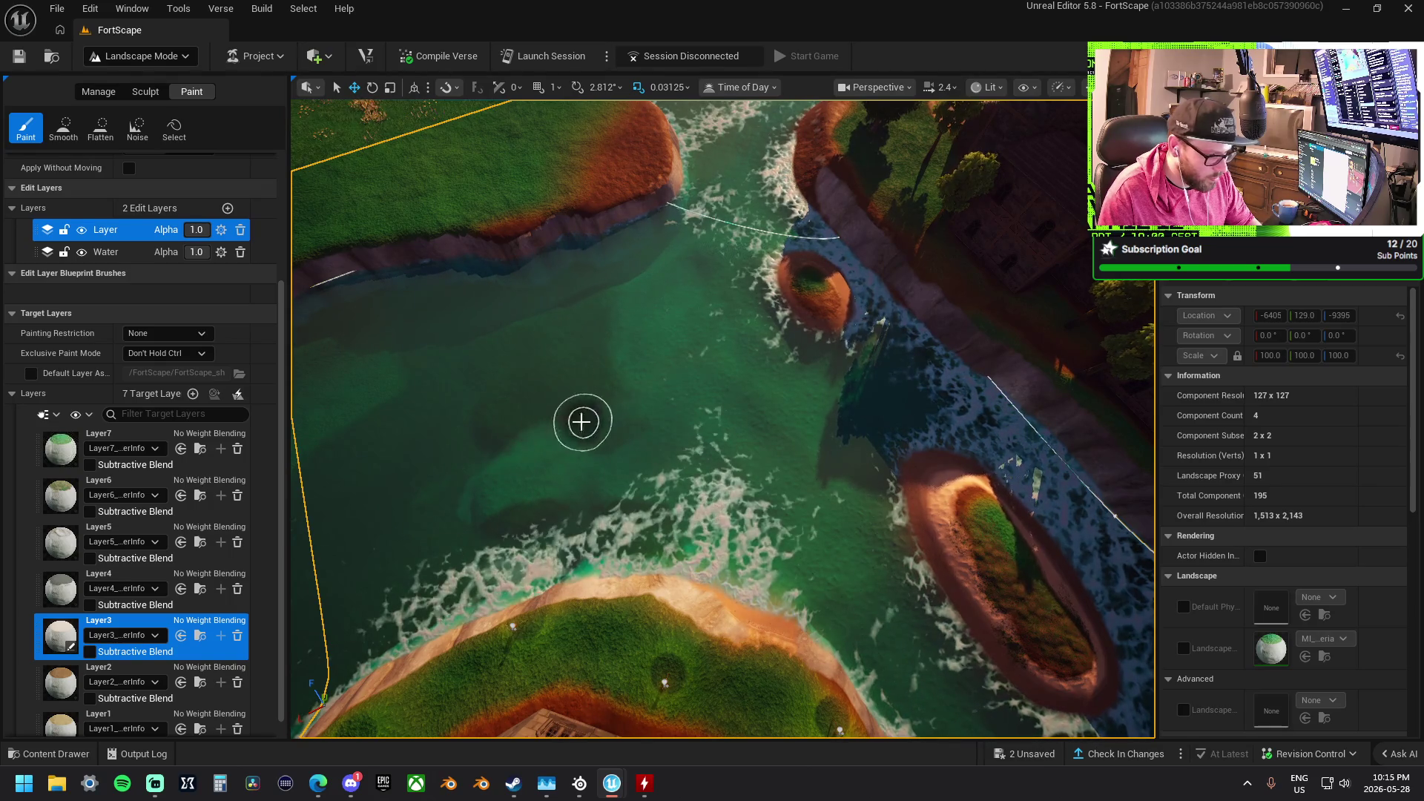
pyautogui.scroll(5, 524, 375)
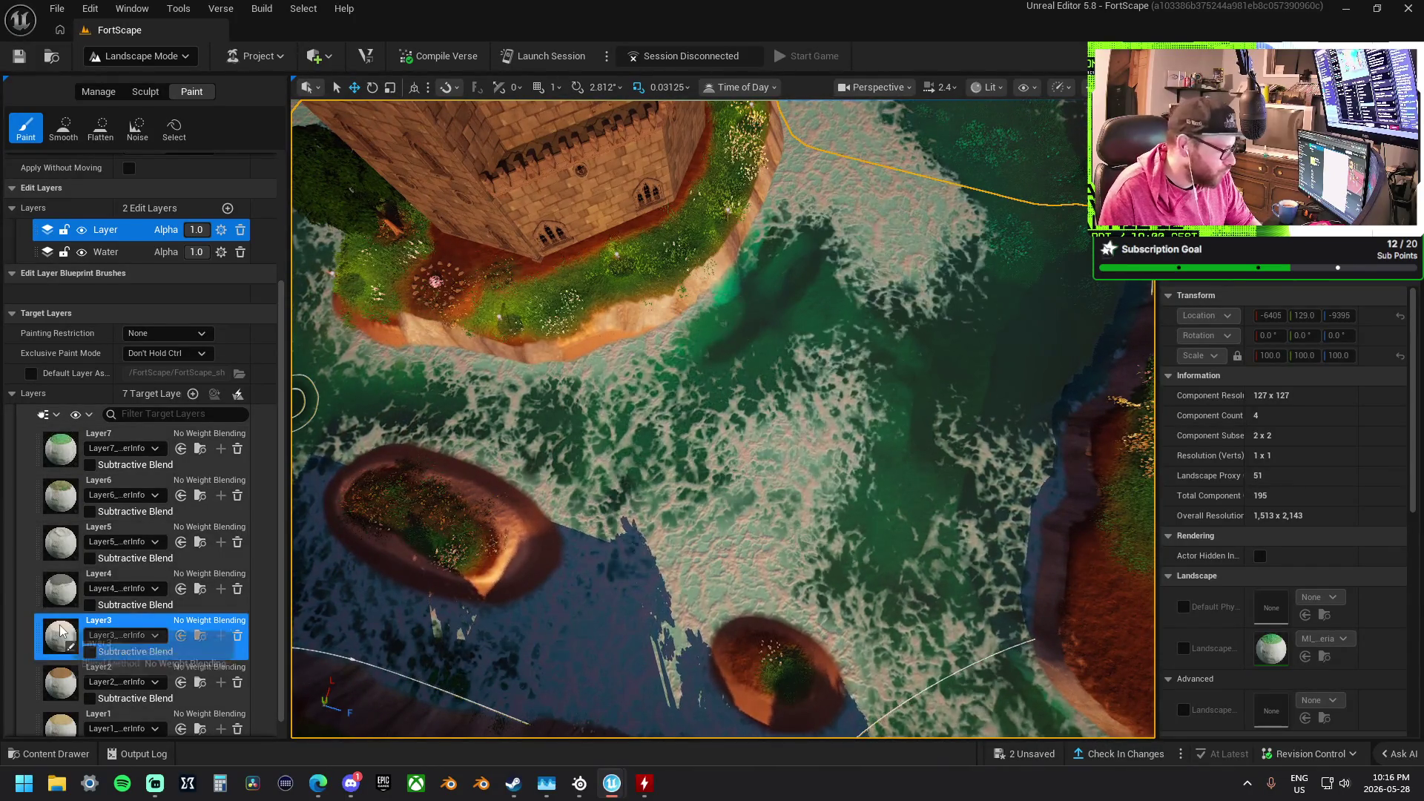
pyautogui.scroll(2, 136, 185)
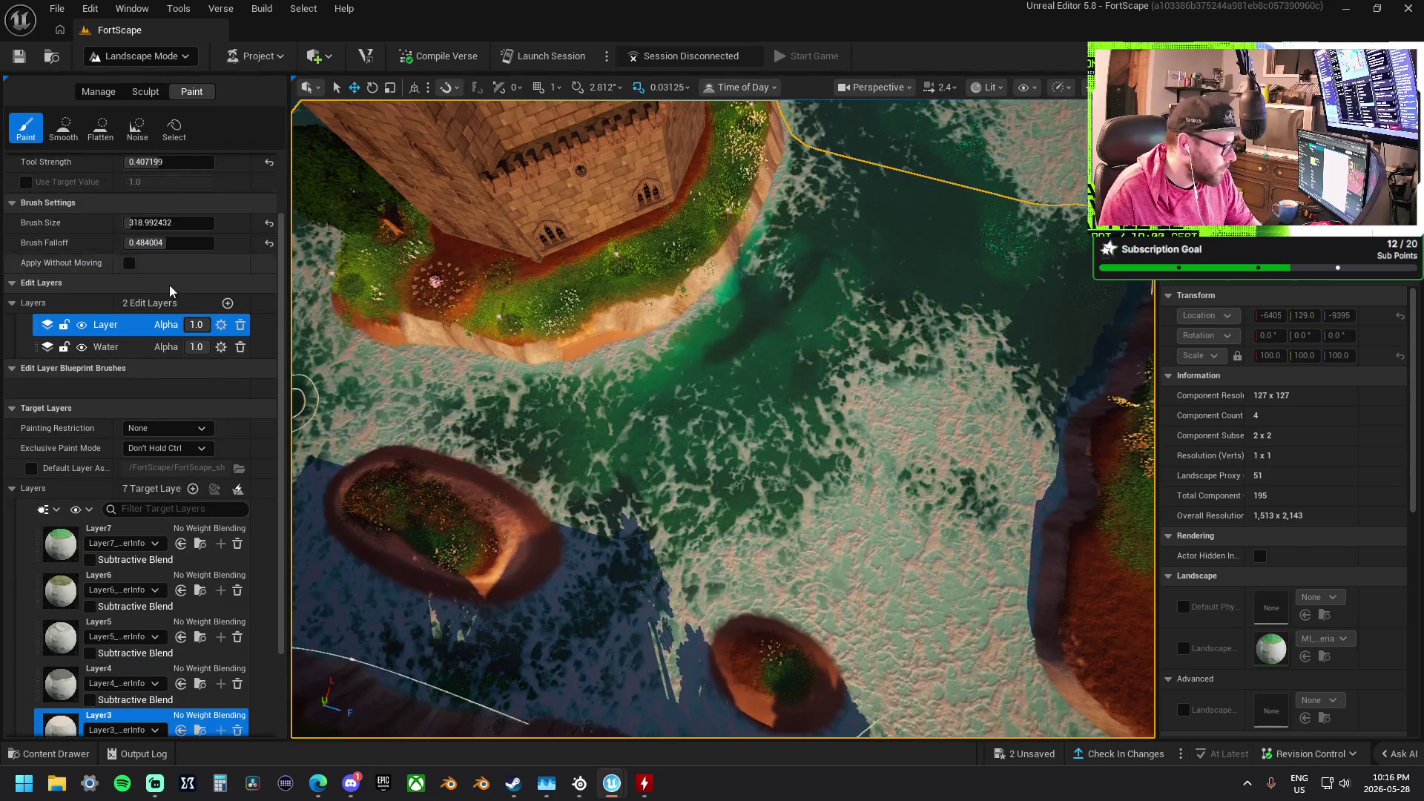
# Set Brush Size to 769.89 and paint a large pale foam patch over the water
pyautogui.scroll(2, 169, 285)
pyautogui.click(152, 306)
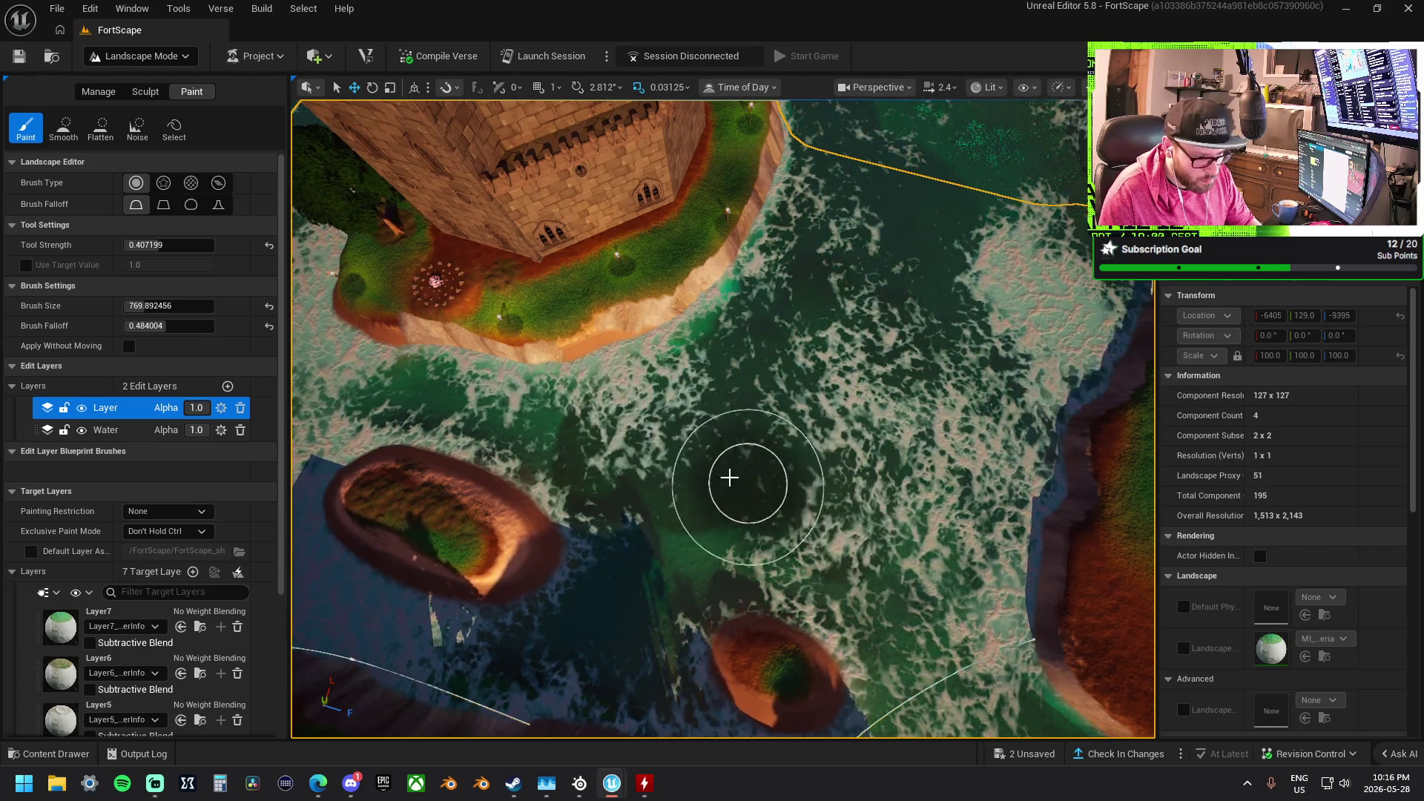
pyautogui.press('Down')
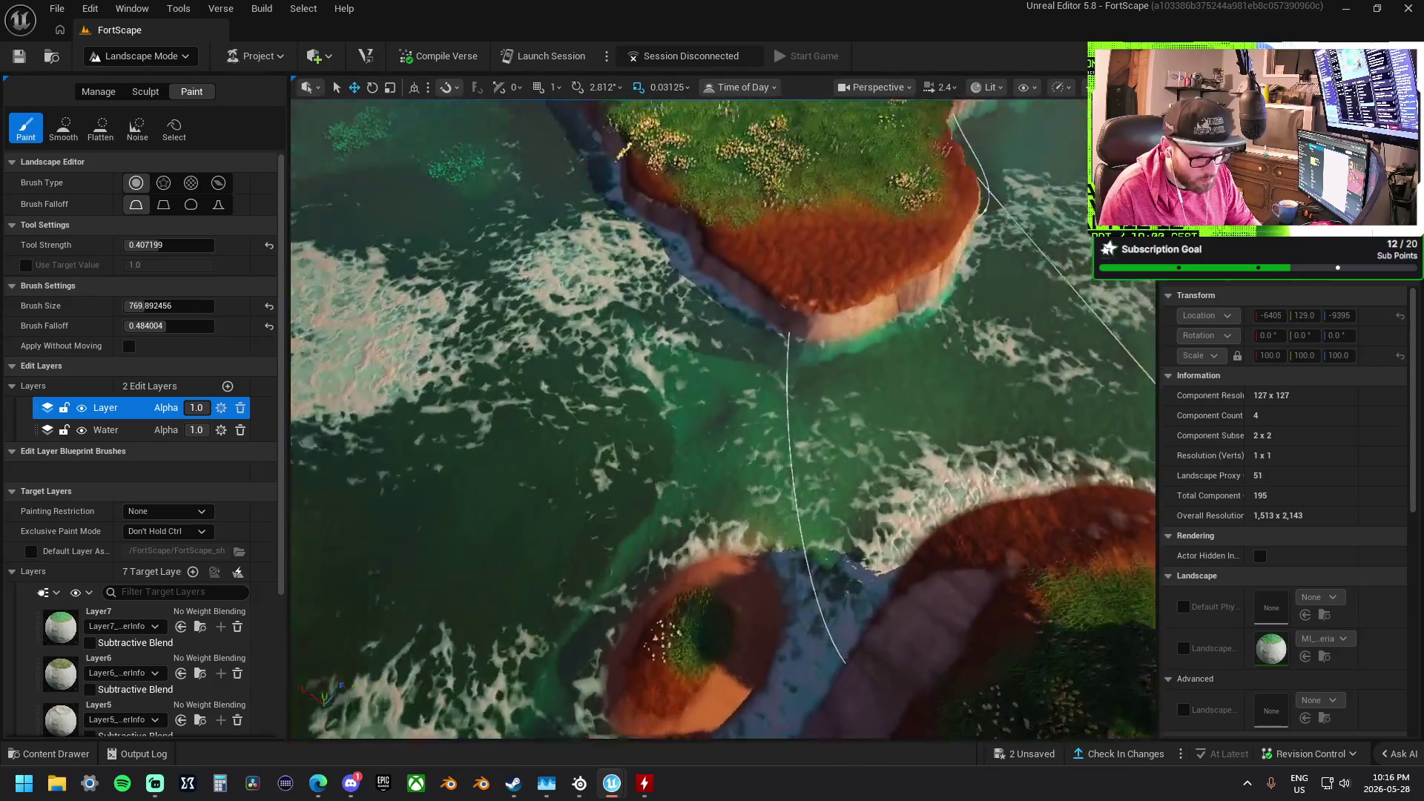
pyautogui.moveTo(607, 410)
pyautogui.mouseDown()
pyautogui.moveTo(705, 492)
pyautogui.moveTo(635, 394)
pyautogui.moveTo(731, 477)
pyautogui.moveTo(528, 478)
pyautogui.mouseUp()
# Slide the view sideways over the islets and orange patches, then select Layer2
pyautogui.scroll(5, 724, 461)
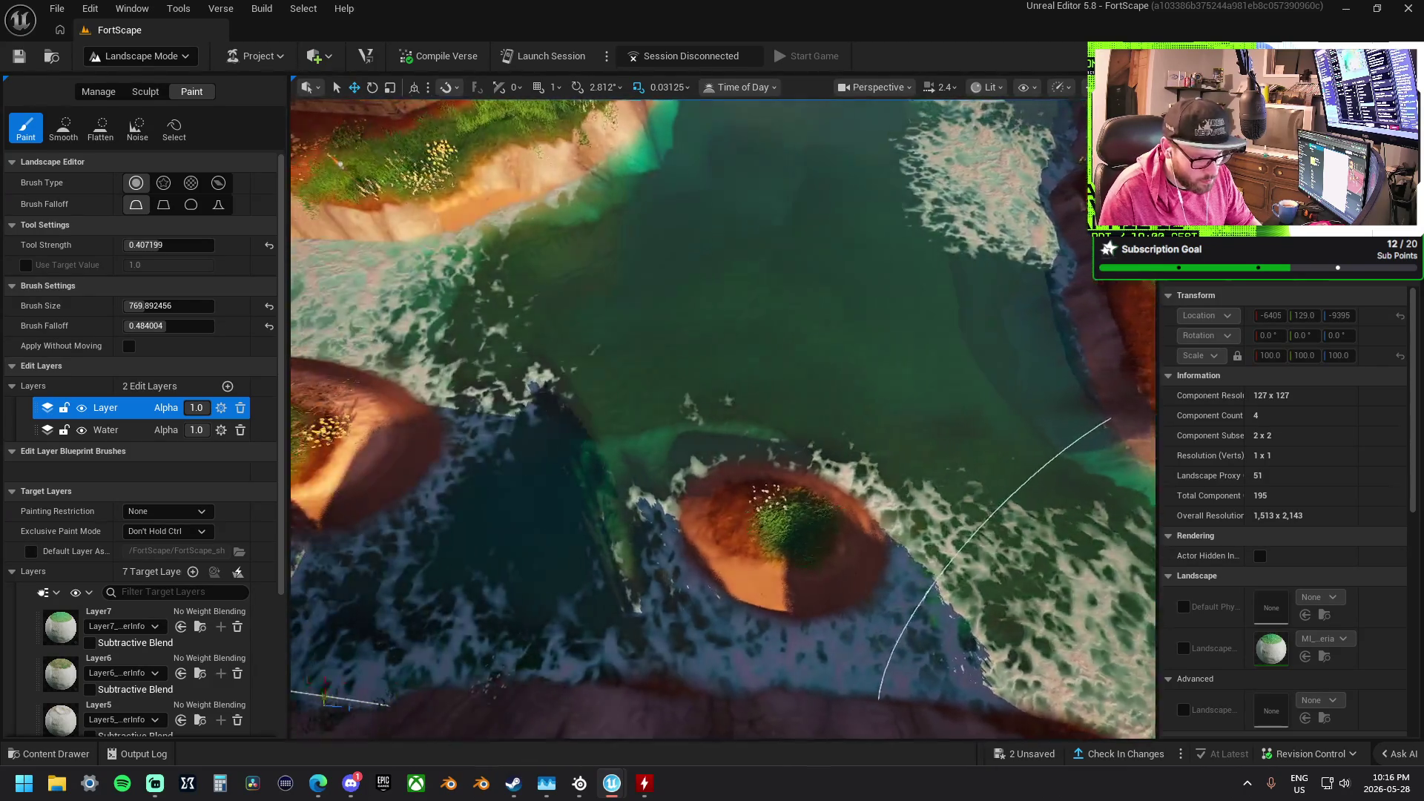
pyautogui.scroll(-5, 864, 402)
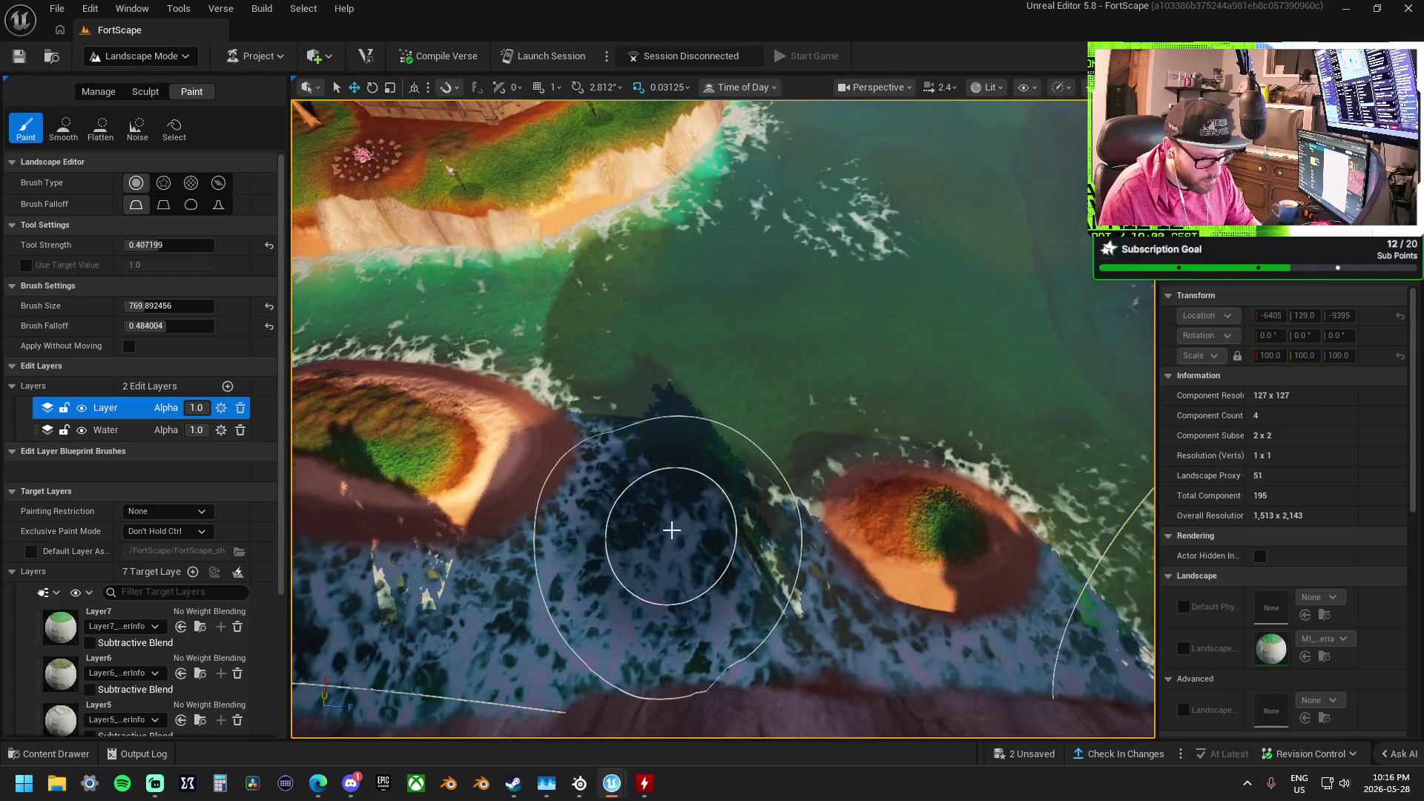
pyautogui.scroll(-6, 763, 429)
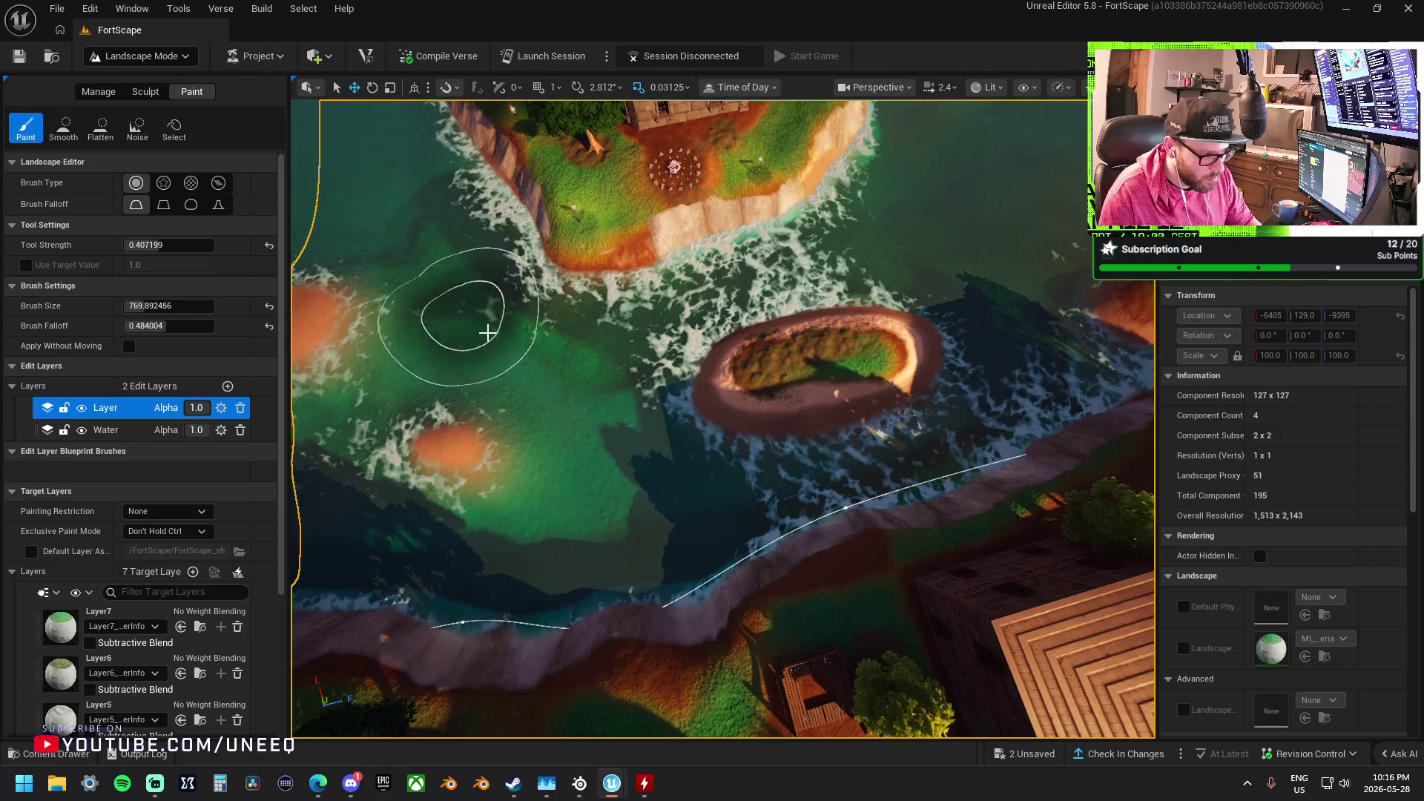
pyautogui.press('a')
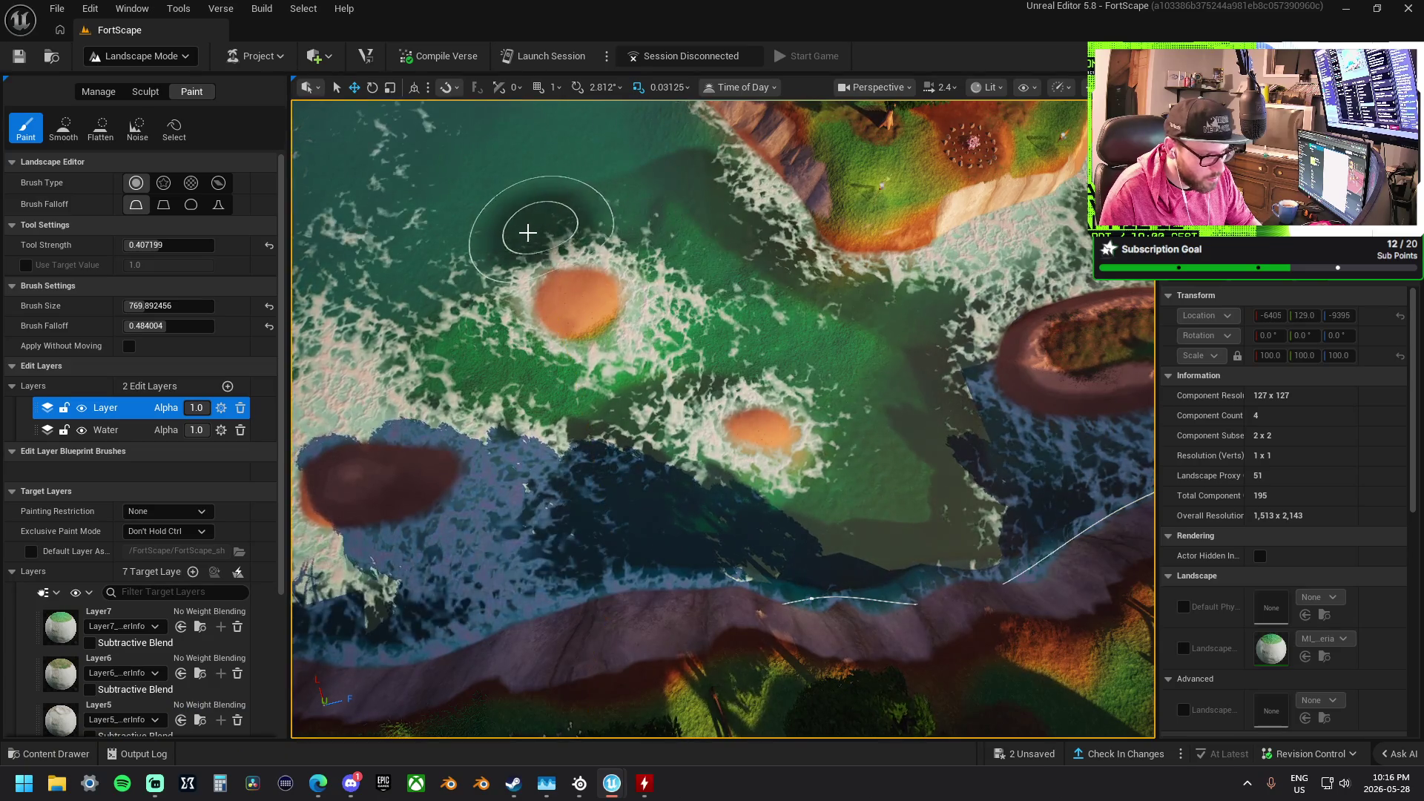
pyautogui.press('a')
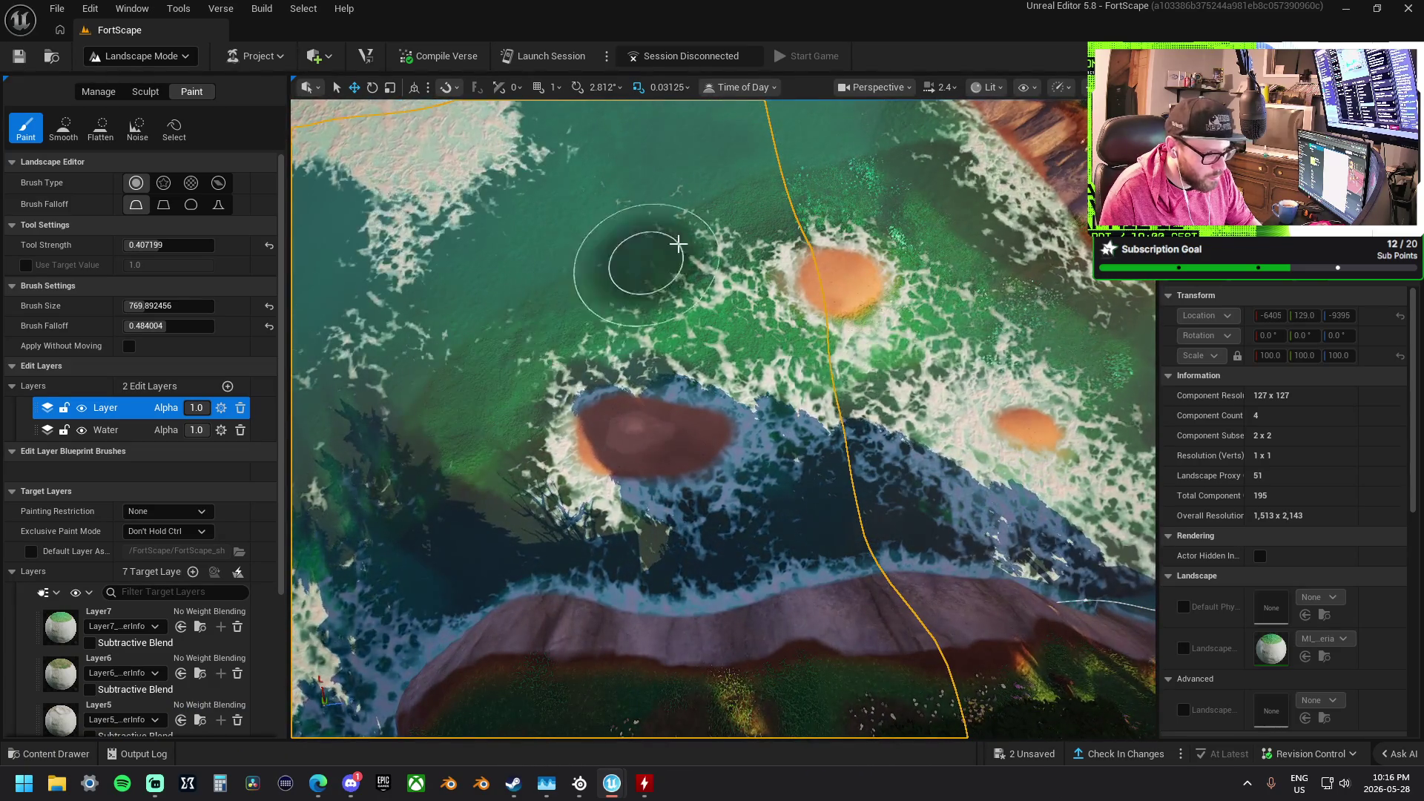
pyautogui.scroll(-3, 119, 643)
pyautogui.scroll(-2, 118, 644)
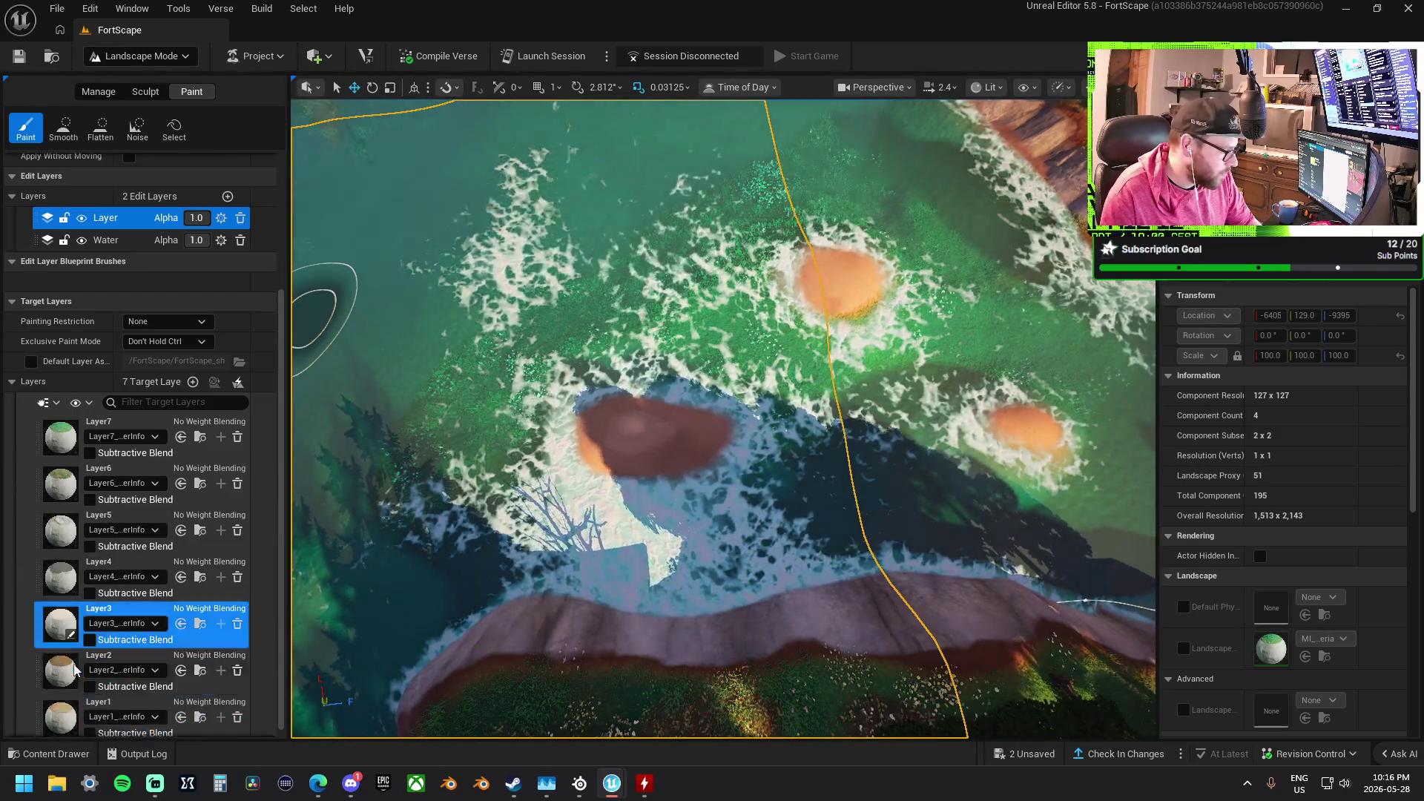
pyautogui.click(119, 663)
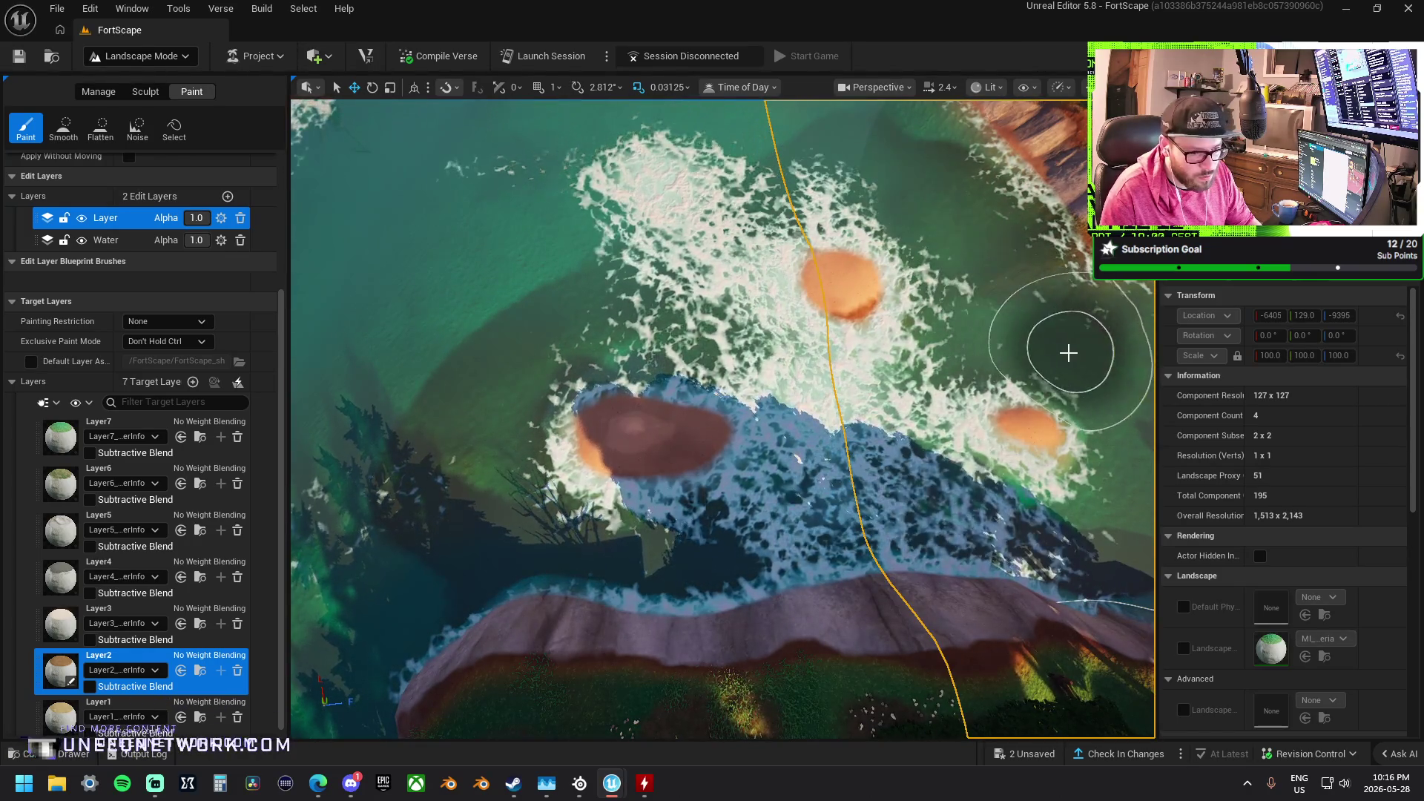
# Fly the view across the shoreline and in closer above the trees and shore arc
pyautogui.press('d')
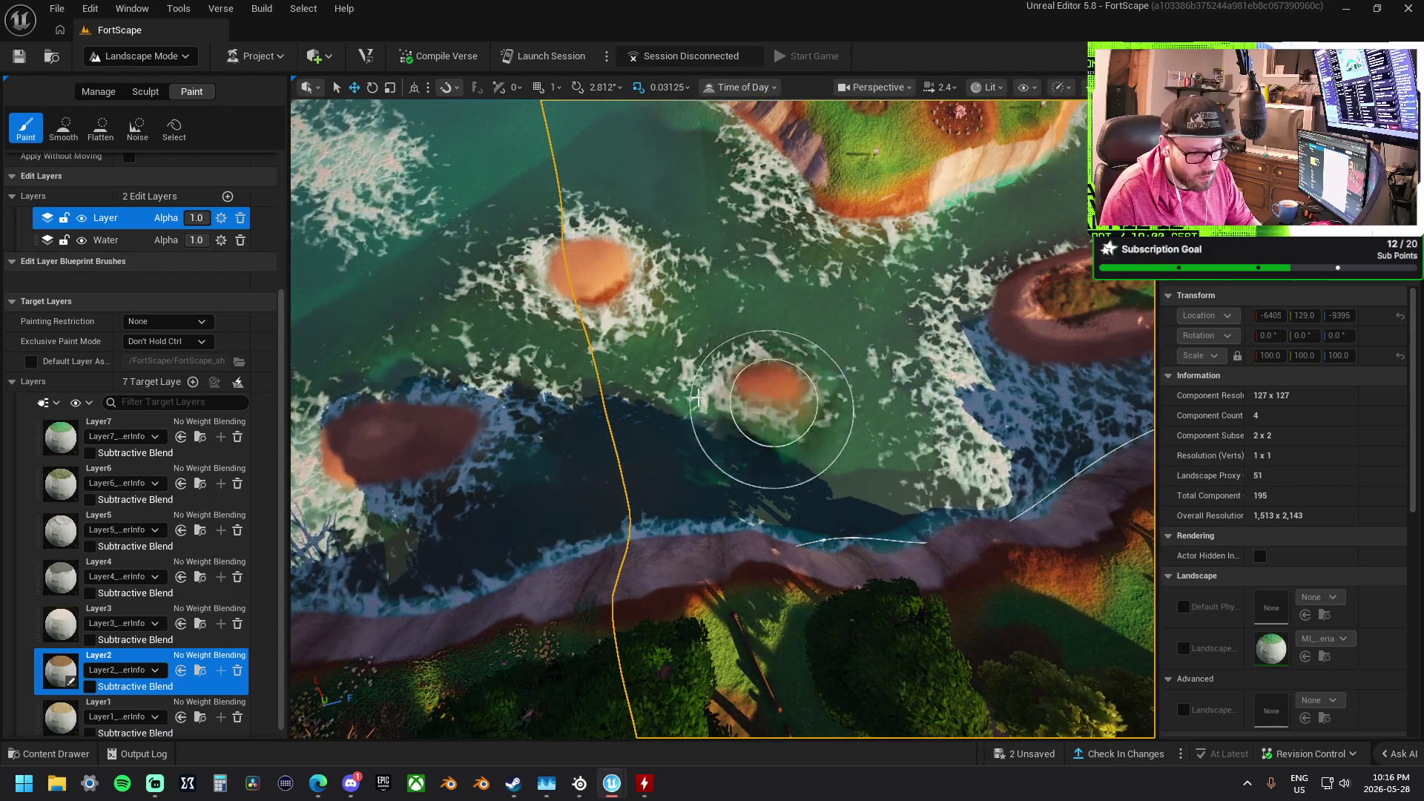
pyautogui.press('a')
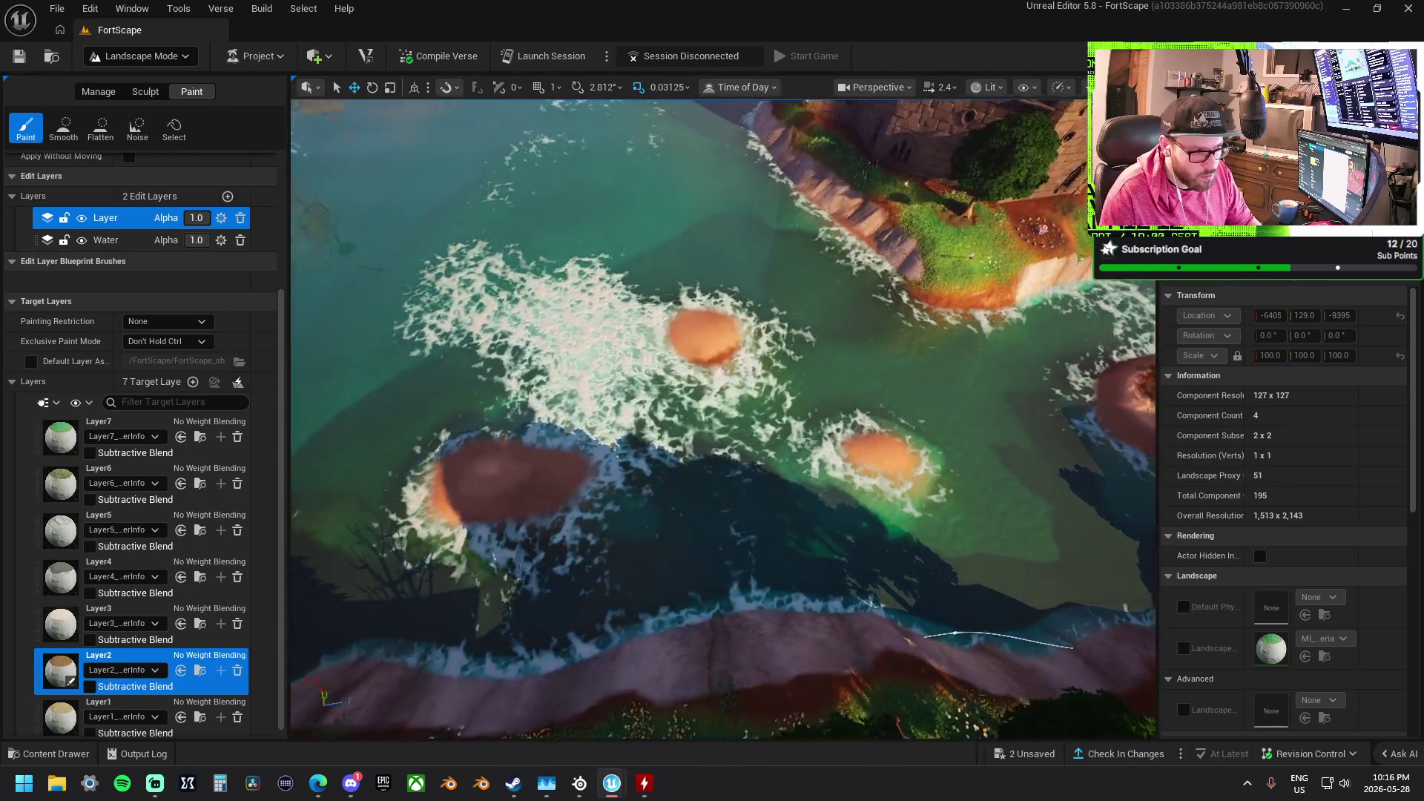
pyautogui.press('w')
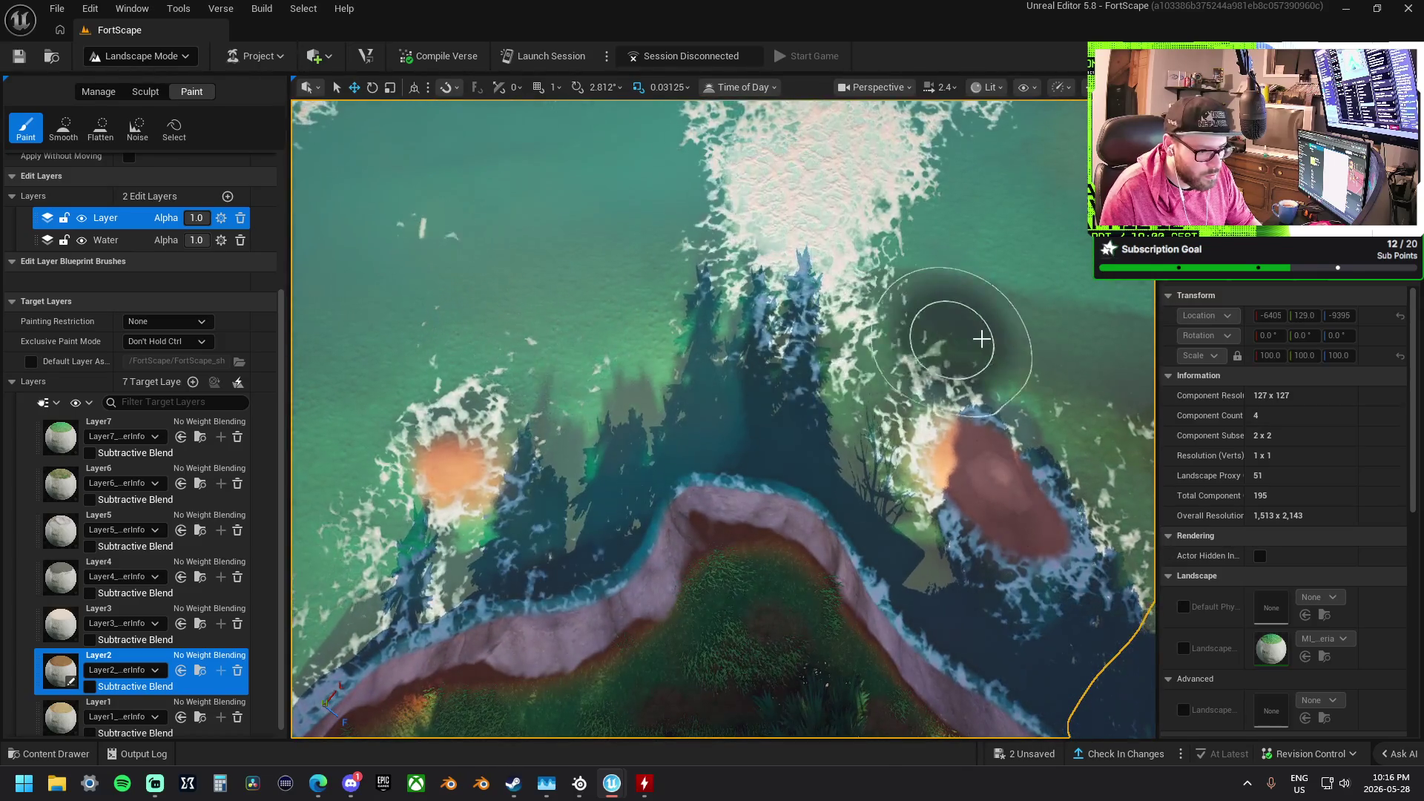
pyautogui.press('w')
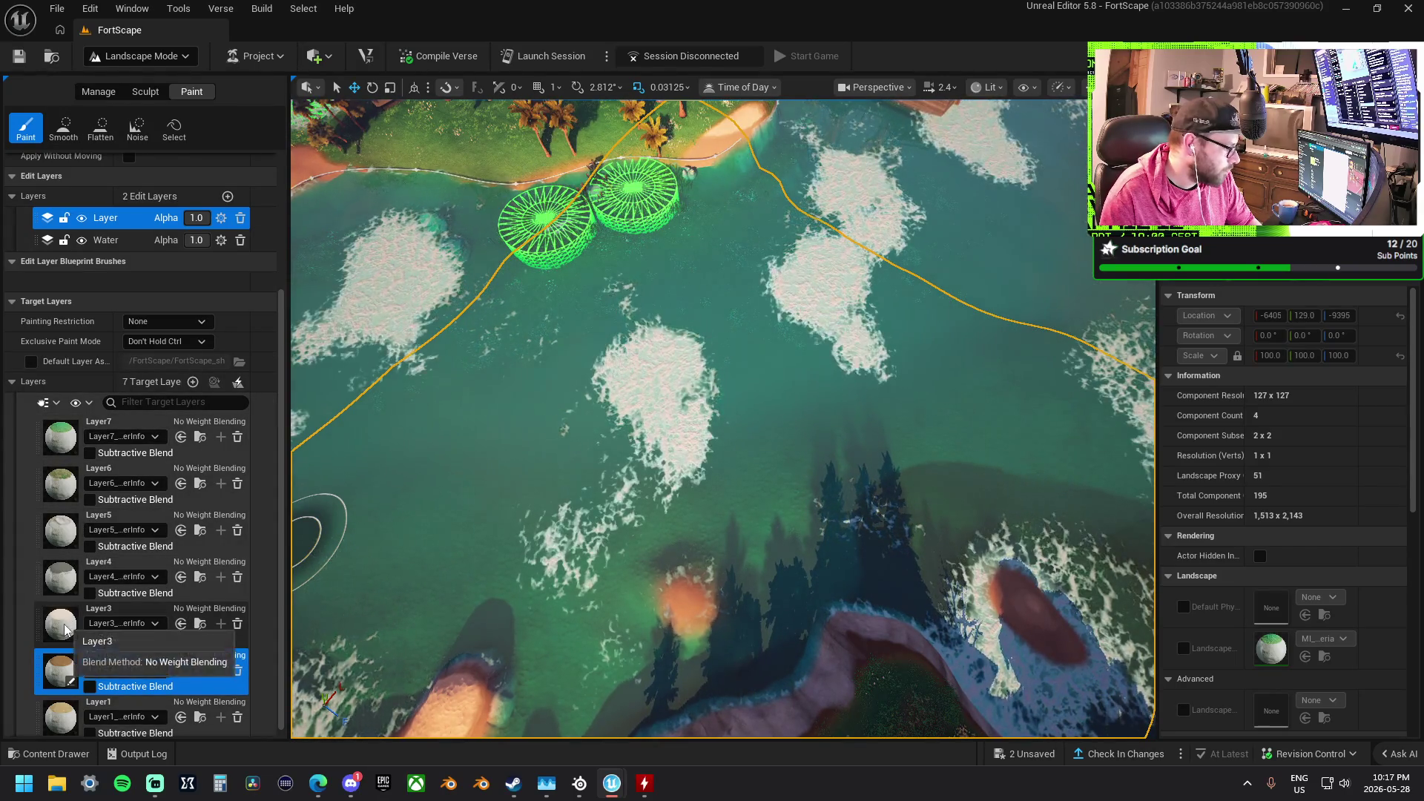
# Set the brush to about 2684 with 0.65 falloff and sweep paint over the water to thin the foam
pyautogui.scroll(5, 119, 233)
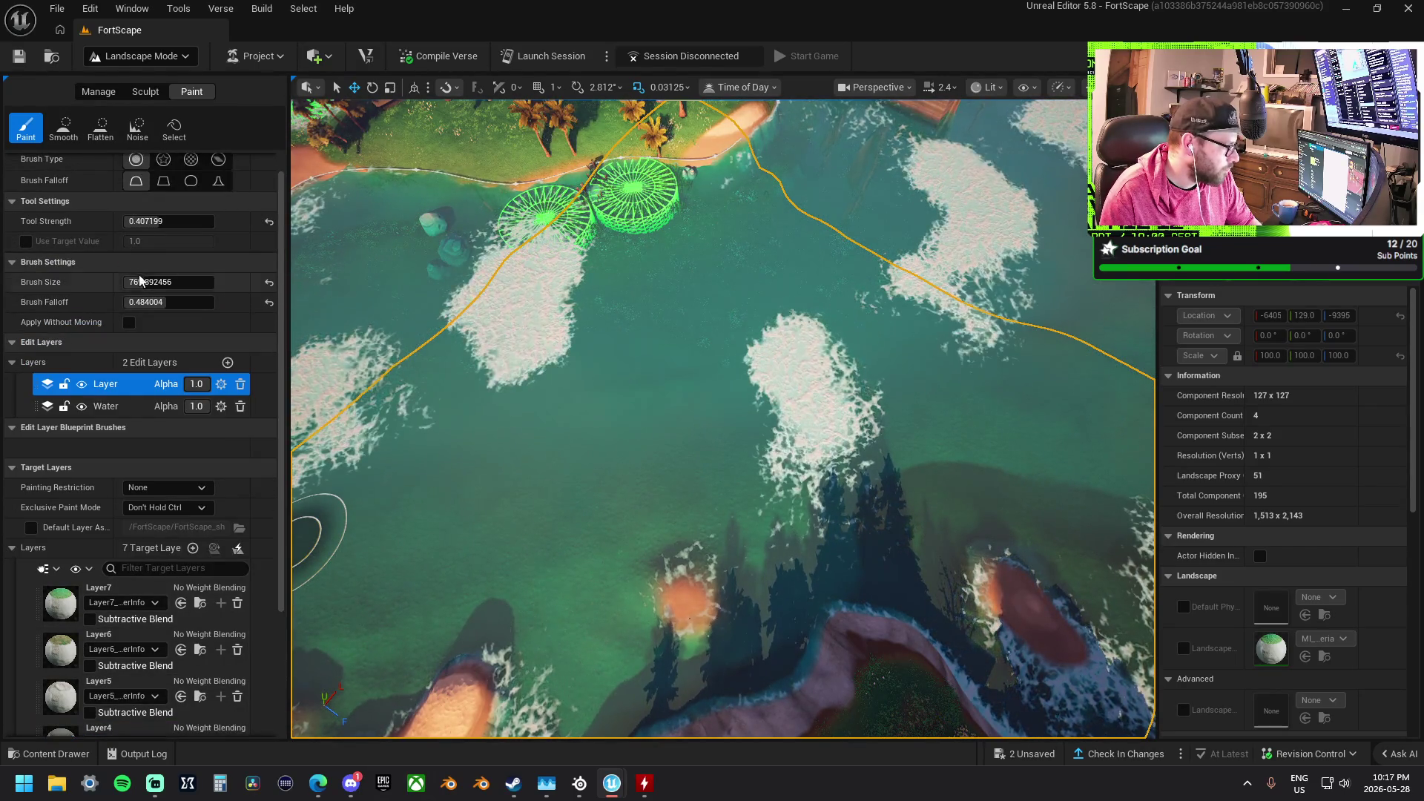
pyautogui.moveTo(139, 282)
pyautogui.mouseDown()
pyautogui.moveTo(200, 282)
pyautogui.moveTo(163, 302)
pyautogui.moveTo(181, 302)
pyautogui.mouseUp()
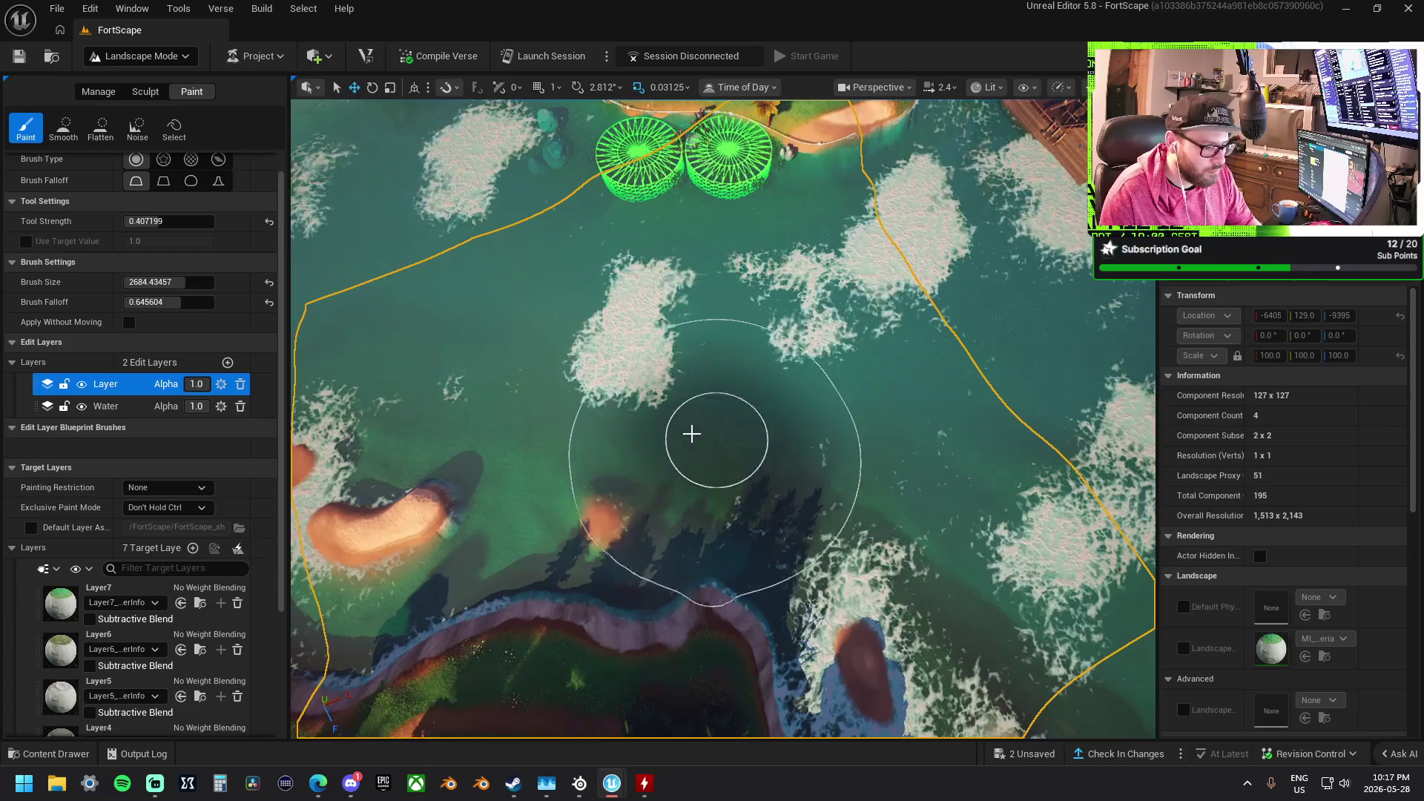
pyautogui.moveTo(691, 434)
pyautogui.mouseDown()
pyautogui.moveTo(604, 423)
pyautogui.moveTo(615, 415)
pyautogui.moveTo(493, 356)
pyautogui.mouseUp()
pyautogui.moveTo(592, 362)
pyautogui.mouseDown()
pyautogui.moveTo(725, 322)
pyautogui.moveTo(478, 251)
pyautogui.moveTo(571, 294)
pyautogui.moveTo(910, 338)
pyautogui.moveTo(953, 413)
pyautogui.moveTo(843, 430)
pyautogui.mouseUp()
# Reposition the view to a new top-down angle and select Layer2
pyautogui.moveTo(687, 369); pyautogui.dragTo(686, 369)
pyautogui.moveTo(615, 414)
pyautogui.mouseDown()
pyautogui.moveTo(801, 448)
pyautogui.moveTo(693, 464)
pyautogui.moveTo(861, 451)
pyautogui.moveTo(889, 404)
pyautogui.mouseUp()
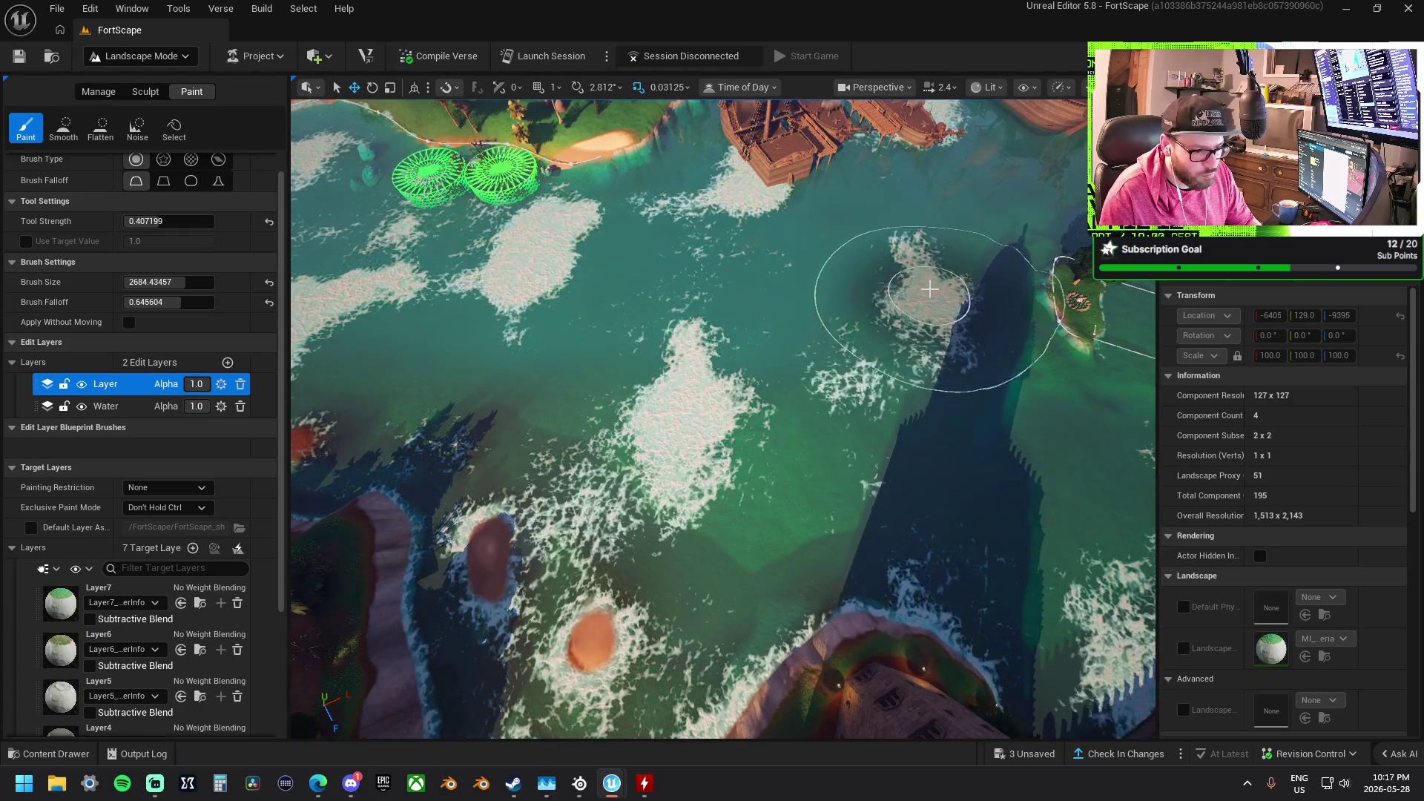
pyautogui.scroll(-3, 234, 379)
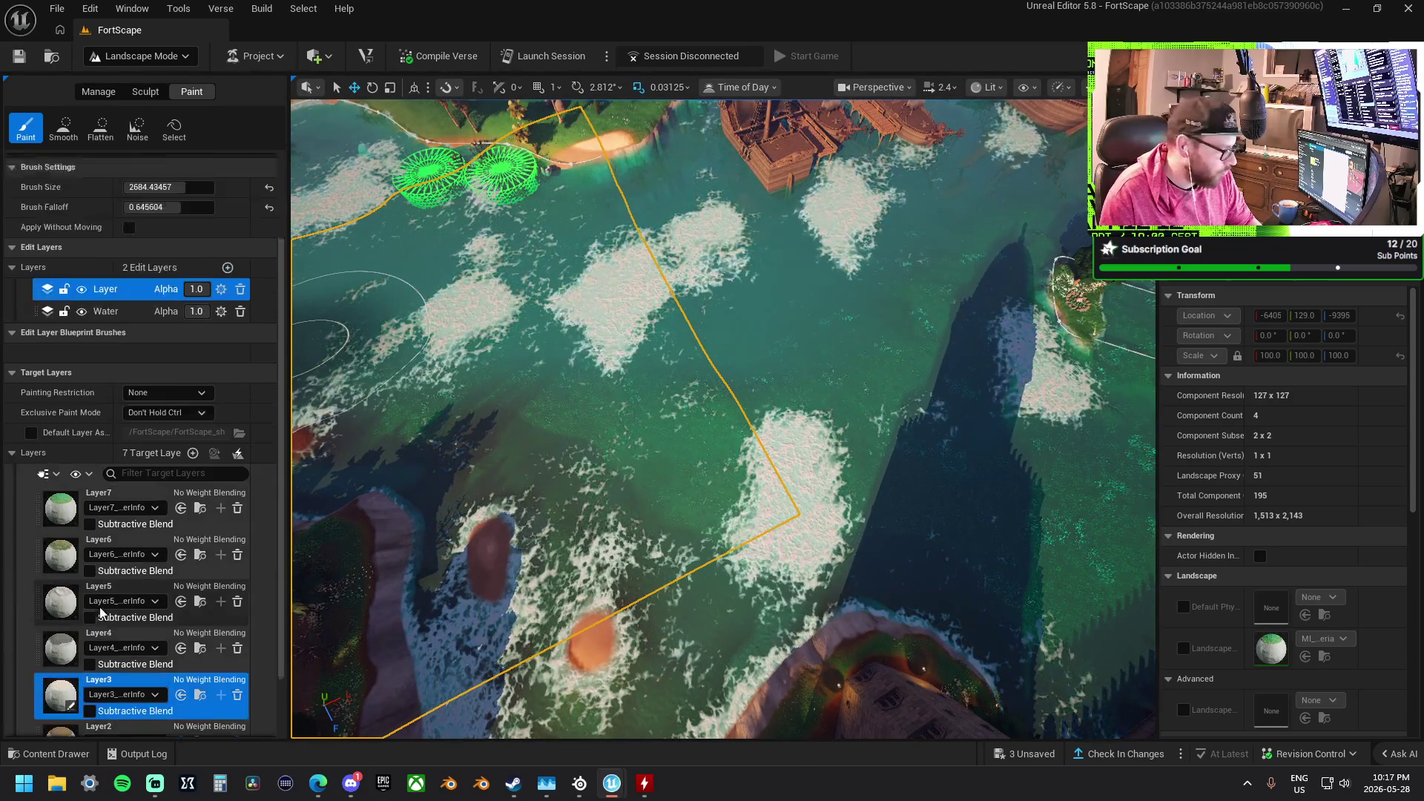
pyautogui.click(119, 705)
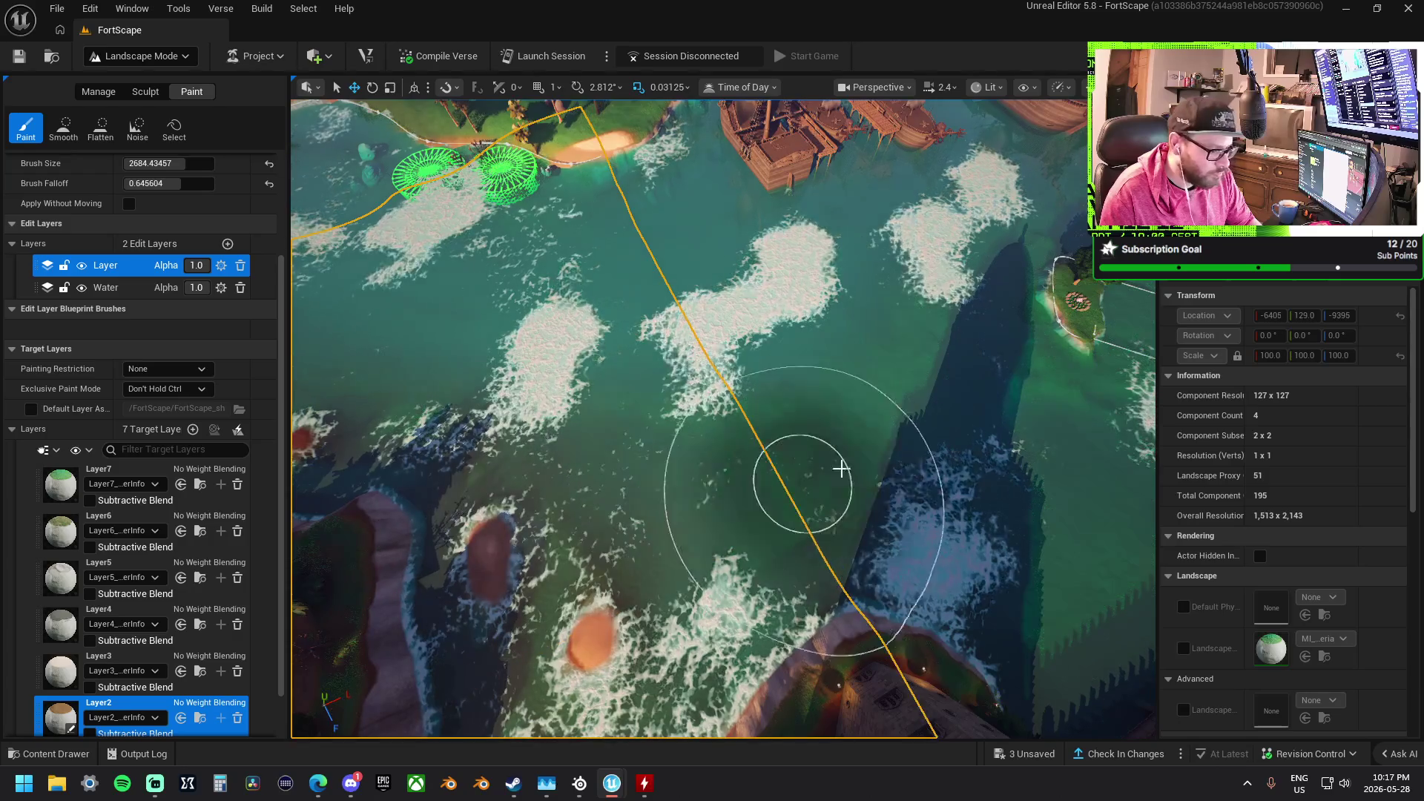
# Paint Layer2 across the spire shadow on the water
pyautogui.moveTo(906, 397); pyautogui.dragTo(906, 397)
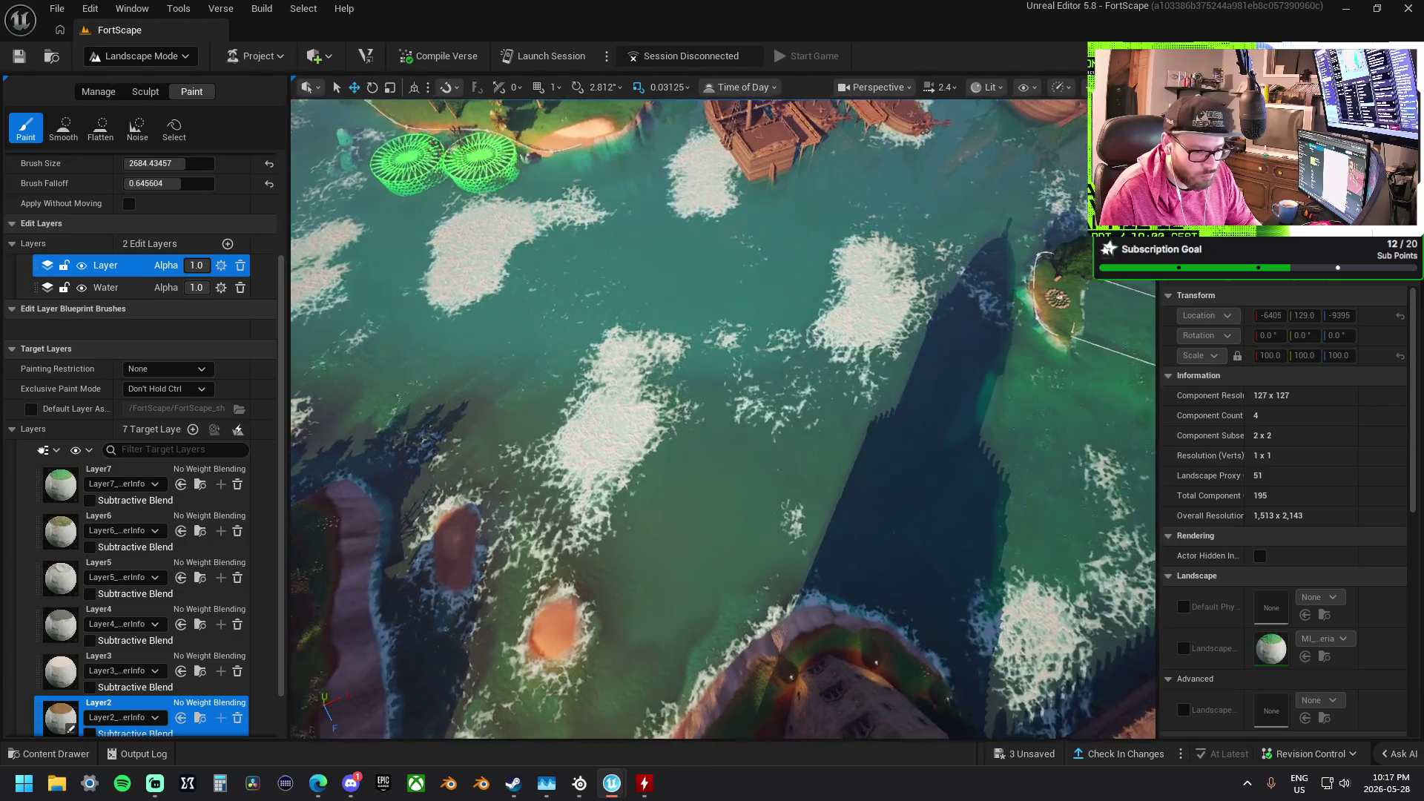
pyautogui.moveTo(725, 400)
pyautogui.mouseDown()
pyautogui.moveTo(861, 432)
pyautogui.moveTo(819, 488)
pyautogui.mouseUp()
pyautogui.moveTo(902, 444)
pyautogui.mouseDown()
pyautogui.moveTo(871, 401)
pyautogui.moveTo(753, 353)
pyautogui.moveTo(709, 309)
pyautogui.mouseUp()
# Fly over to the island by the pirate ships and paint a dark patch south-west of the islet
pyautogui.press('w')
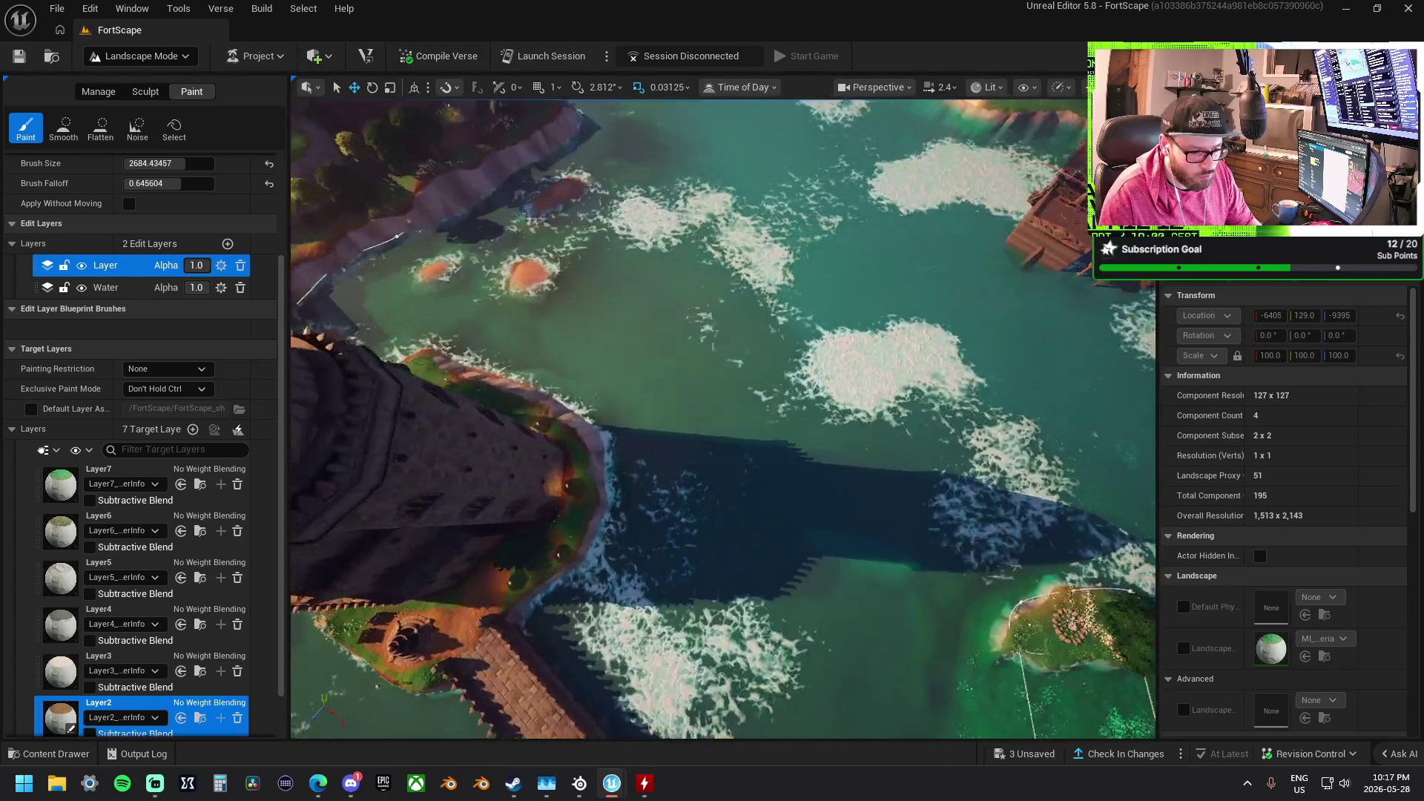
pyautogui.press('w')
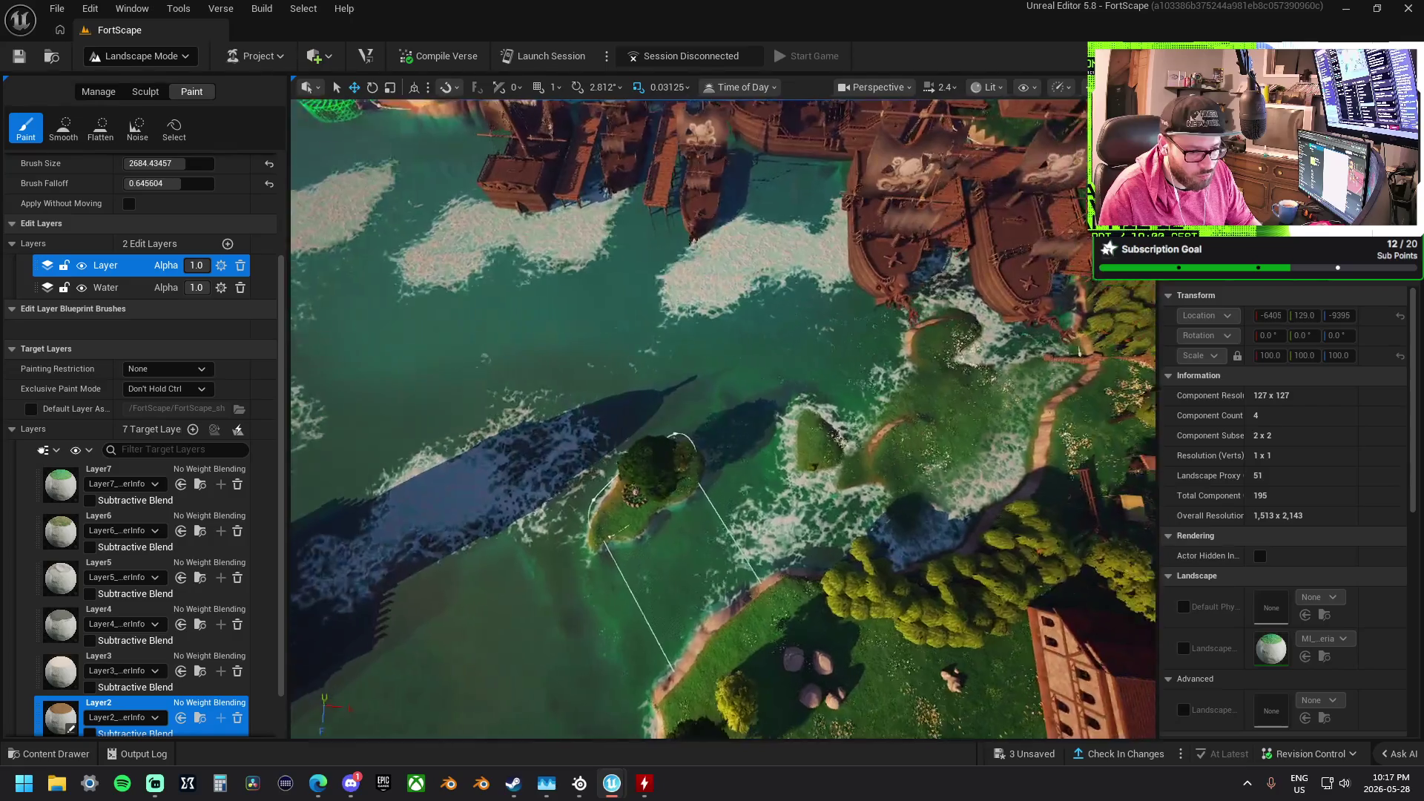
pyautogui.press('w')
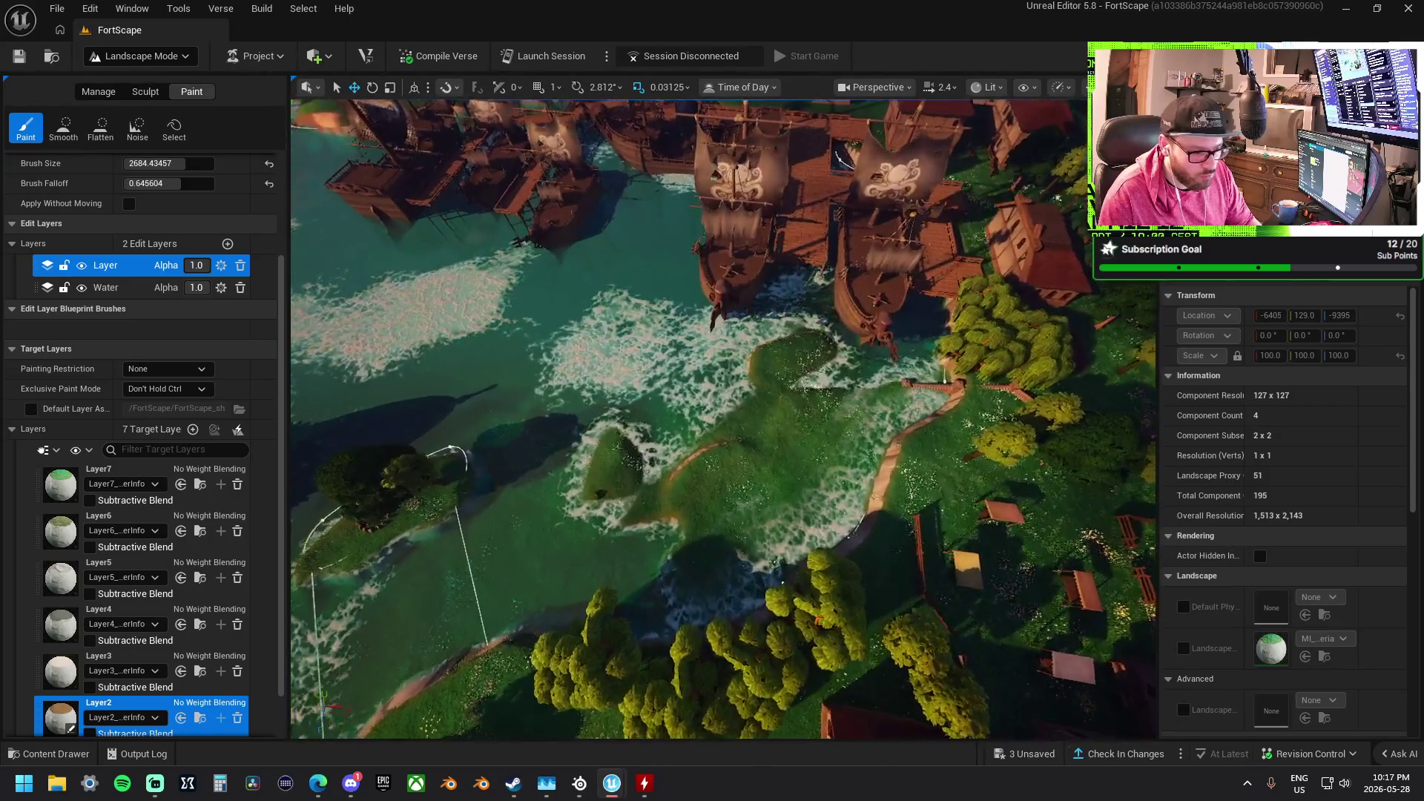
pyautogui.press('w')
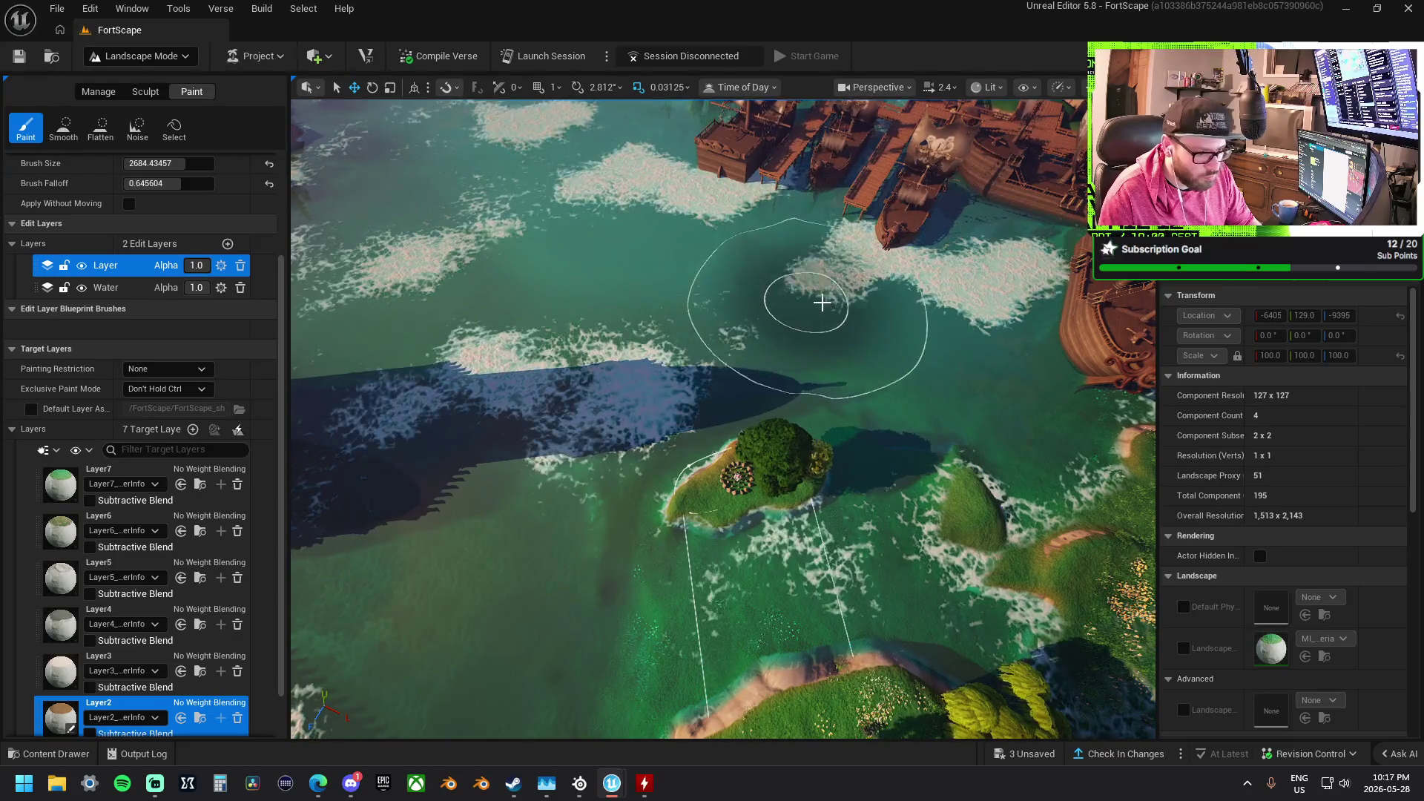
pyautogui.press('w')
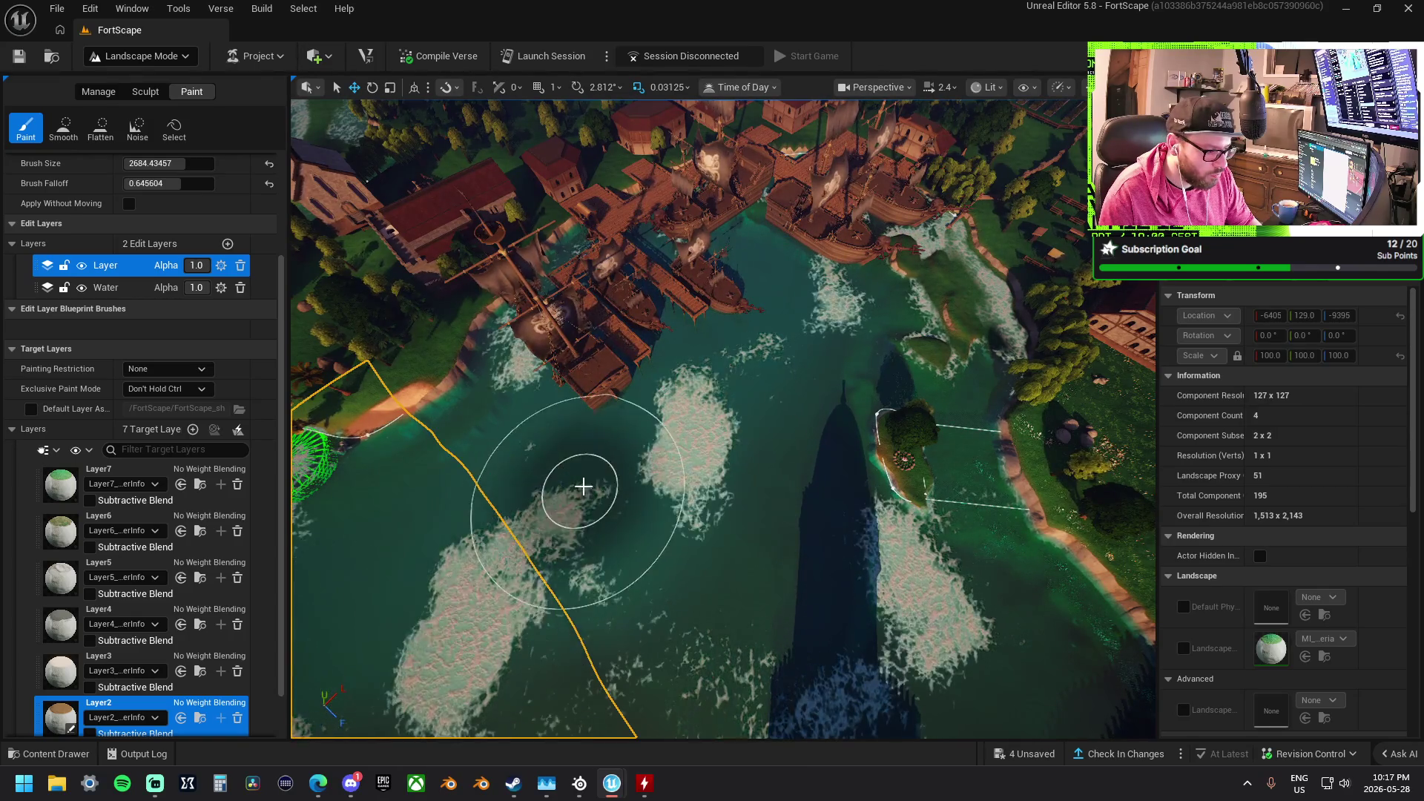
pyautogui.press('w')
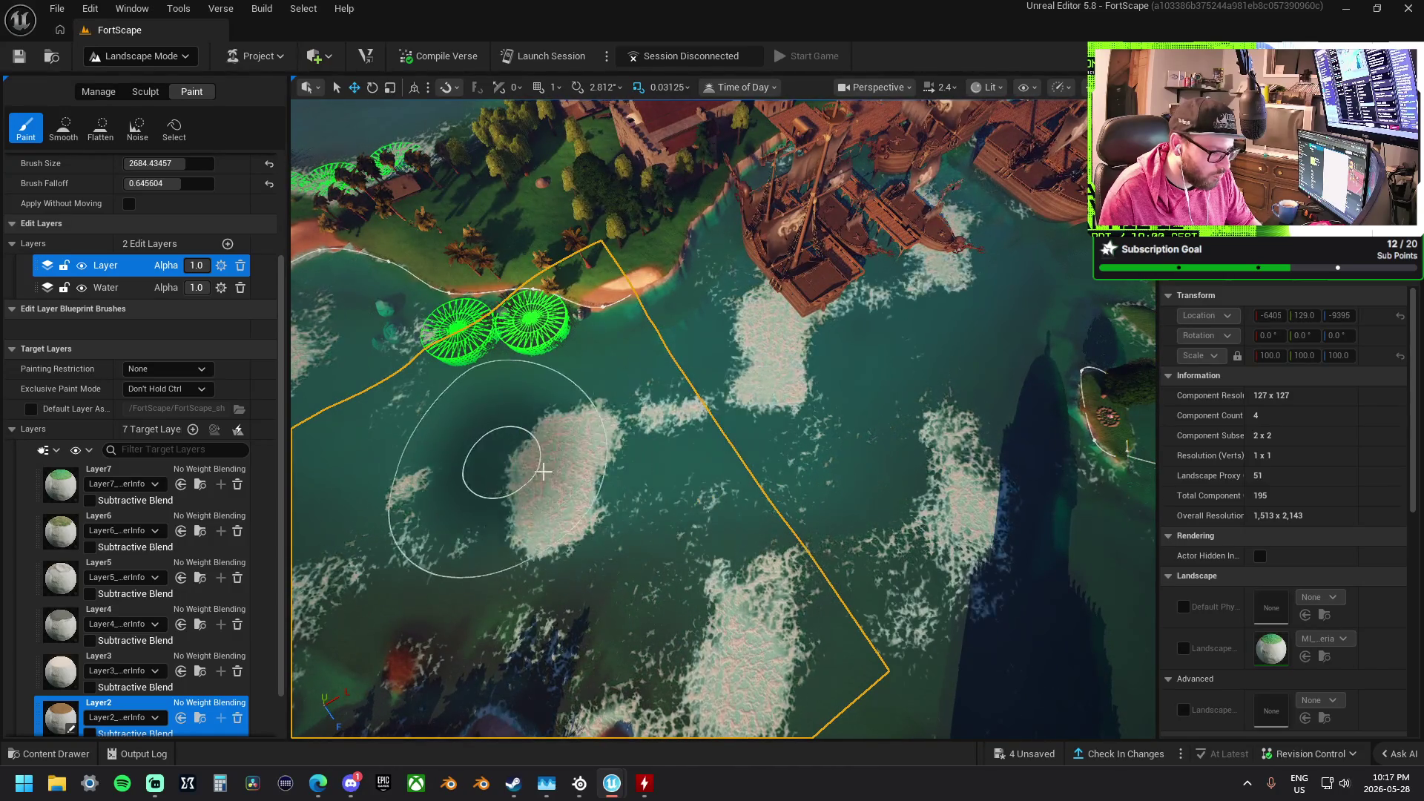
pyautogui.press('w')
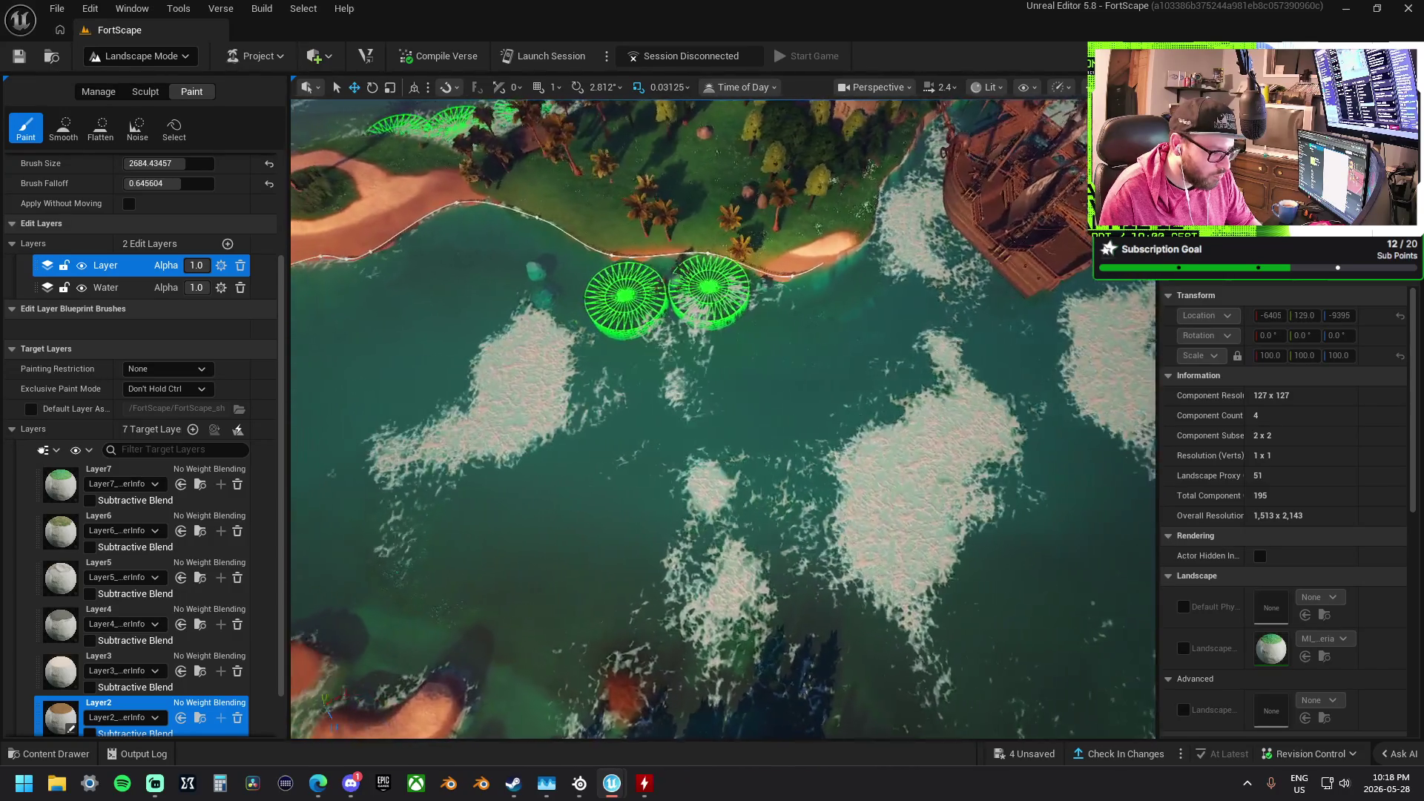
pyautogui.press('a')
pyautogui.scroll(1, 722, 419)
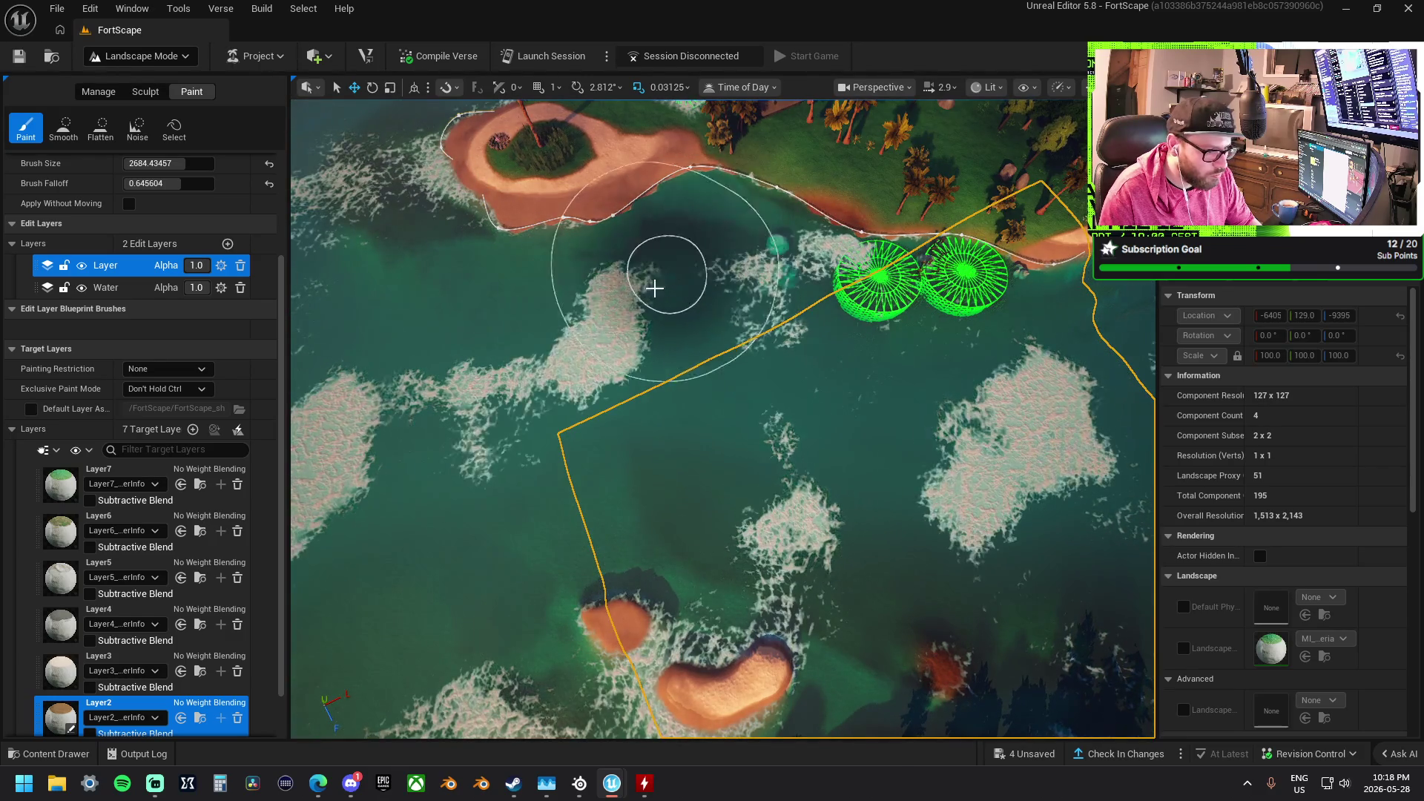
pyautogui.scroll(3, 552, 443)
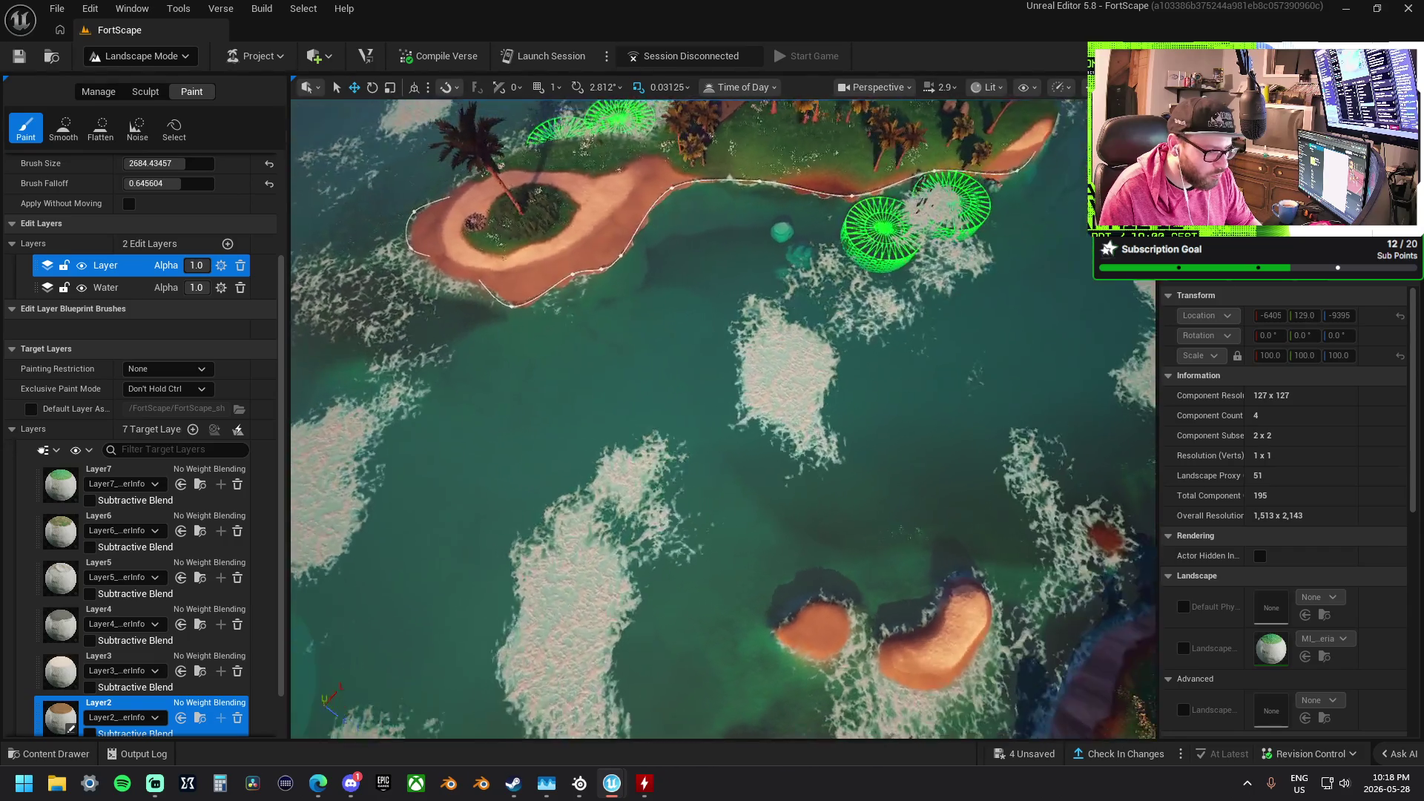
pyautogui.scroll(1, 858, 431)
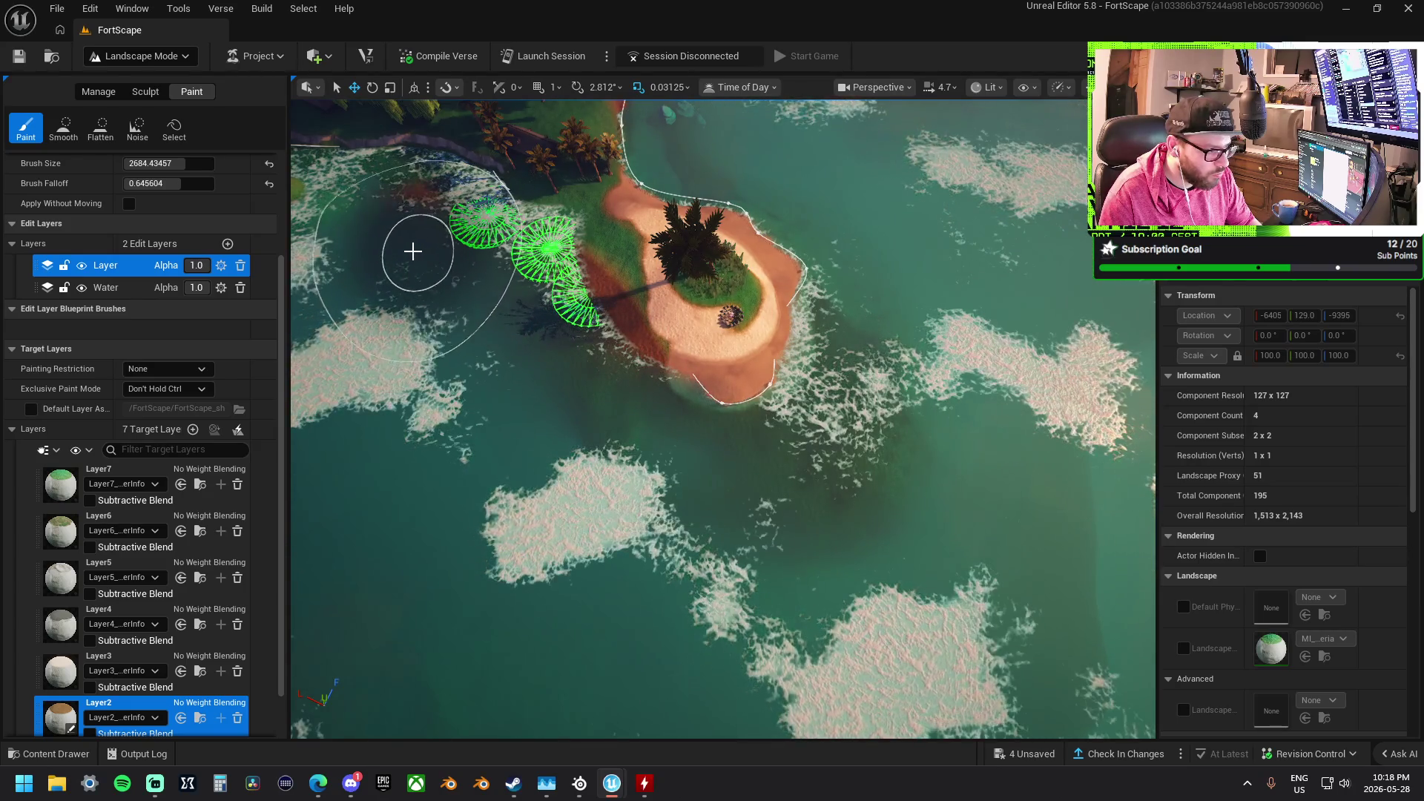
pyautogui.moveTo(493, 509)
pyautogui.mouseDown()
pyautogui.moveTo(547, 531)
pyautogui.moveTo(541, 452)
pyautogui.mouseUp()
# Repaint the foam patches across the water from an oblique view over the island
pyautogui.moveTo(751, 585)
pyautogui.mouseDown()
pyautogui.moveTo(912, 375)
pyautogui.moveTo(674, 326)
pyautogui.moveTo(603, 470)
pyautogui.moveTo(594, 604)
pyautogui.moveTo(651, 477)
pyautogui.moveTo(602, 624)
pyautogui.moveTo(651, 408)
pyautogui.moveTo(642, 341)
pyautogui.moveTo(715, 309)
pyautogui.mouseUp()
pyautogui.moveTo(824, 311); pyautogui.dragTo(827, 459)
pyautogui.moveTo(514, 428)
pyautogui.mouseDown()
pyautogui.moveTo(648, 492)
pyautogui.moveTo(786, 502)
pyautogui.moveTo(754, 477)
pyautogui.moveTo(929, 478)
pyautogui.mouseUp()
pyautogui.scroll(3, 929, 479)
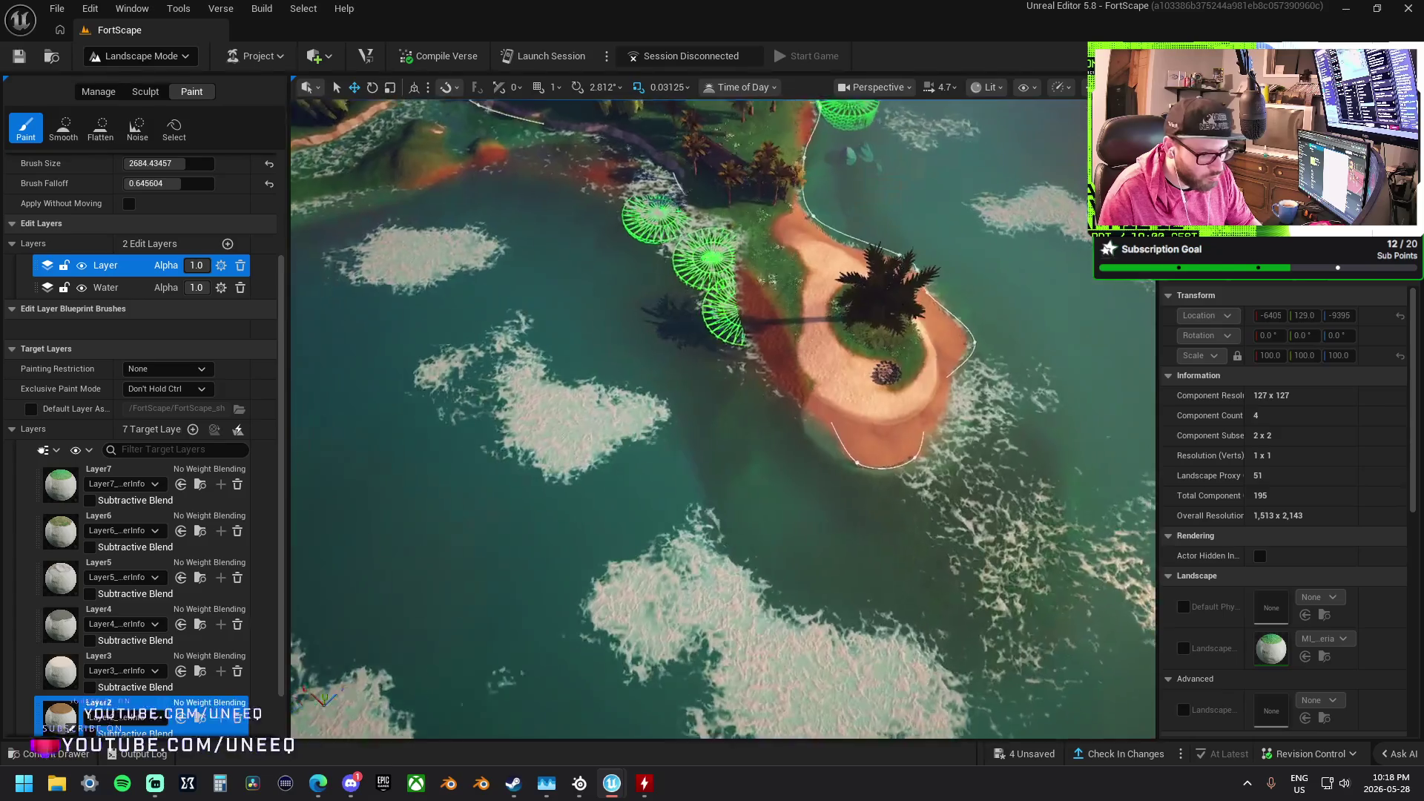
pyautogui.scroll(1, 723, 419)
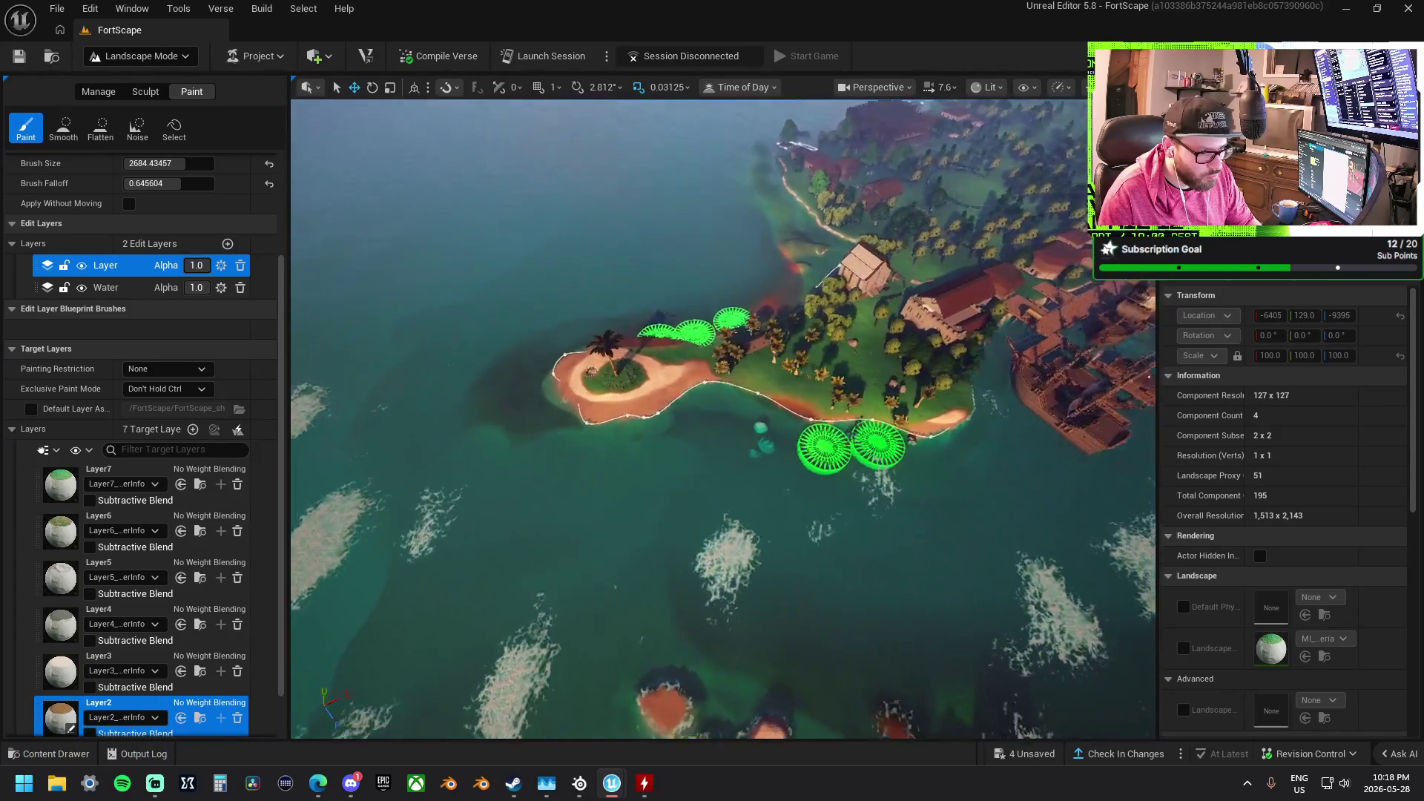
pyautogui.press('w')
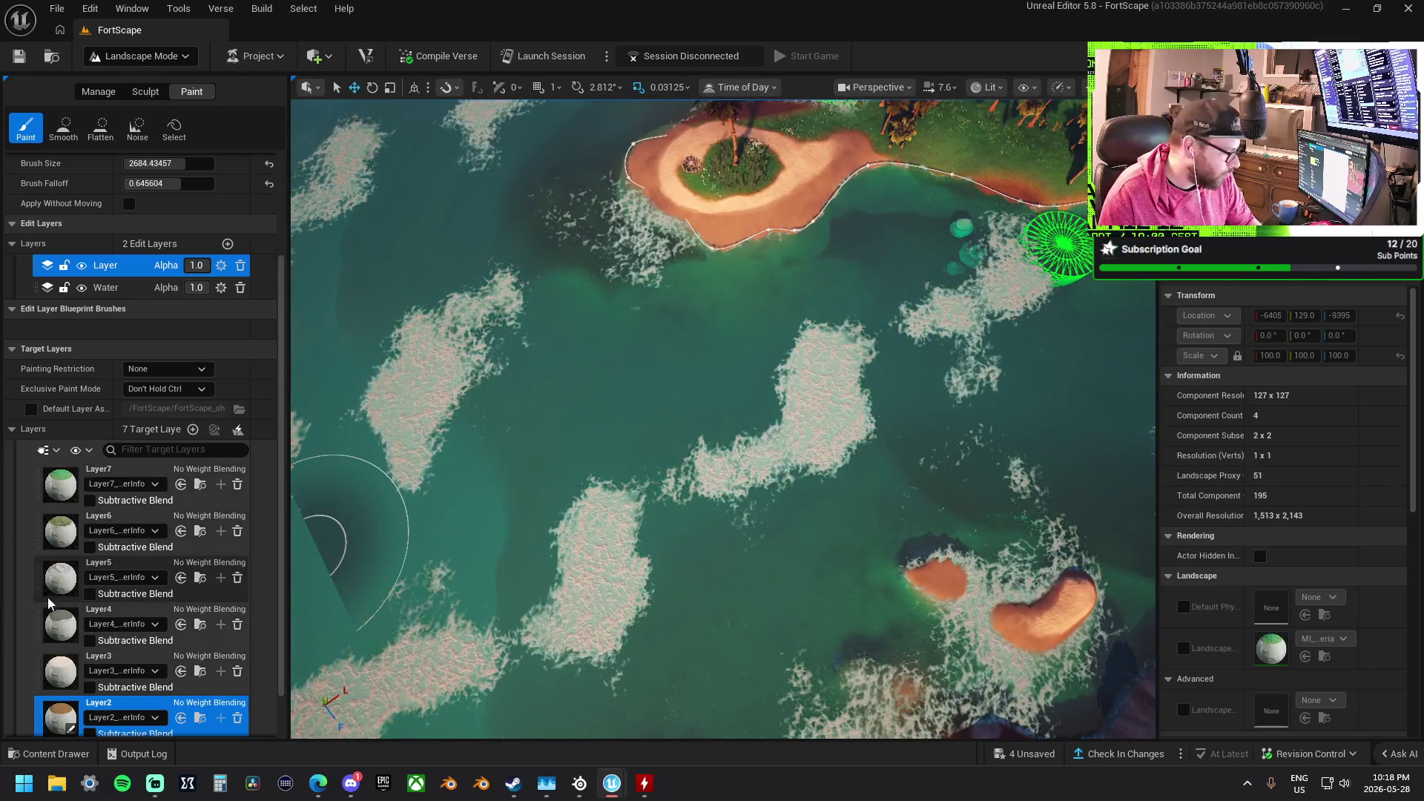
# Select Layer3 and bring the palm-tree land and buildings into view
pyautogui.click(61, 671)
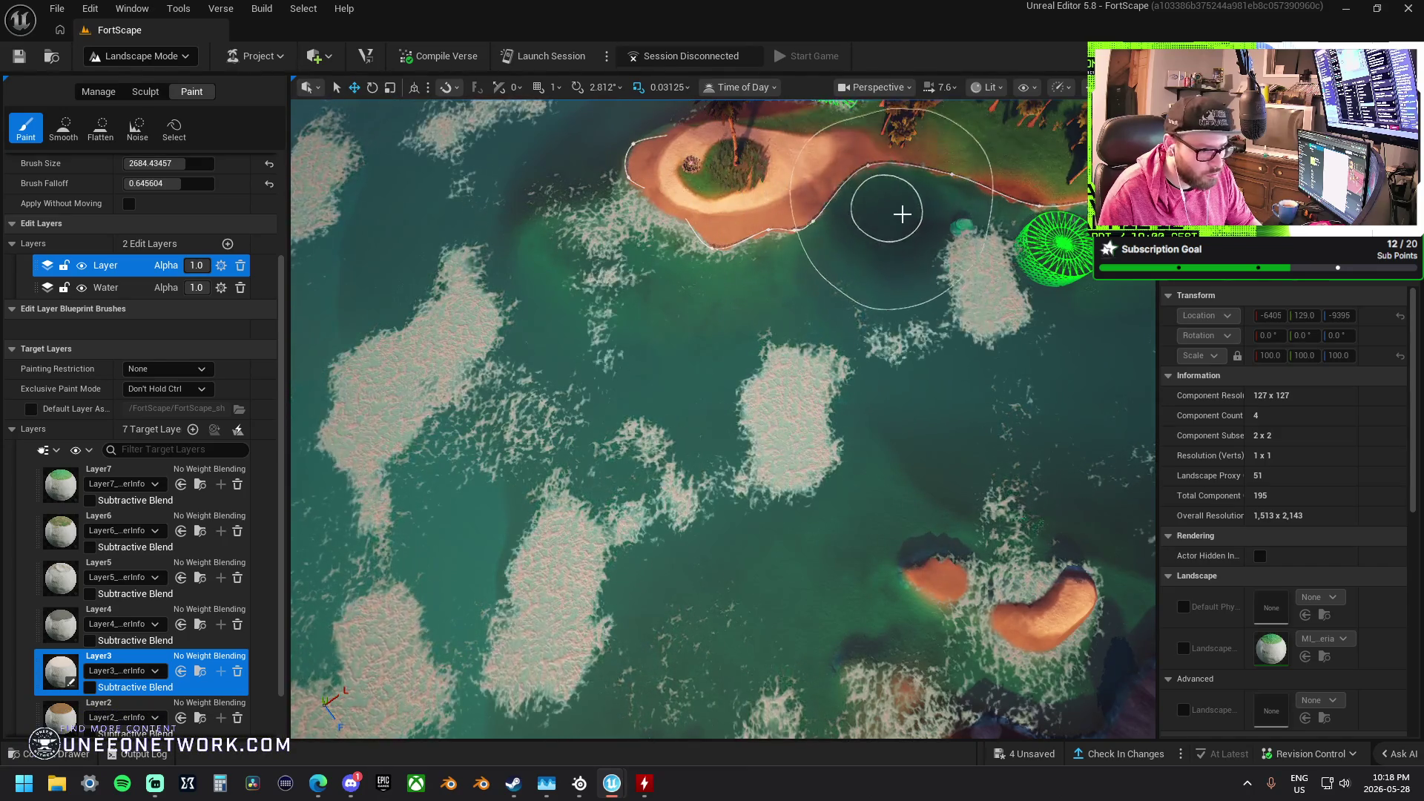
pyautogui.press('d')
pyautogui.press('d')
pyautogui.press('w')
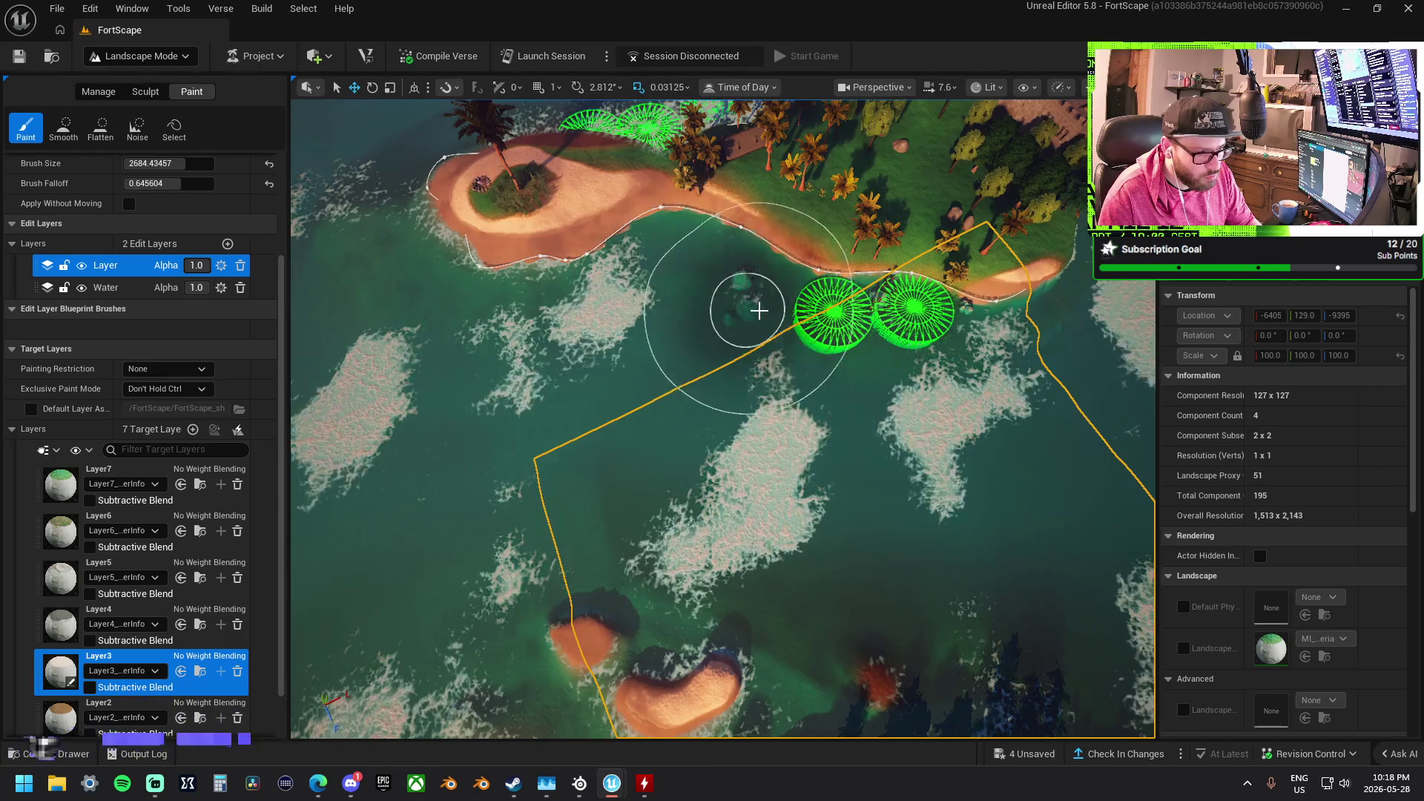
pyautogui.press('w')
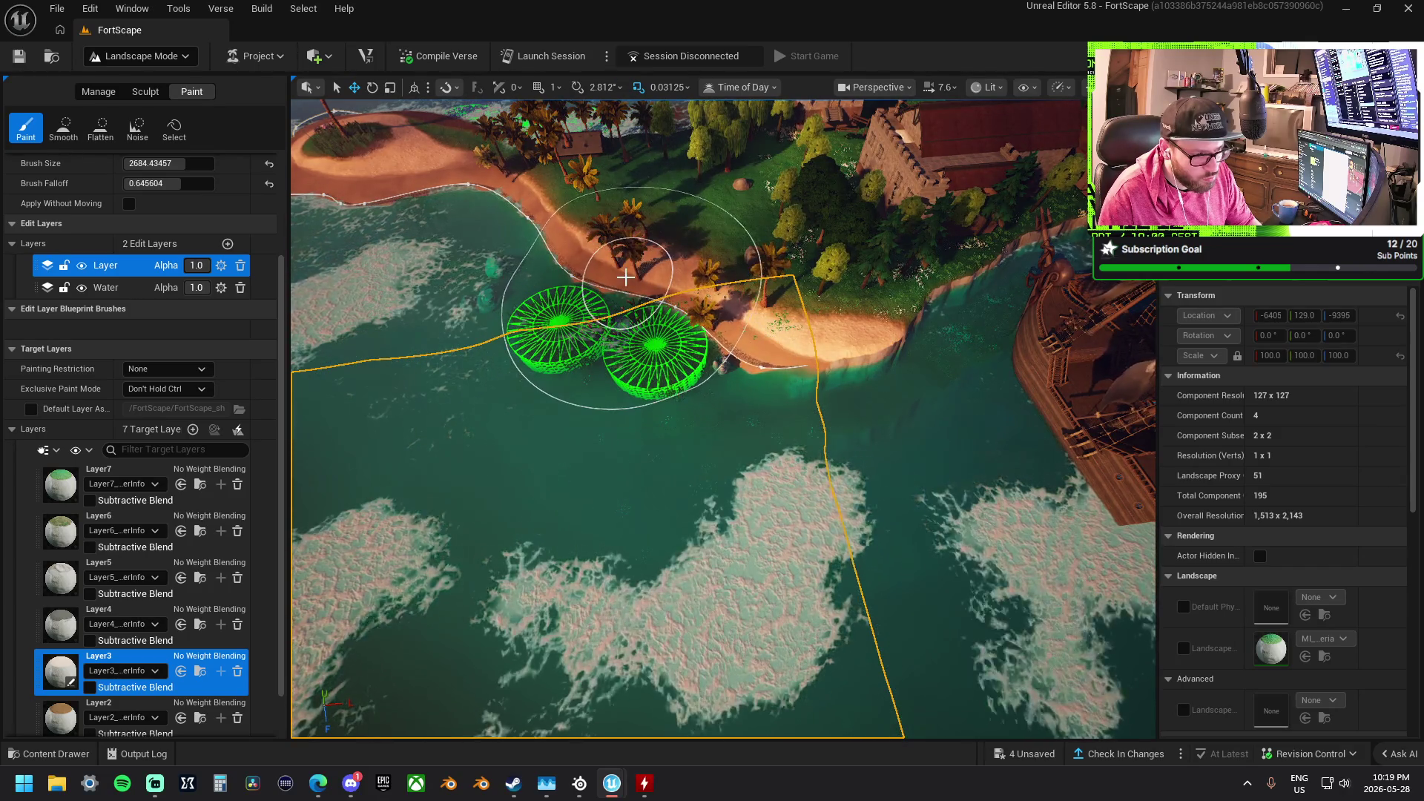
pyautogui.scroll(10, 625, 277)
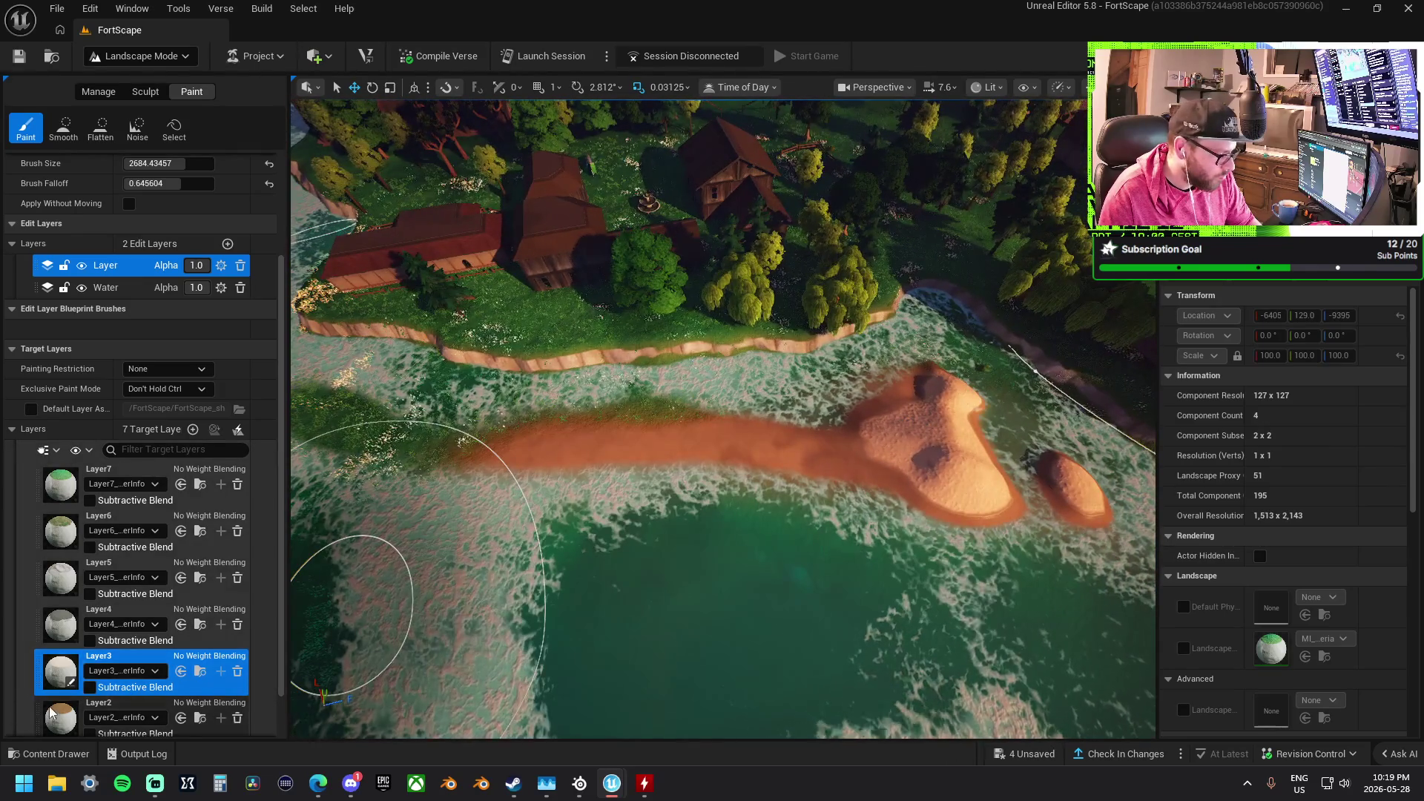
# Paint Layer2 green patches near the red strip and below the sand mounds, undoing the last stroke
pyautogui.click(52, 713)
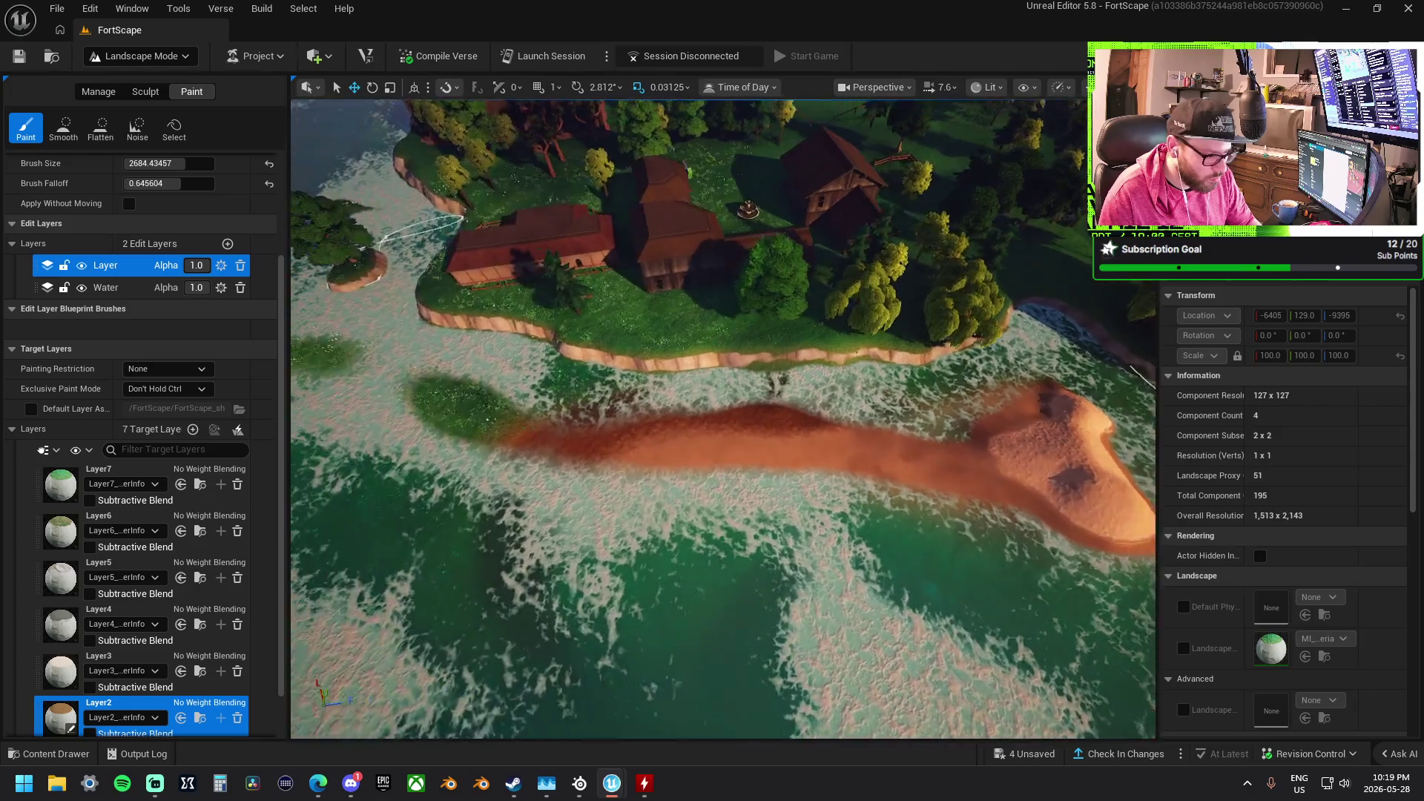
pyautogui.moveTo(511, 404); pyautogui.dragTo(675, 404)
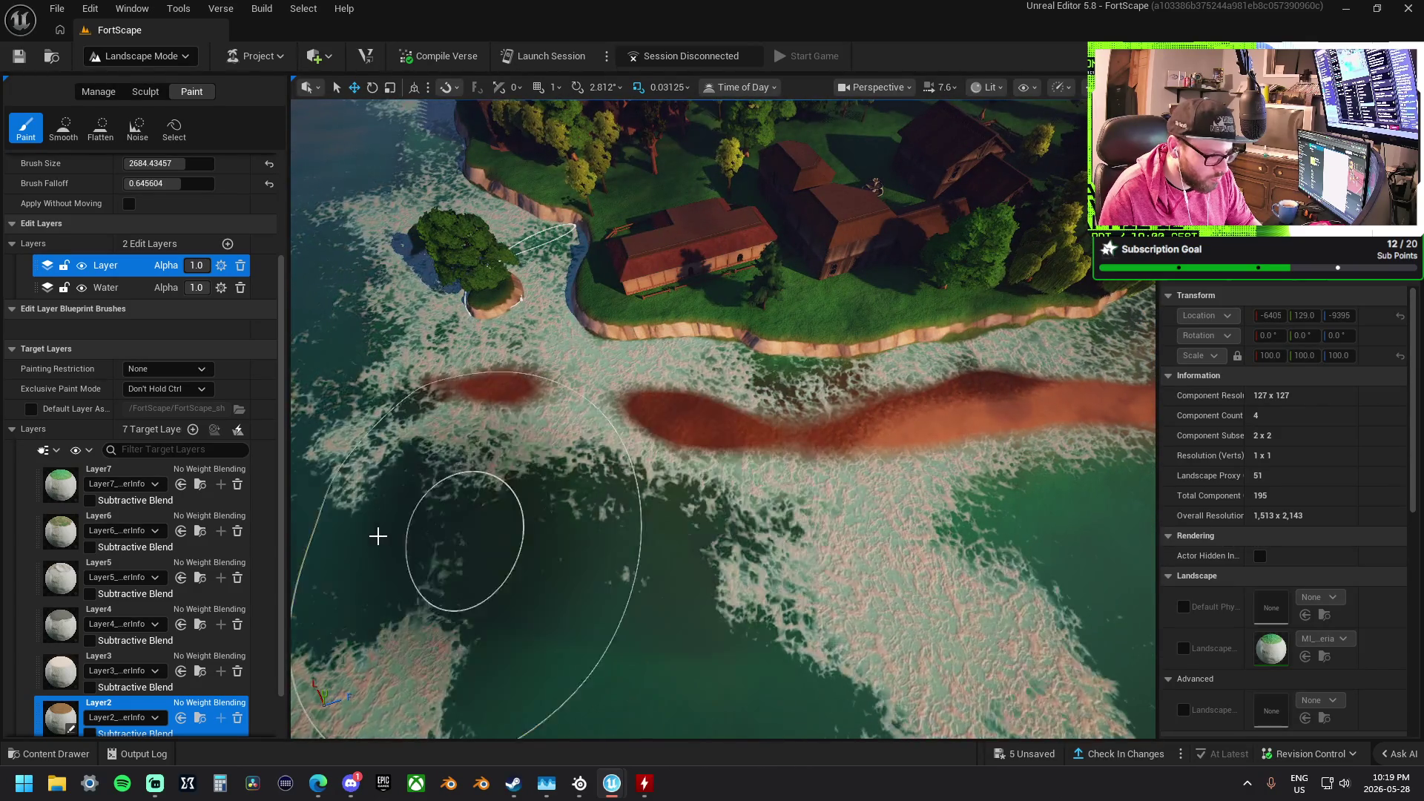
pyautogui.moveTo(1086, 519); pyautogui.dragTo(586, 464)
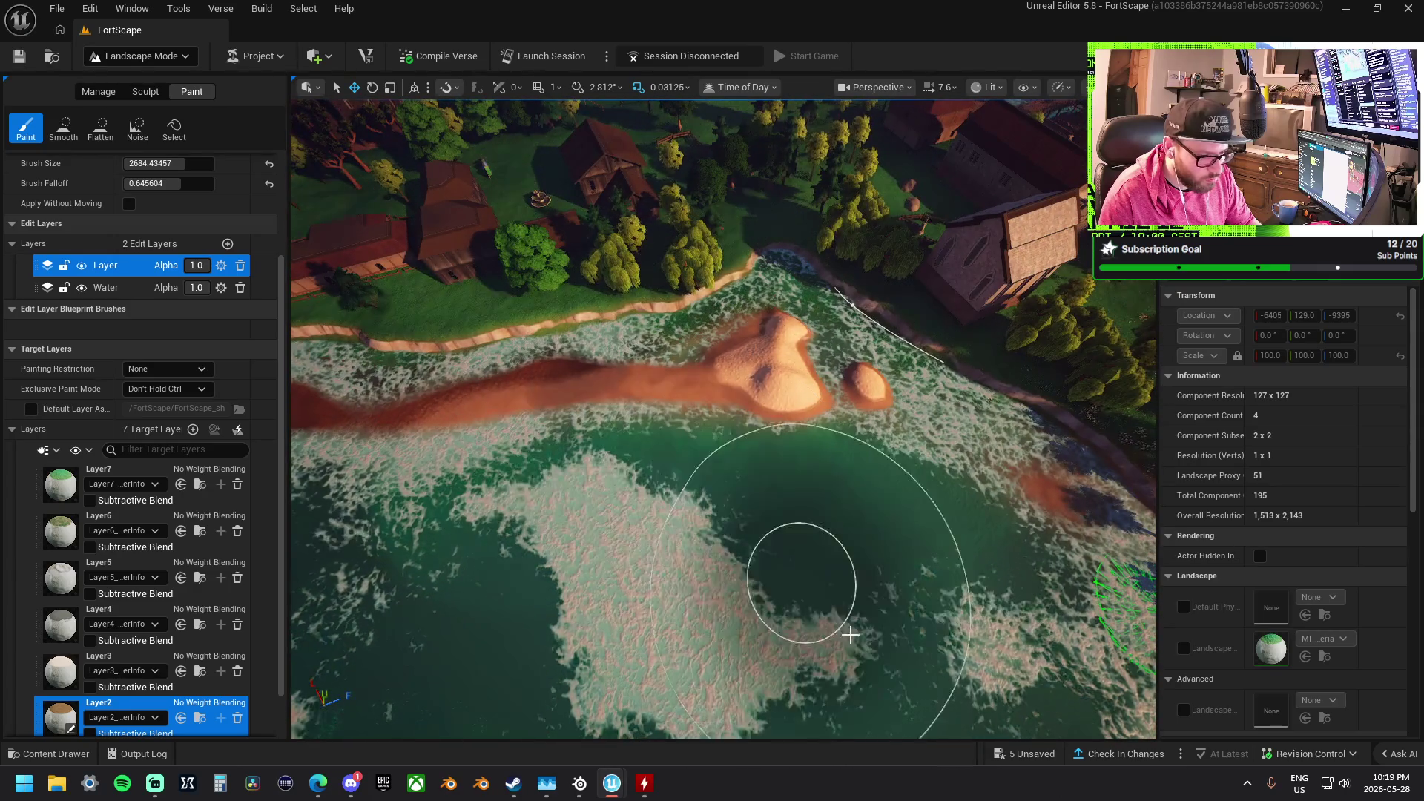
pyautogui.moveTo(850, 634); pyautogui.dragTo(767, 425)
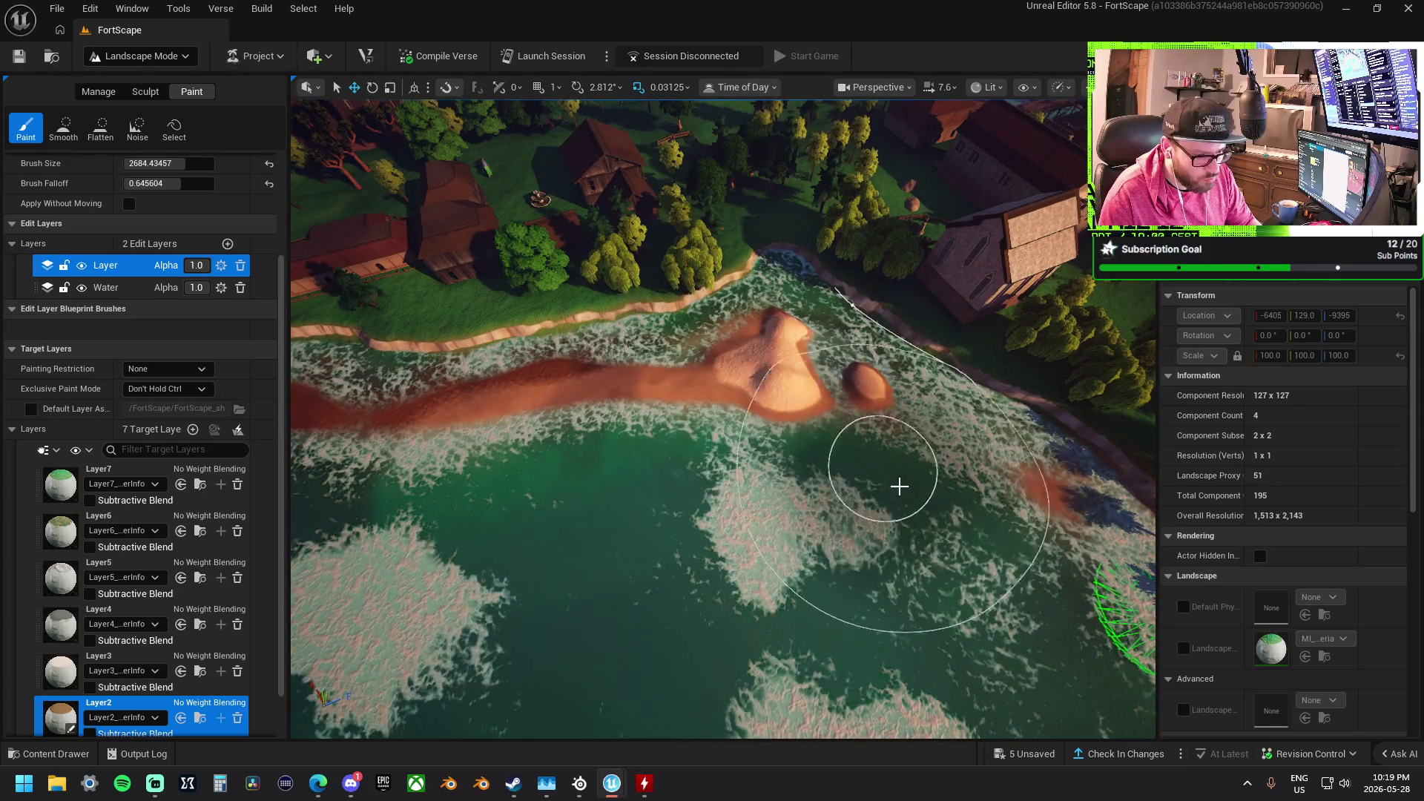
pyautogui.hotkey('ctrl', 'z')
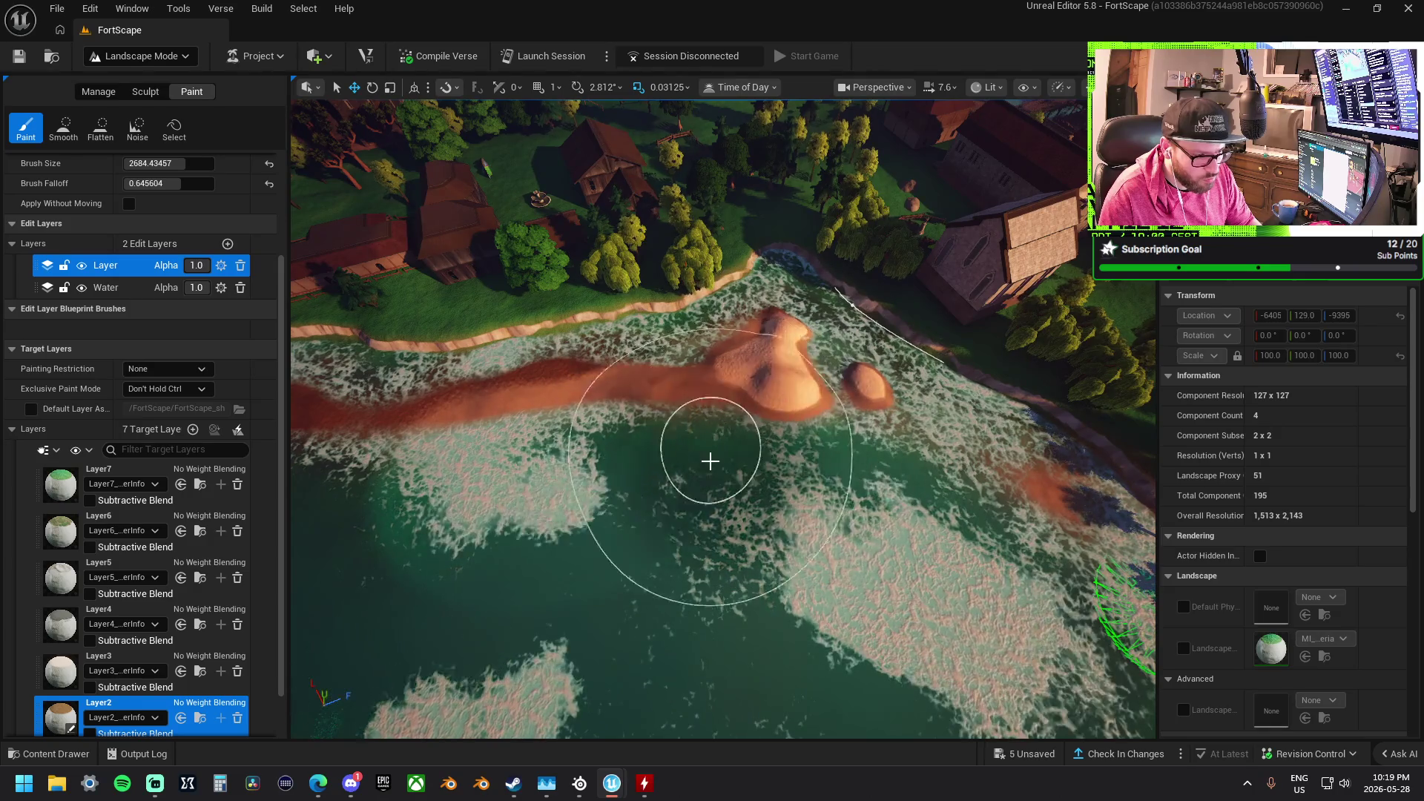
# Select Layer1 then Layer3, orbit around the beach house, and switch to sculpting
pyautogui.scroll(-2, 129, 659)
pyautogui.click(83, 697)
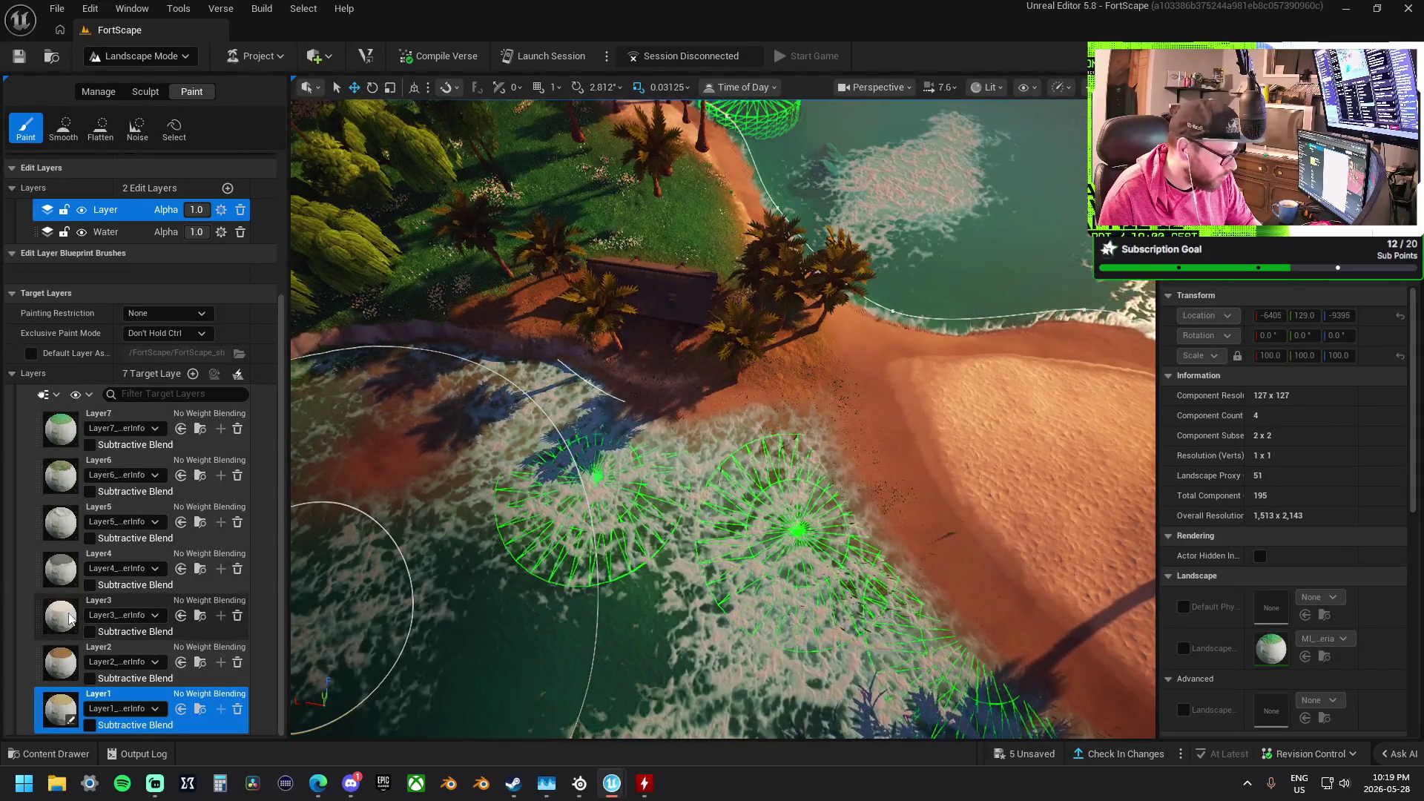
pyautogui.click(130, 627)
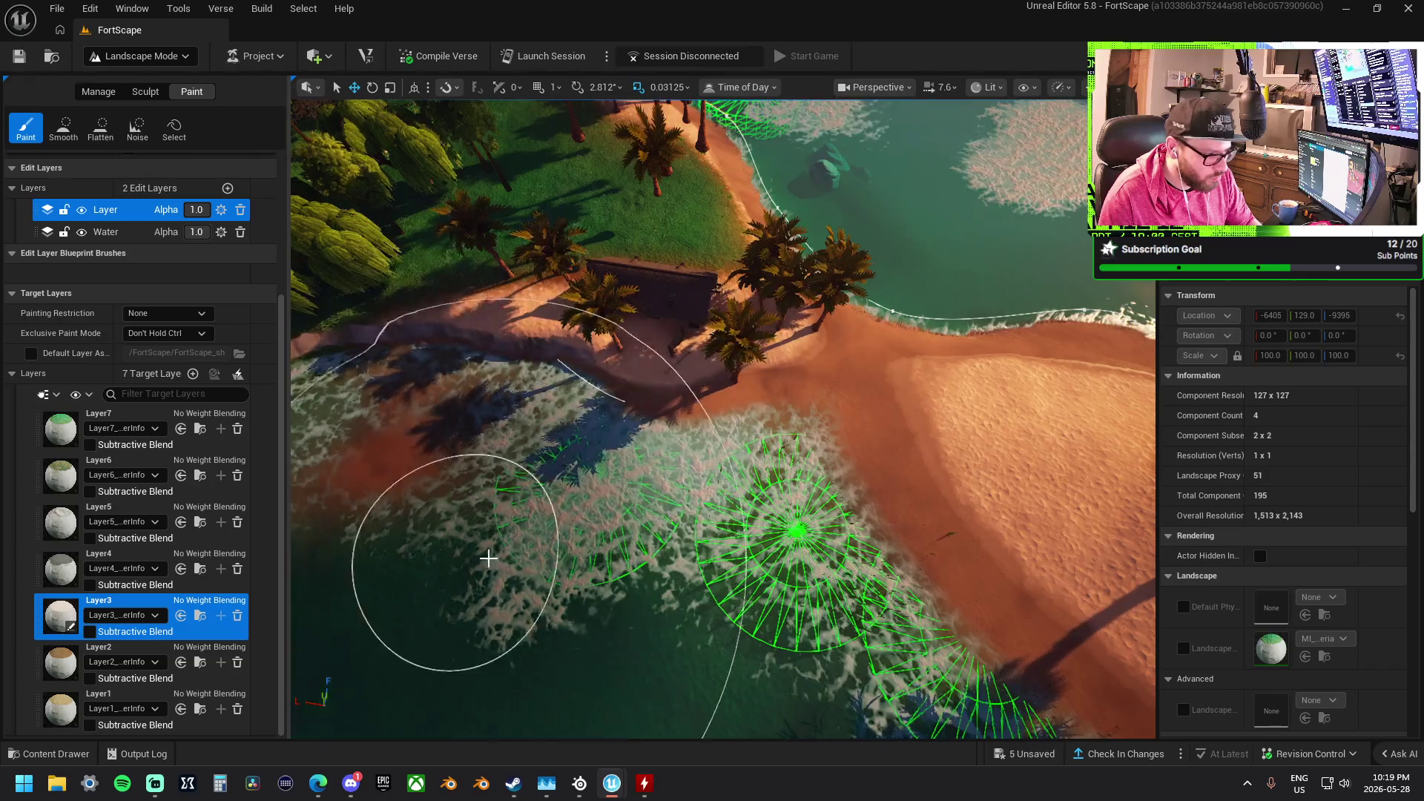
pyautogui.scroll(3, 471, 556)
pyautogui.moveTo(723, 419); pyautogui.dragTo(605, 419)
pyautogui.moveTo(445, 415); pyautogui.dragTo(986, 668)
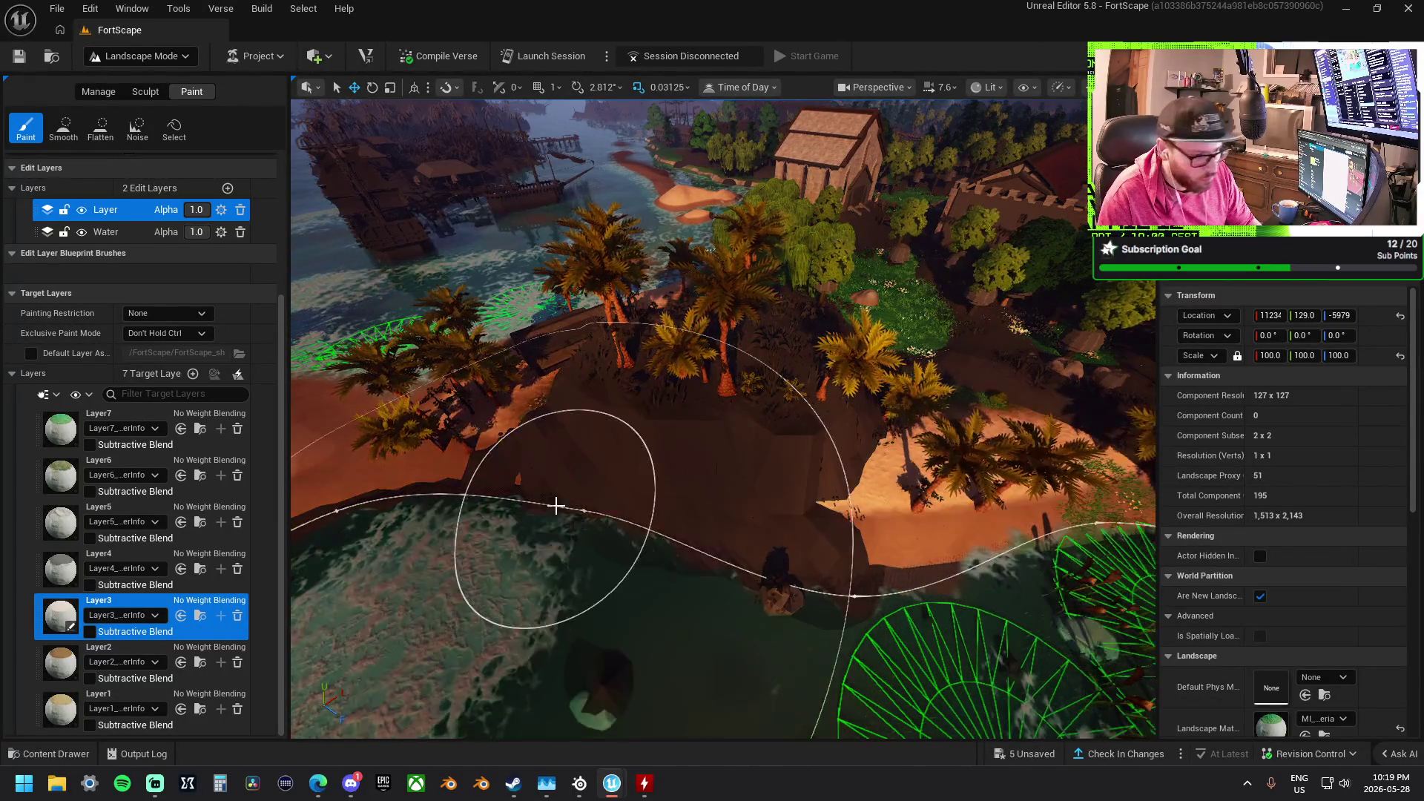
pyautogui.click(145, 92)
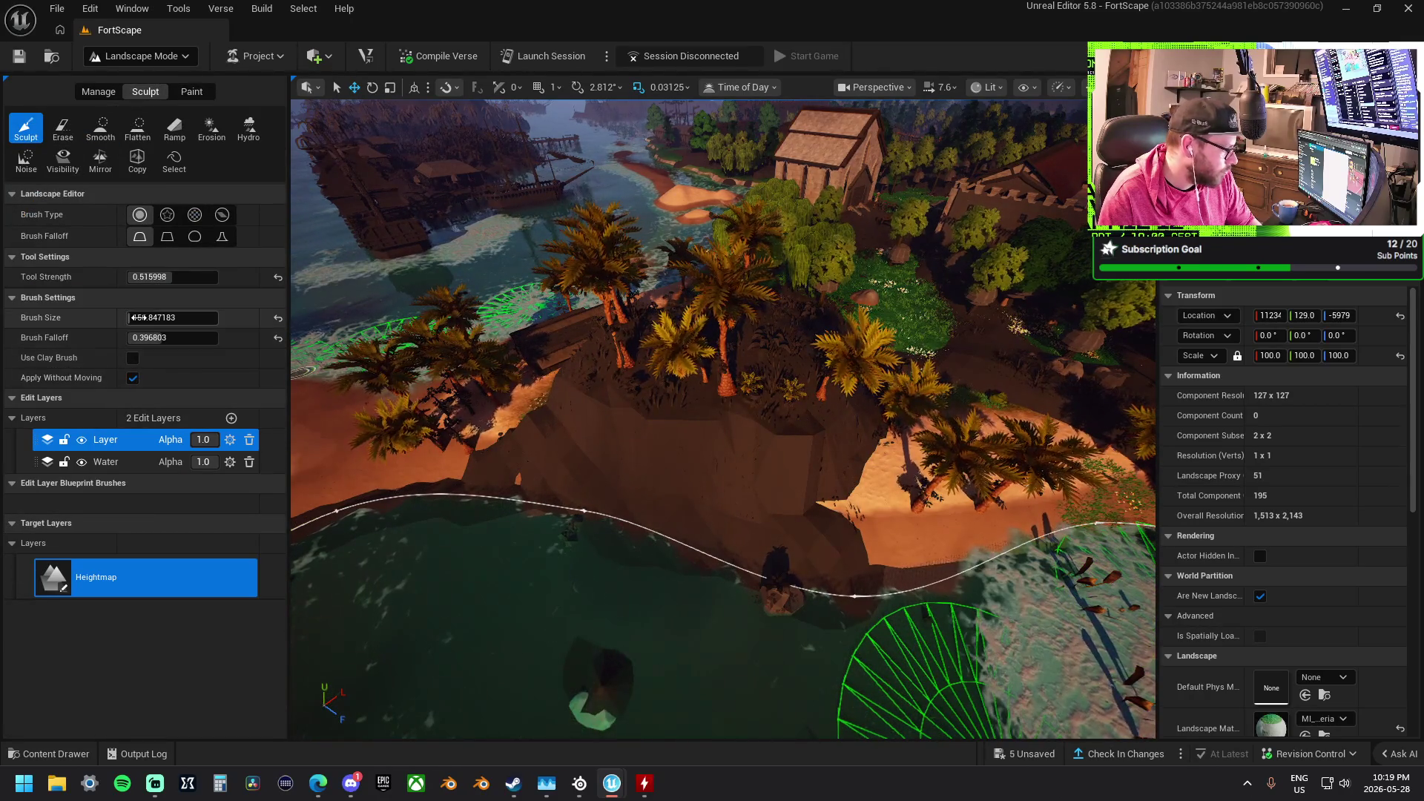
# Reduce the sculpt Brush Size to 366.56 and pitch the view toward the water and horizon
pyautogui.moveTo(172, 317); pyautogui.dragTo(155, 317)
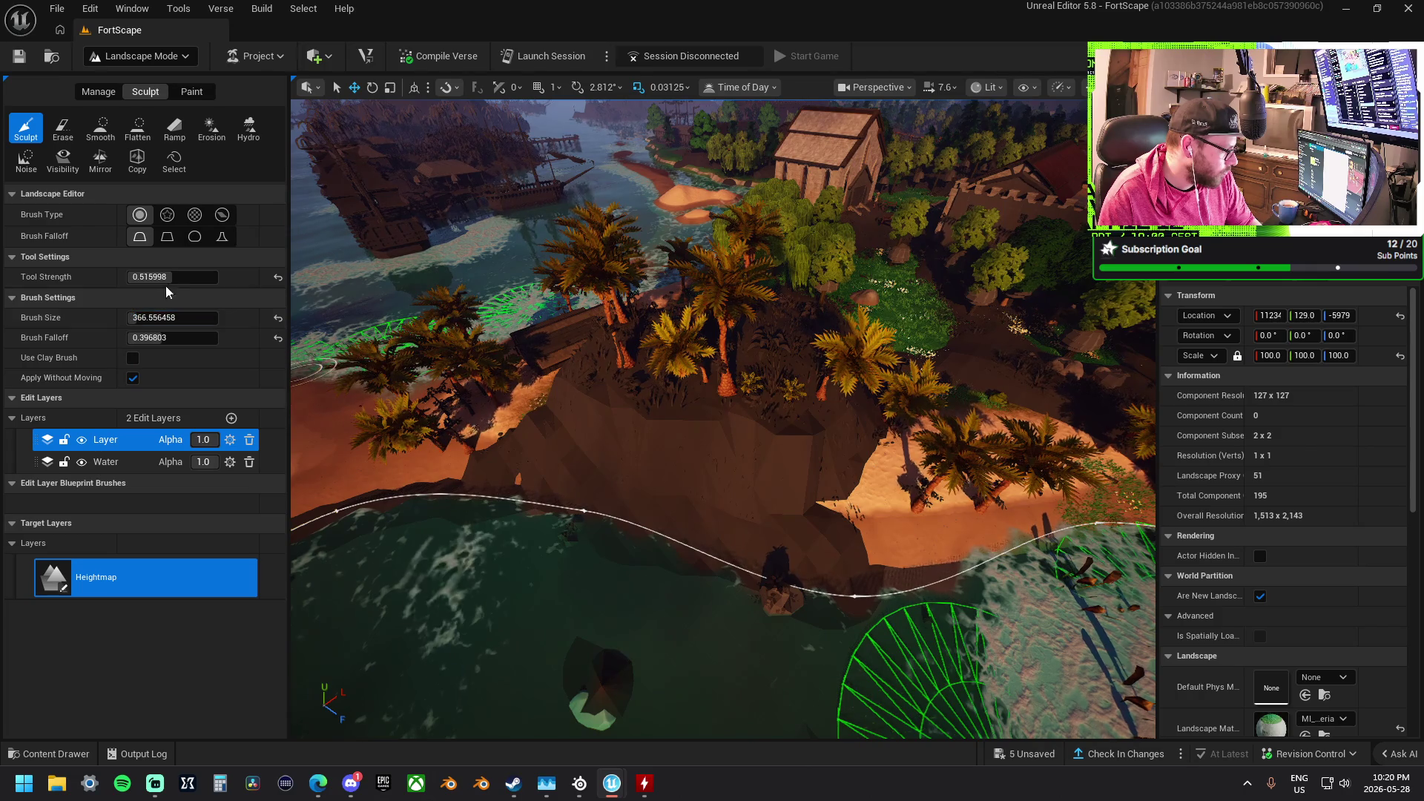
pyautogui.scroll(5, 752, 424)
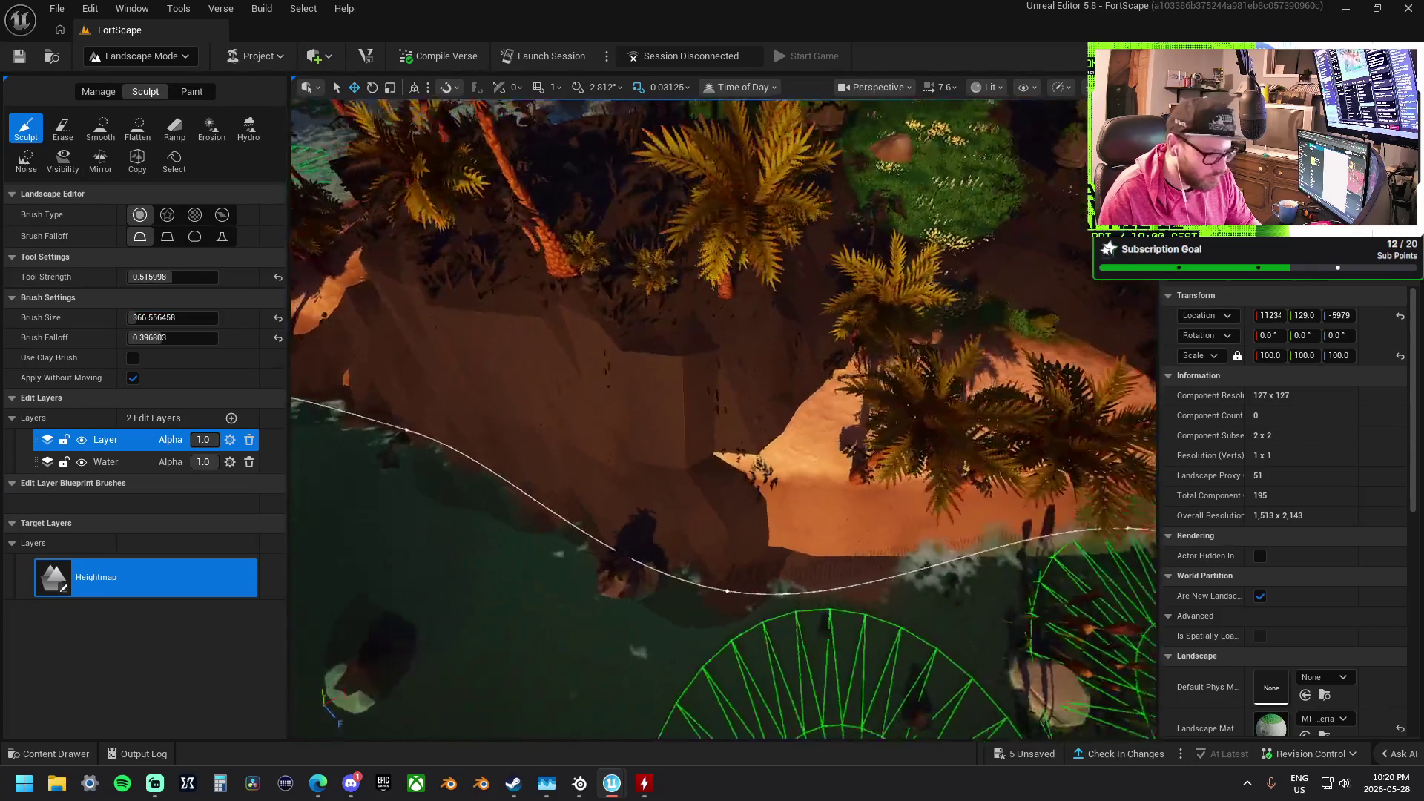
pyautogui.scroll(5, 723, 419)
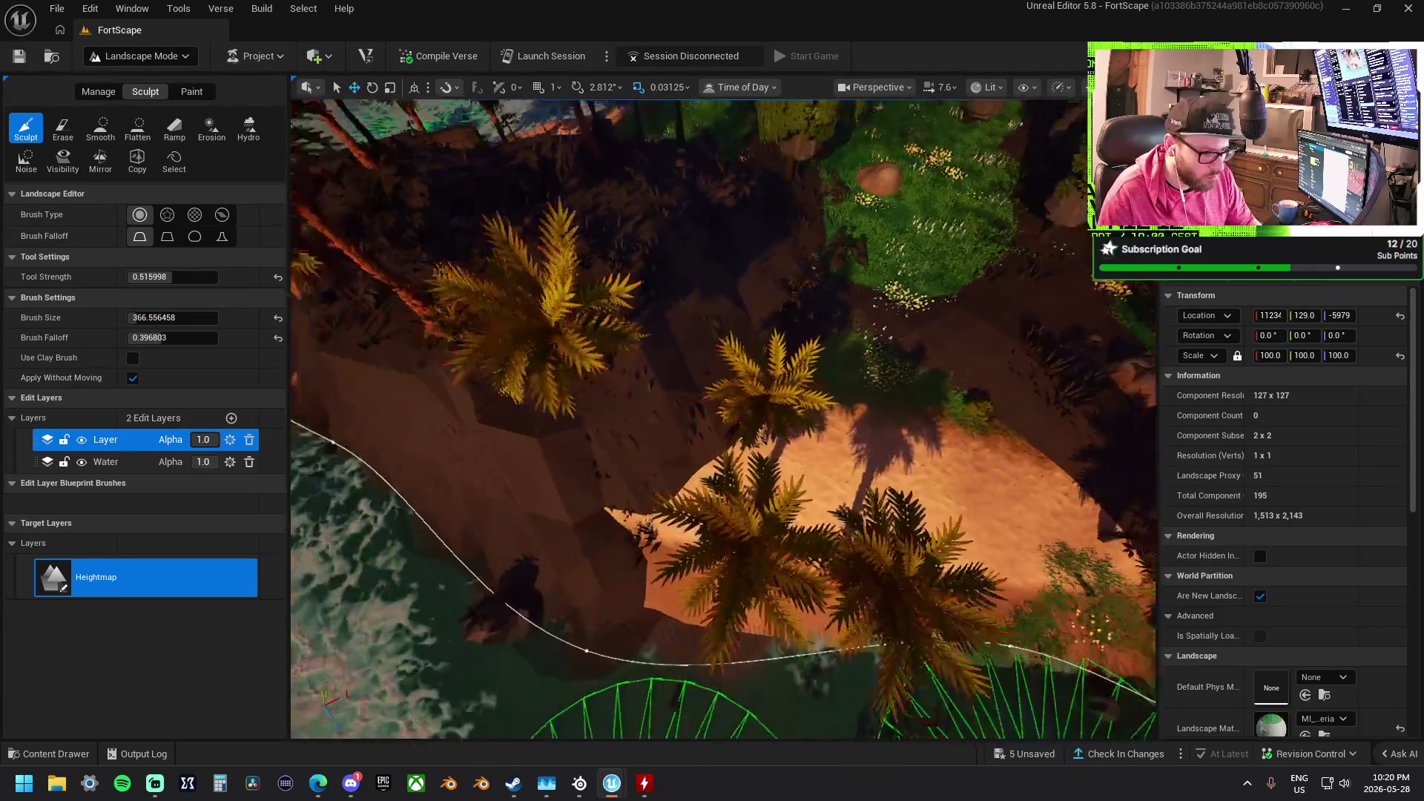
pyautogui.scroll(-2, 844, 397)
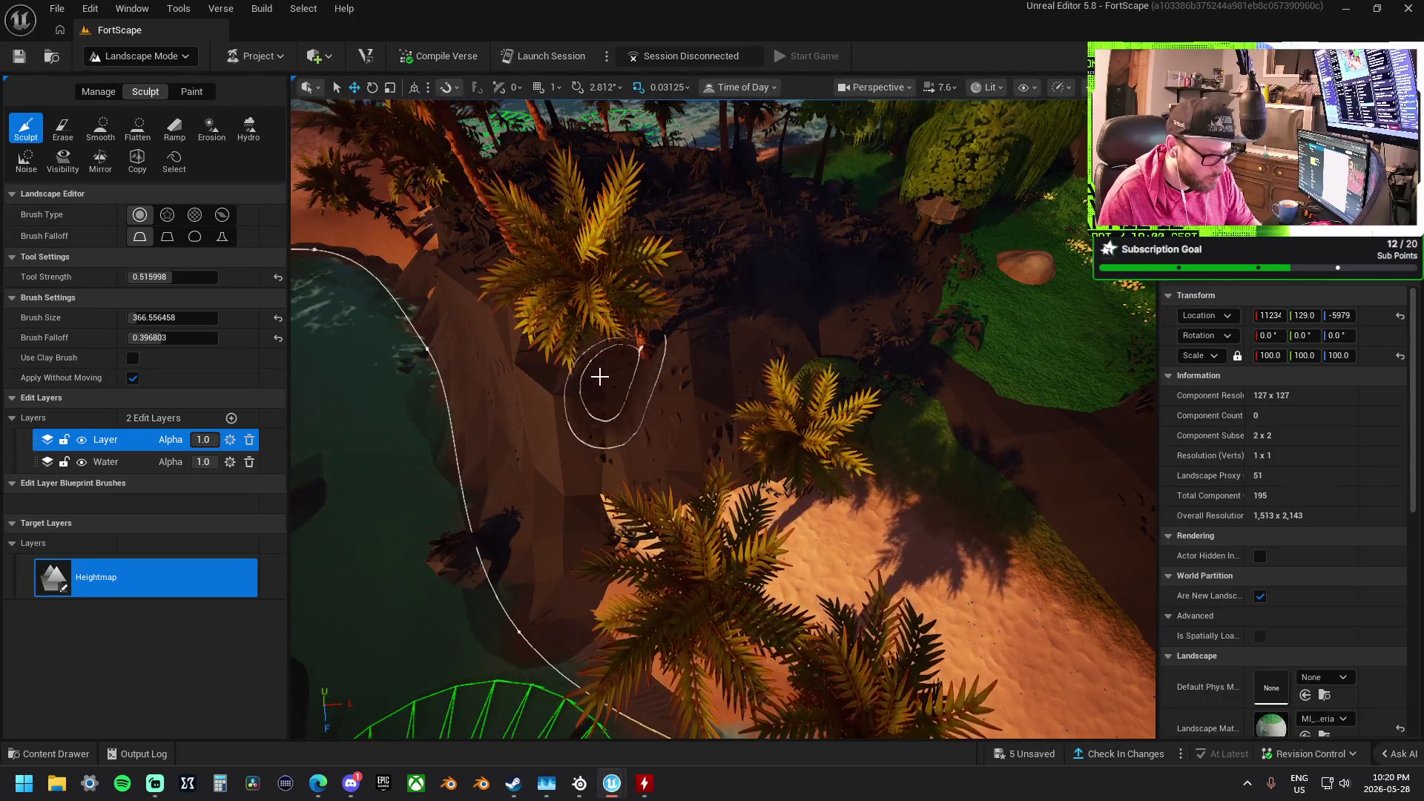
pyautogui.moveTo(705, 416)
pyautogui.mouseDown()
pyautogui.moveTo(705, 282)
pyautogui.moveTo(705, 349)
pyautogui.moveTo(646, 397)
pyautogui.mouseUp()
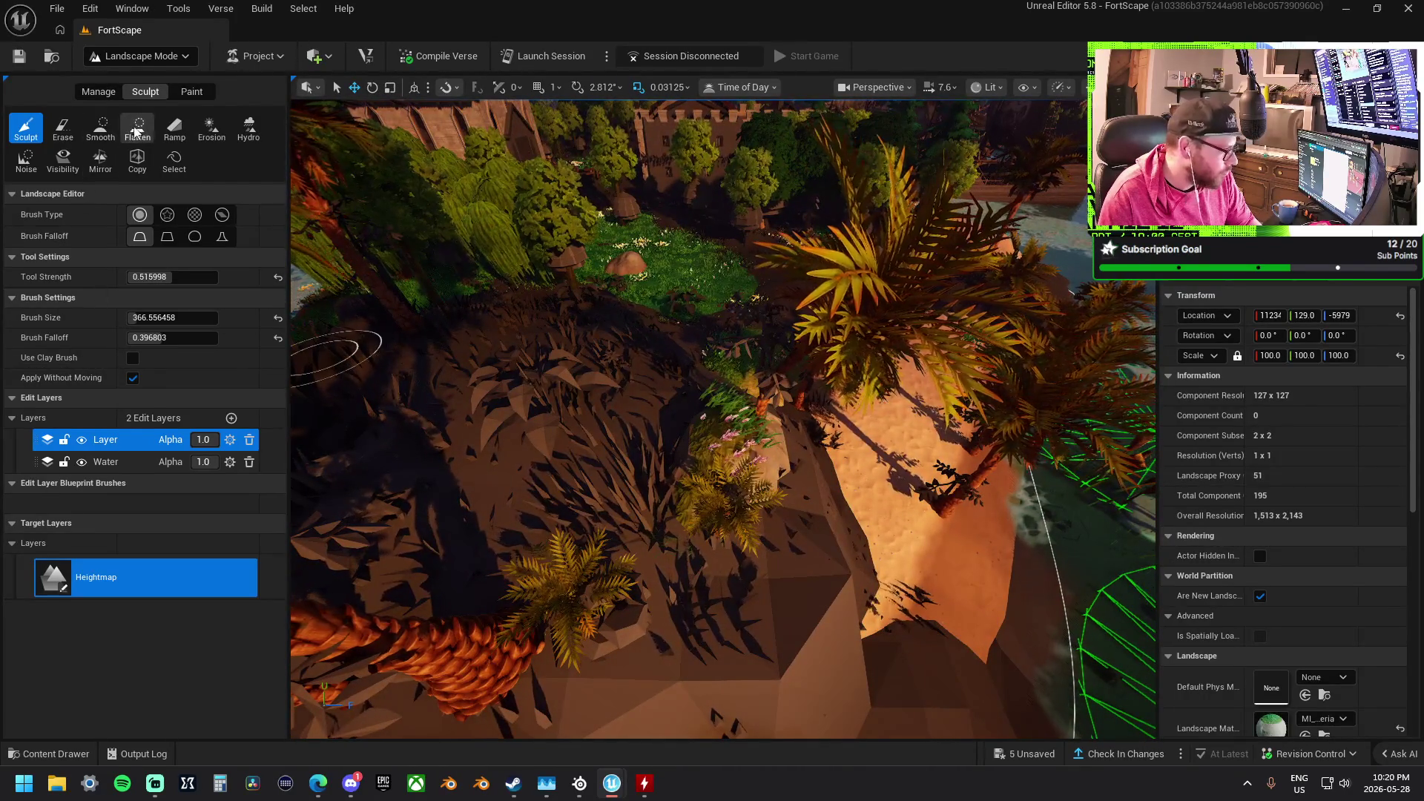
# With the Flatten tool, level the dark rock into a ledge and the cliff base into a sand shelf
pyautogui.click(136, 129)
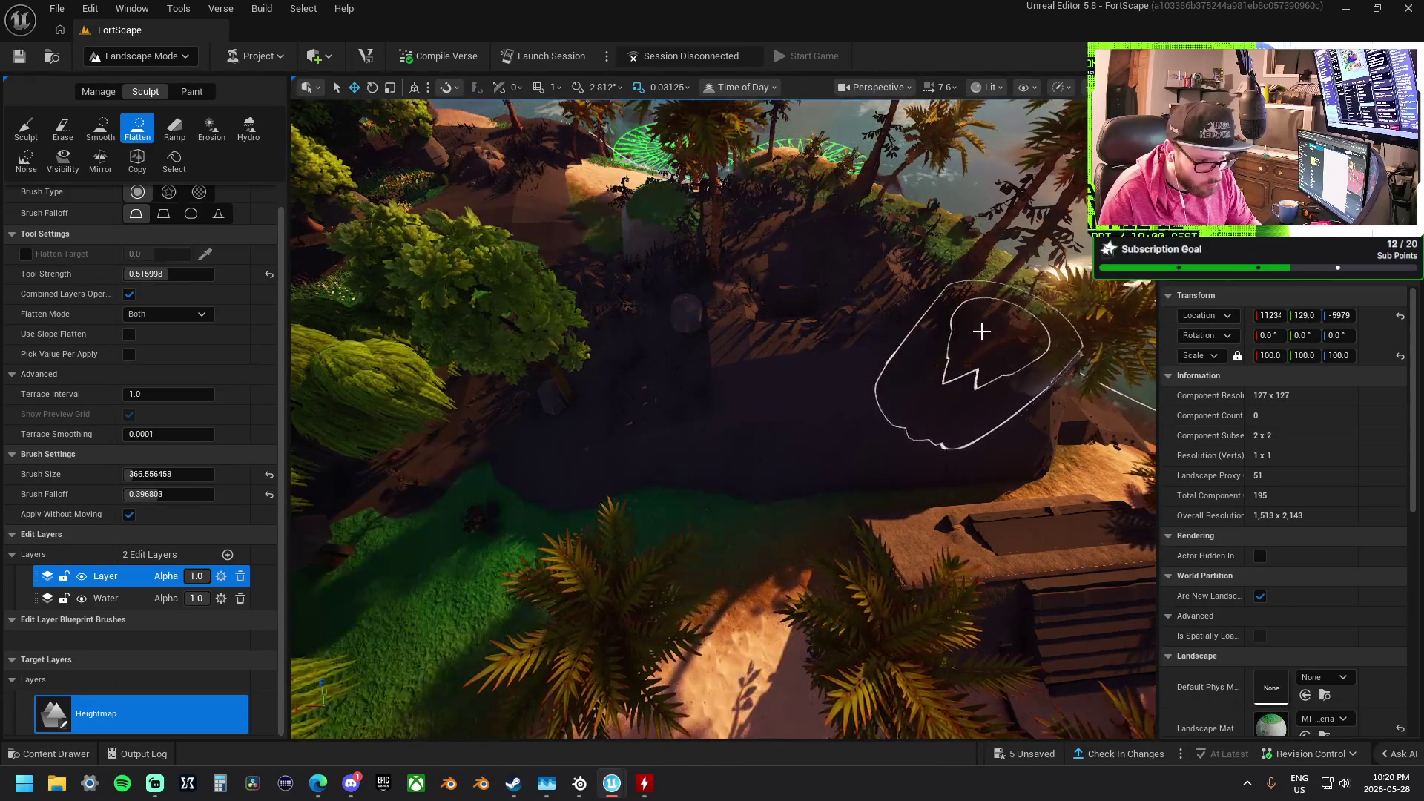
pyautogui.moveTo(981, 331)
pyautogui.mouseDown()
pyautogui.moveTo(781, 369)
pyautogui.moveTo(679, 359)
pyautogui.mouseUp()
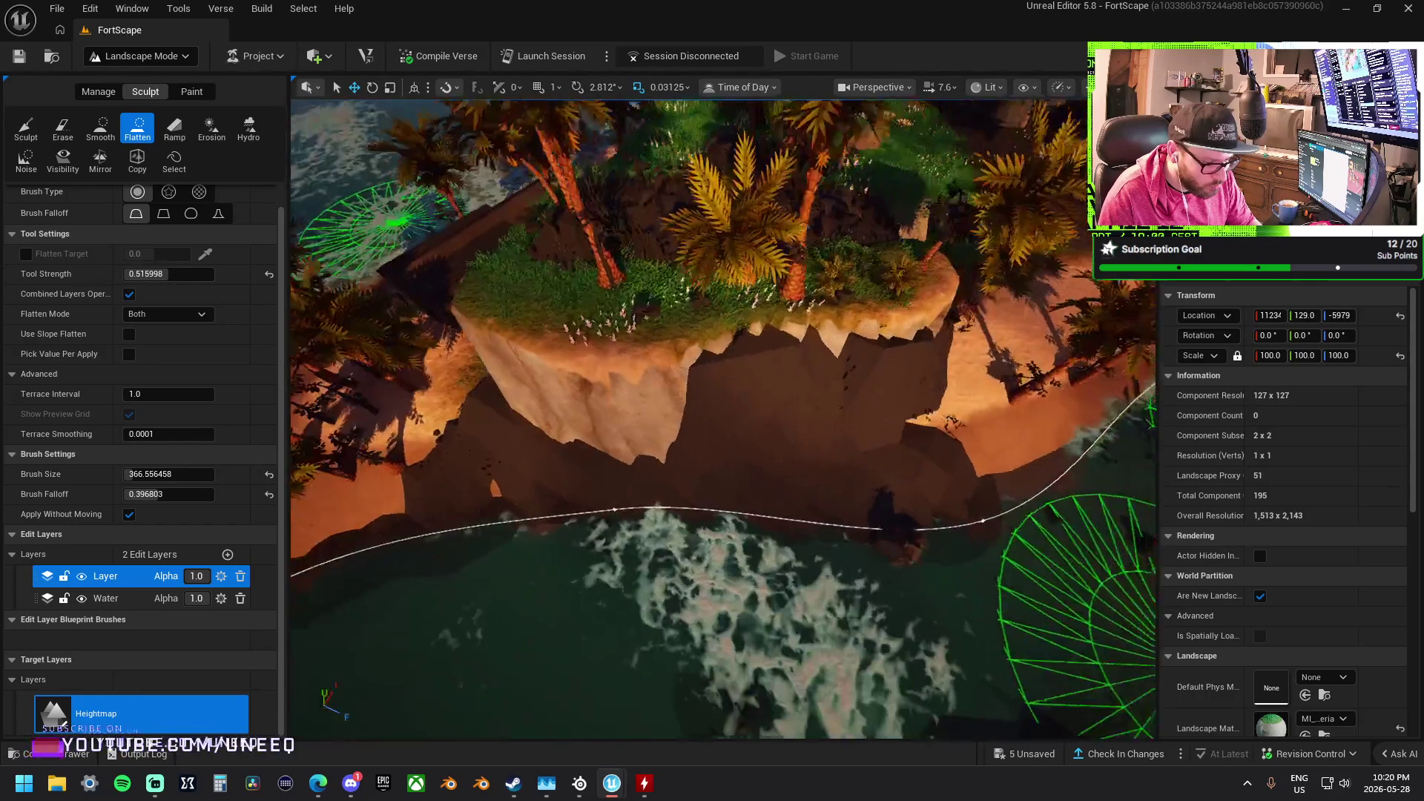
pyautogui.moveTo(939, 461)
pyautogui.mouseDown()
pyautogui.moveTo(572, 483)
pyautogui.moveTo(452, 420)
pyautogui.mouseUp()
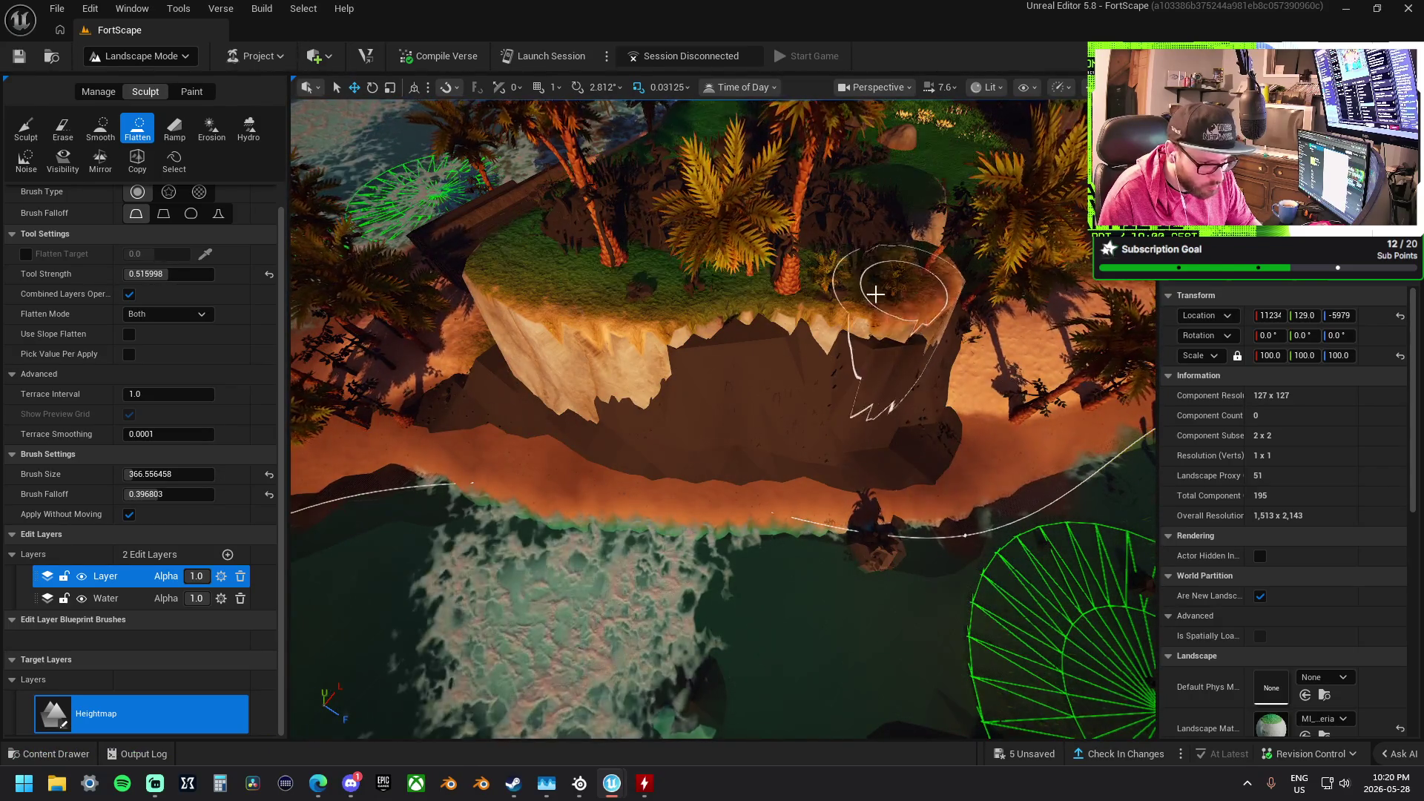
pyautogui.scroll(10, 725, 299)
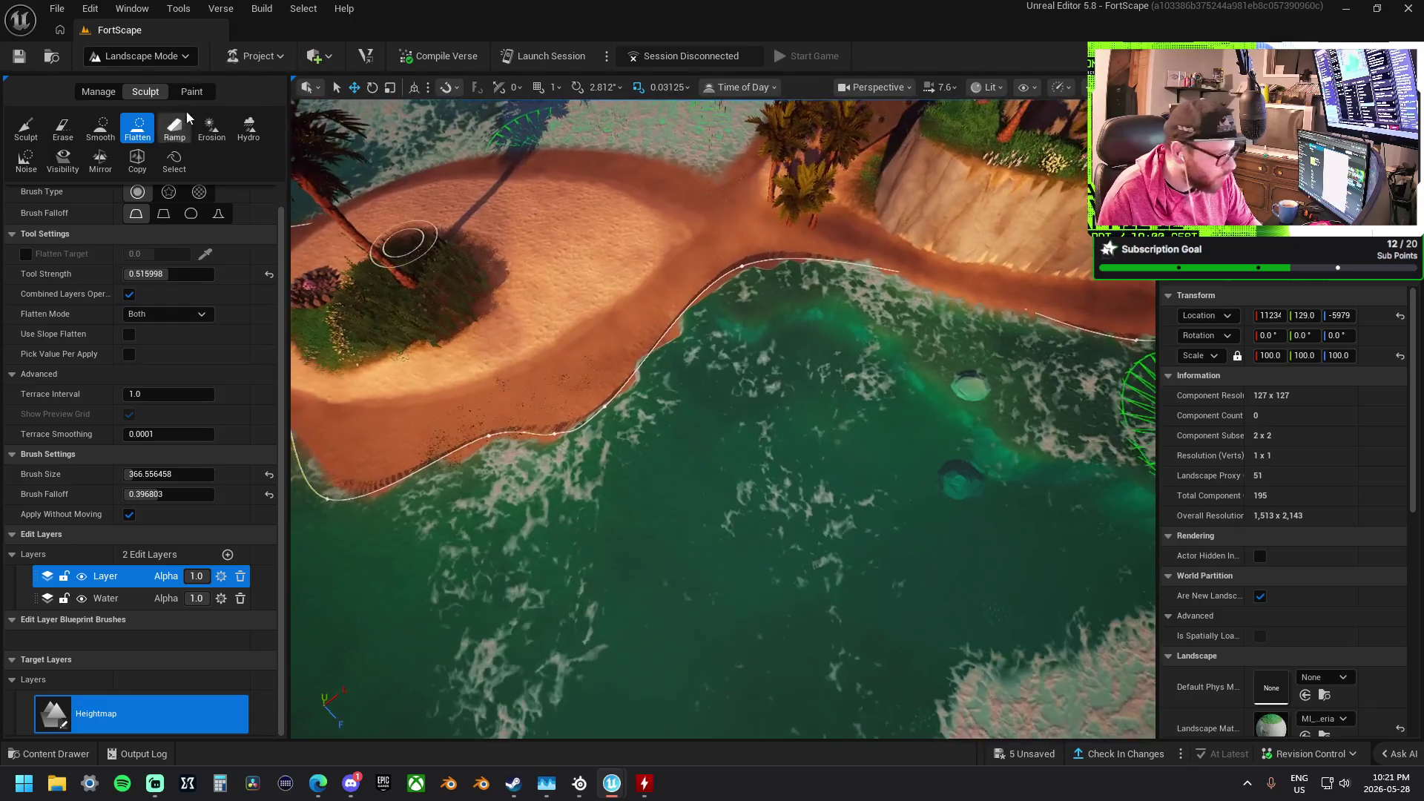
# Enlarge the brush to about 1377 and flatten the seabed off the beach and the islet's sand
pyautogui.moveTo(148, 473); pyautogui.dragTo(195, 474)
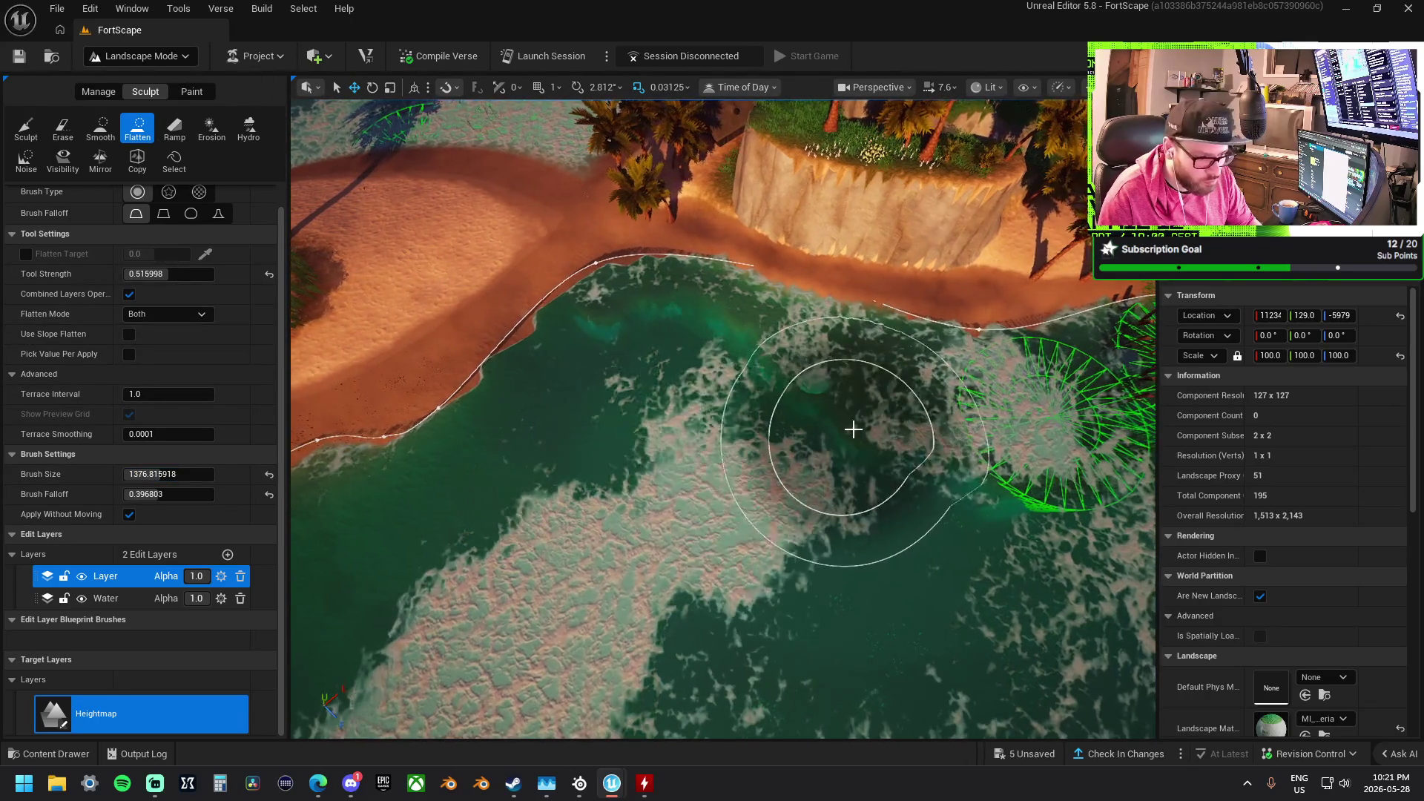
pyautogui.moveTo(838, 444)
pyautogui.mouseDown()
pyautogui.moveTo(627, 360)
pyautogui.moveTo(463, 501)
pyautogui.moveTo(502, 435)
pyautogui.moveTo(540, 415)
pyautogui.mouseUp()
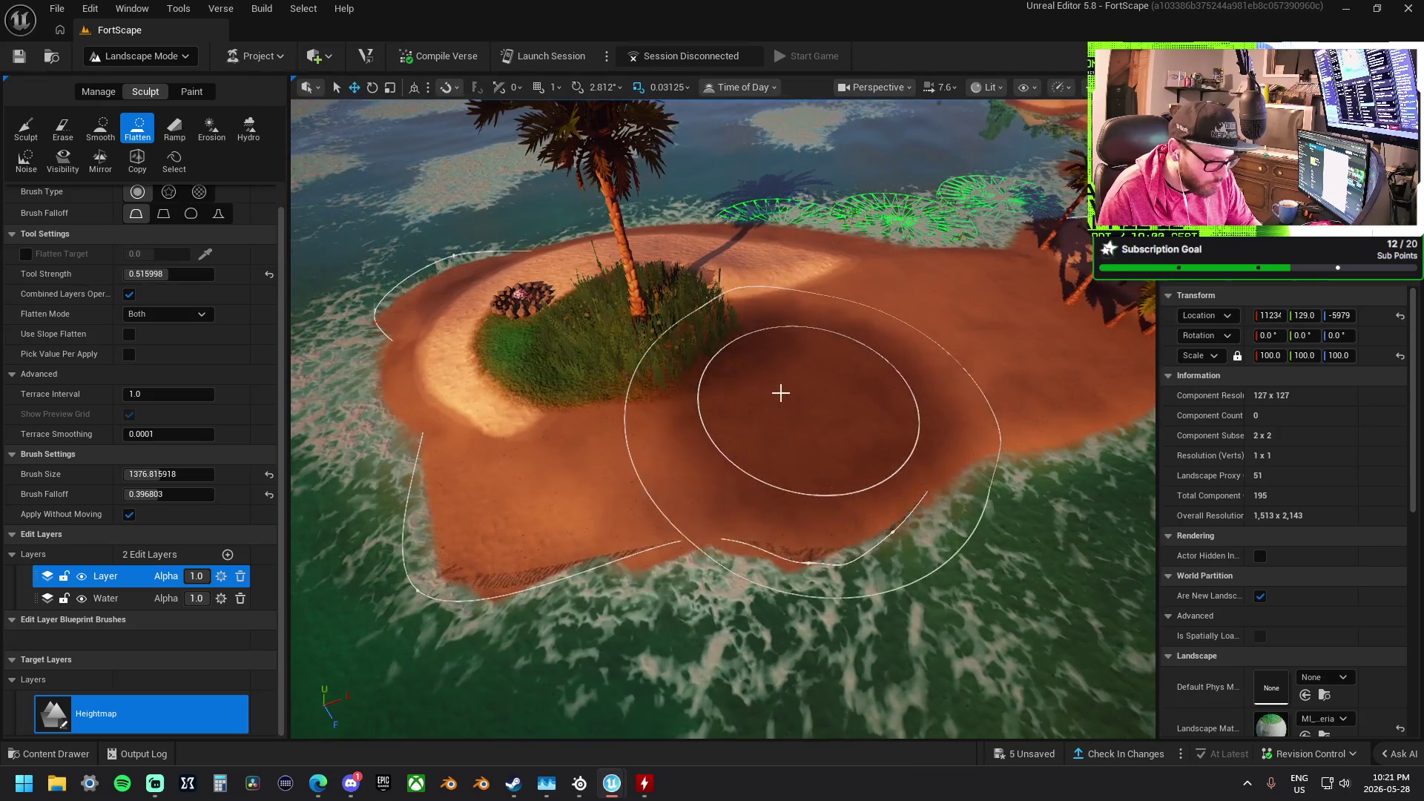
pyautogui.moveTo(779, 410)
pyautogui.mouseDown()
pyautogui.moveTo(766, 393)
pyautogui.moveTo(581, 393)
pyautogui.moveTo(519, 438)
pyautogui.mouseUp()
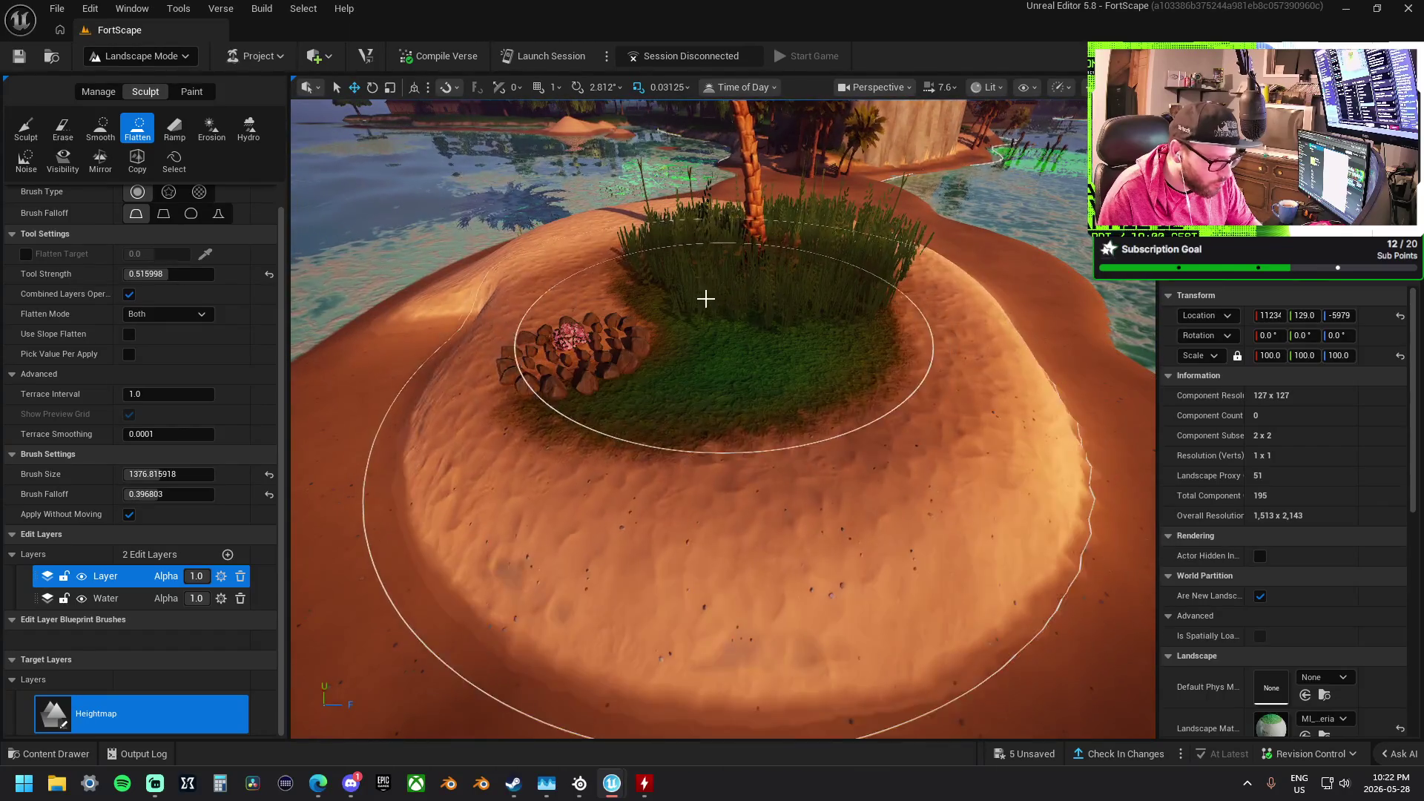
# Undo an accidental raise stroke, flatten the sand mound level again, then switch to Smooth
pyautogui.hotkey('ctrl', 'shift', ',')
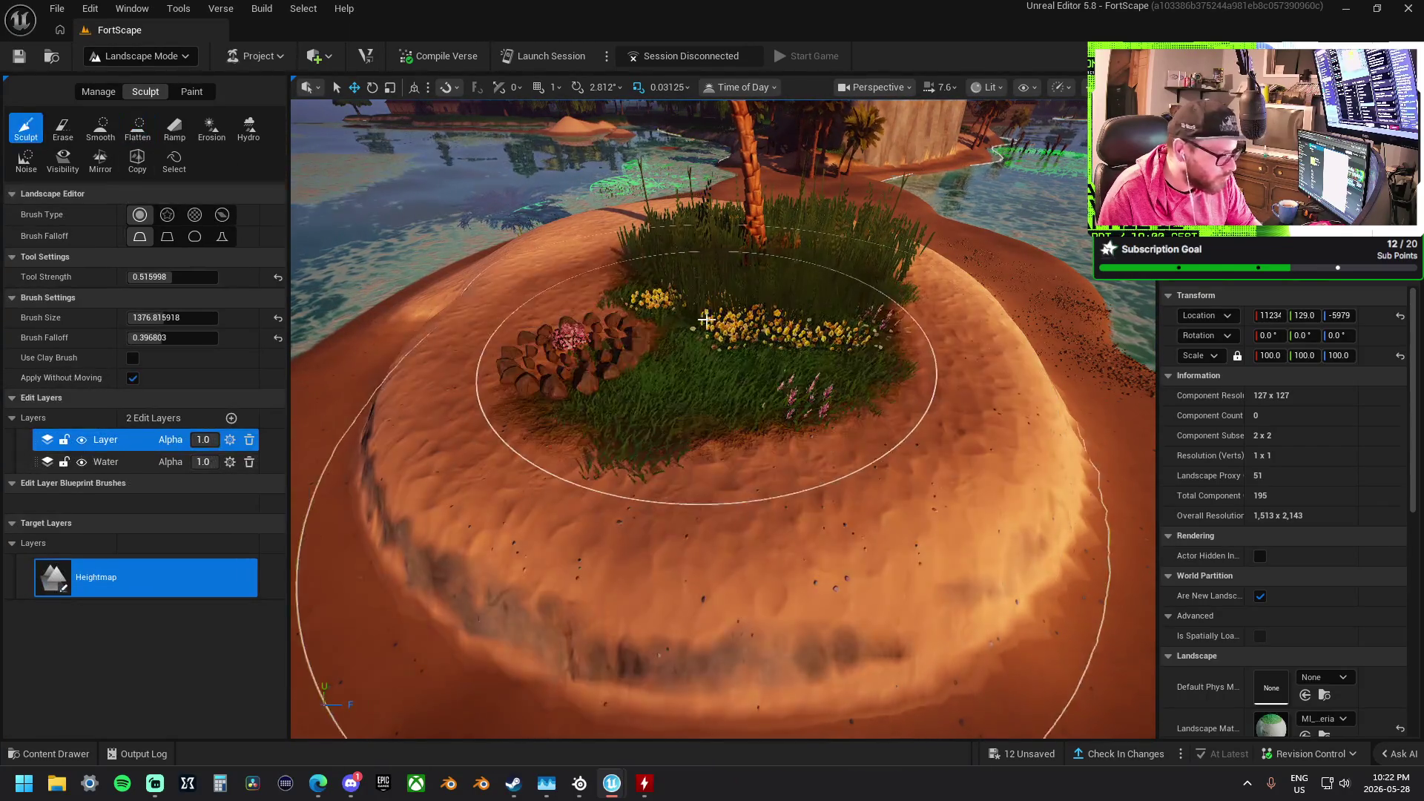
pyautogui.moveTo(695, 317); pyautogui.dragTo(695, 318)
pyautogui.hotkey('ctrl', 'z')
pyautogui.click(137, 130)
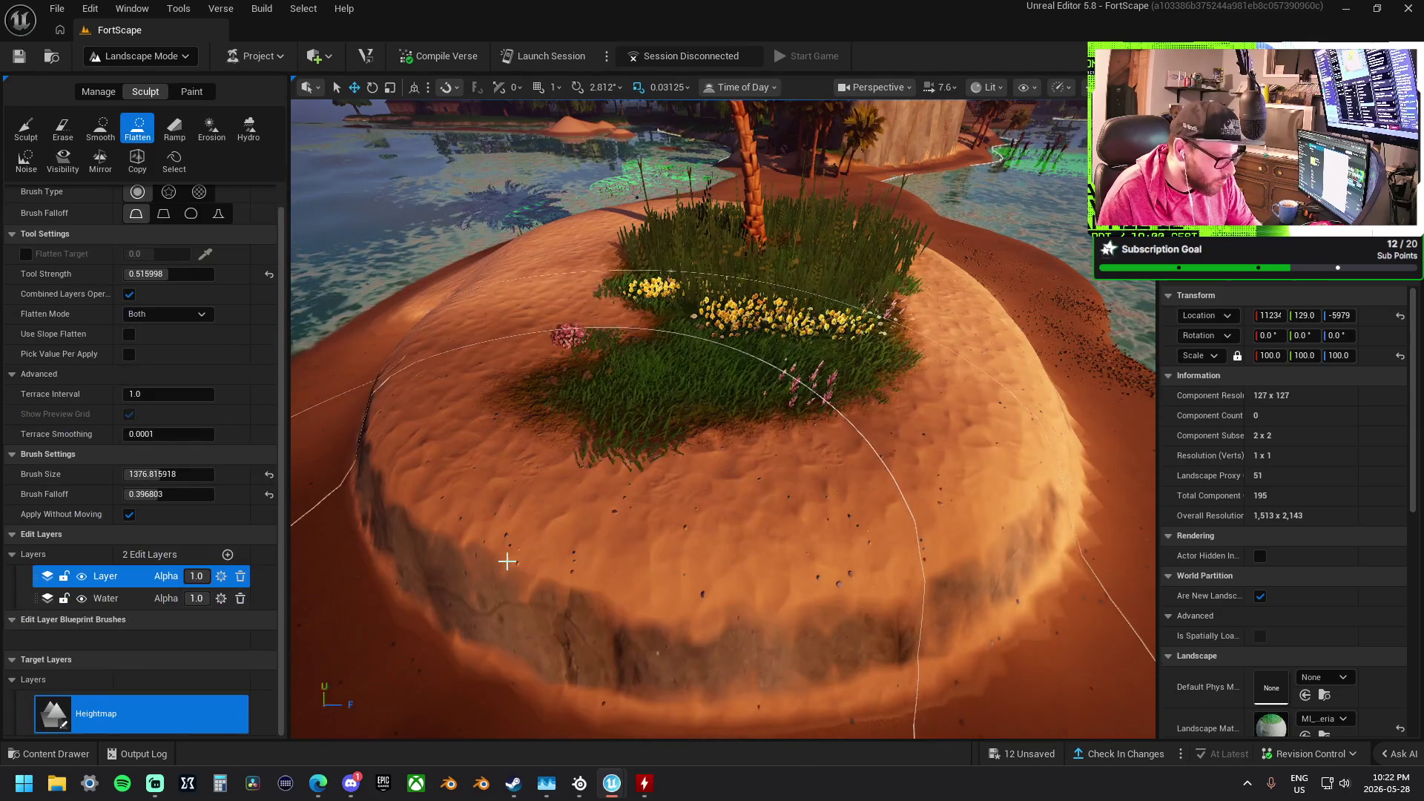
pyautogui.moveTo(507, 561)
pyautogui.mouseDown()
pyautogui.moveTo(555, 503)
pyautogui.moveTo(575, 304)
pyautogui.moveTo(559, 292)
pyautogui.moveTo(579, 331)
pyautogui.mouseUp()
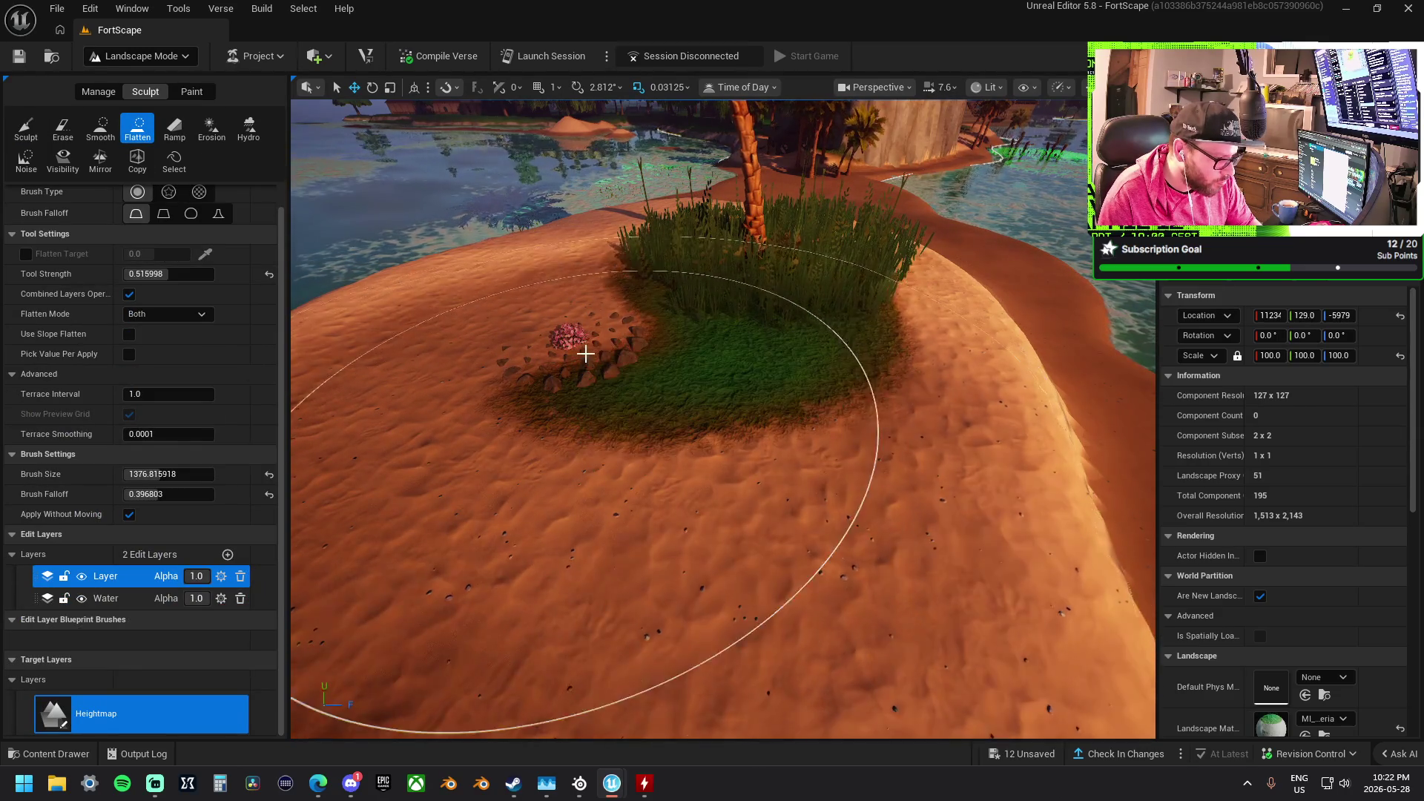
pyautogui.scroll(3, 566, 318)
pyautogui.scroll(-5, 664, 362)
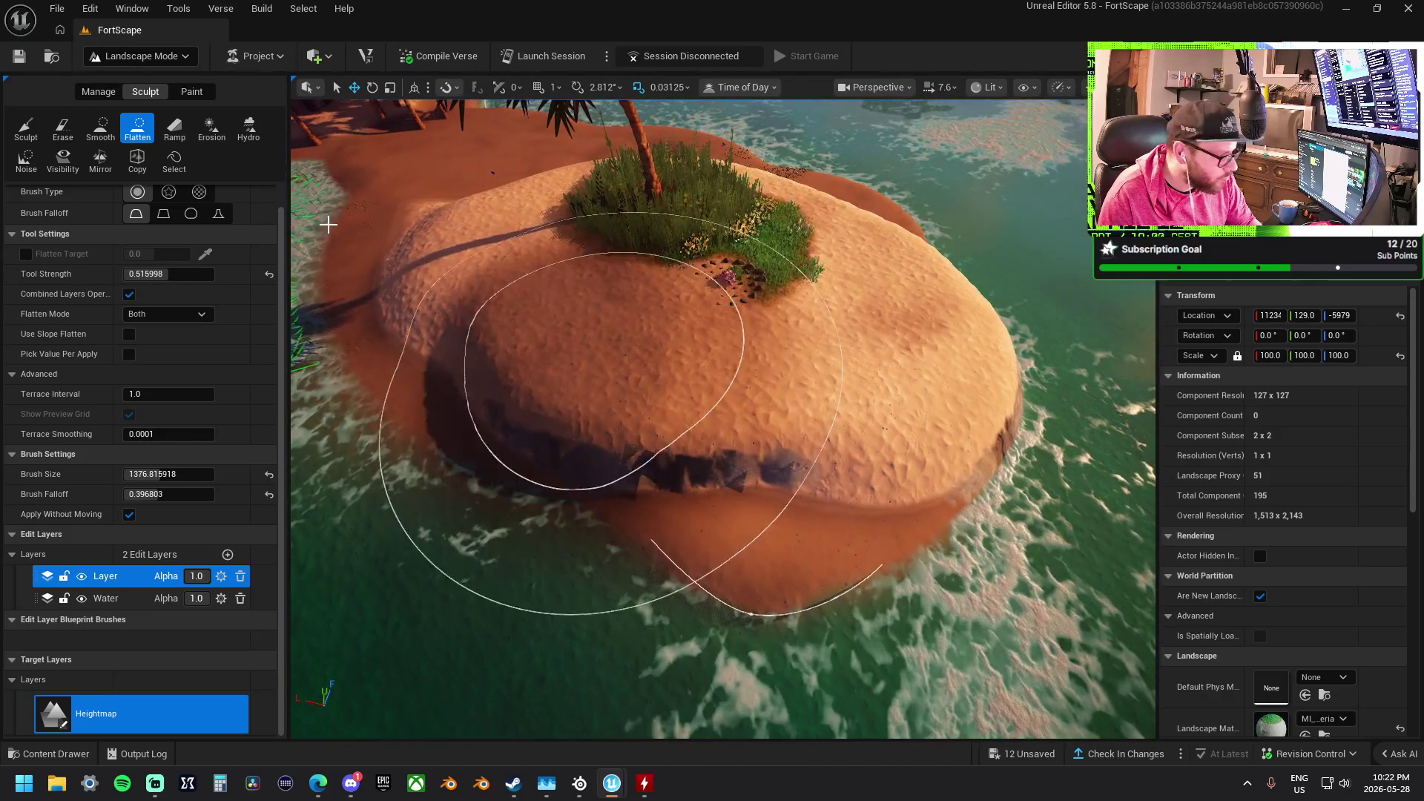
pyautogui.click(100, 127)
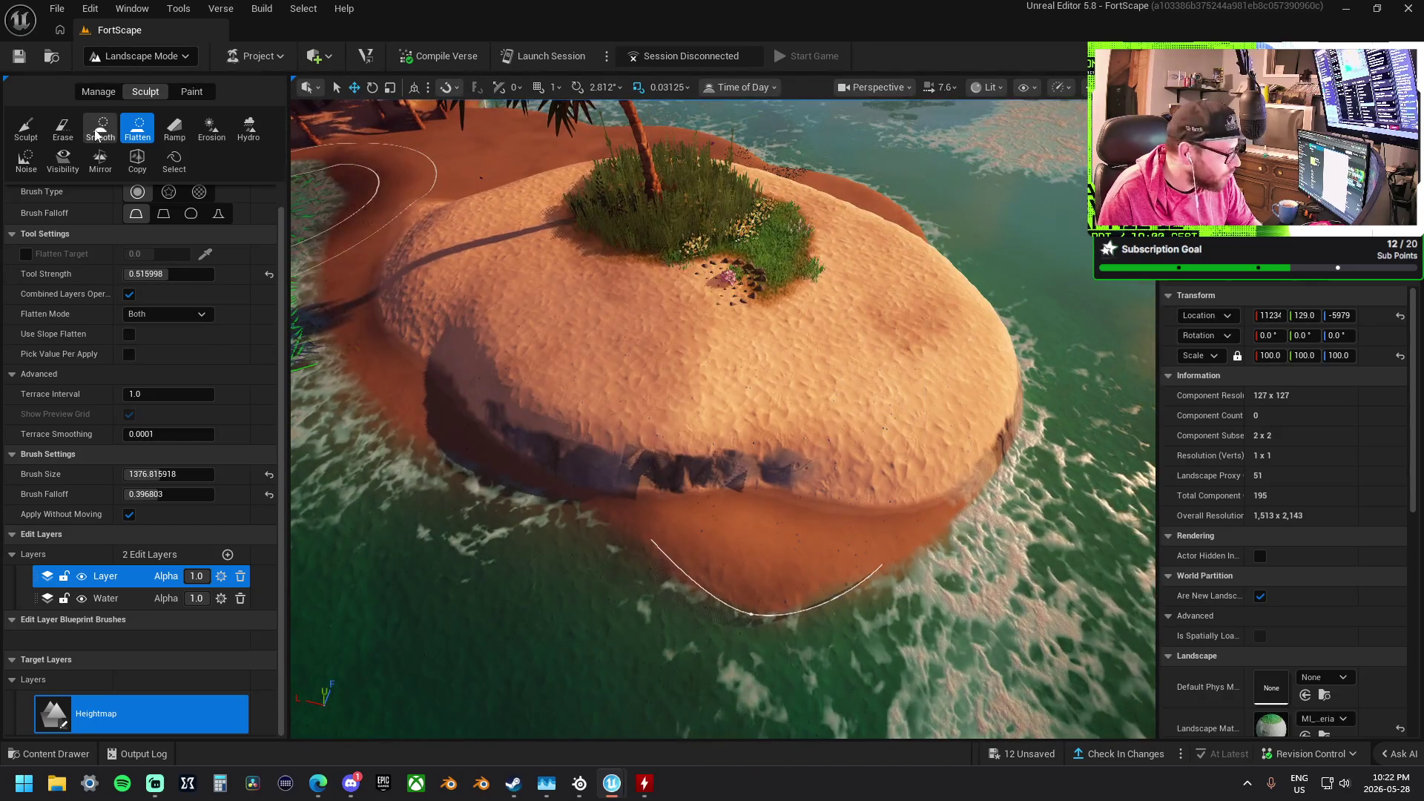
# Smooth the palm islet's terrain ledge
pyautogui.moveTo(464, 286); pyautogui.dragTo(625, 410)
pyautogui.scroll(-4, 625, 410)
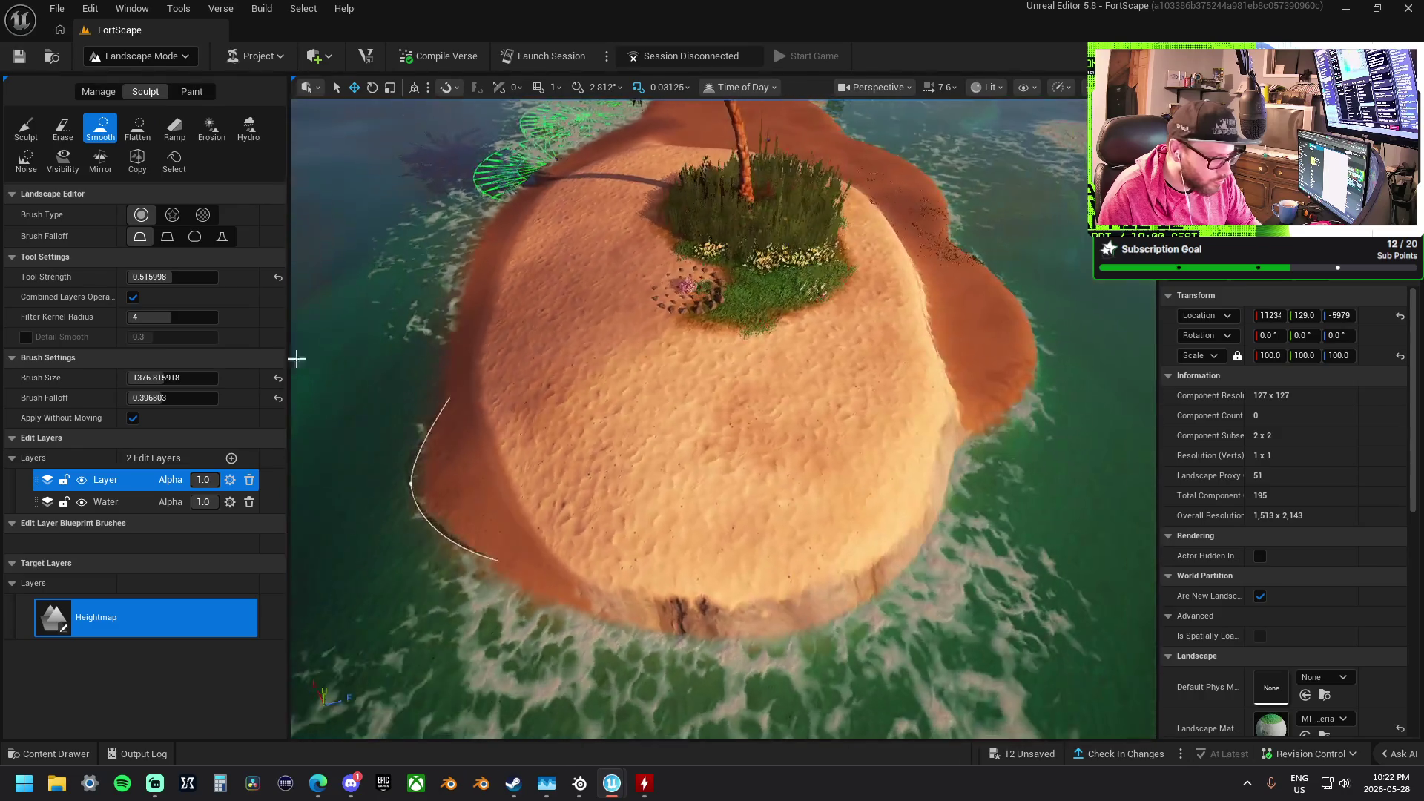
pyautogui.scroll(5, 648, 529)
pyautogui.scroll(-4, 648, 528)
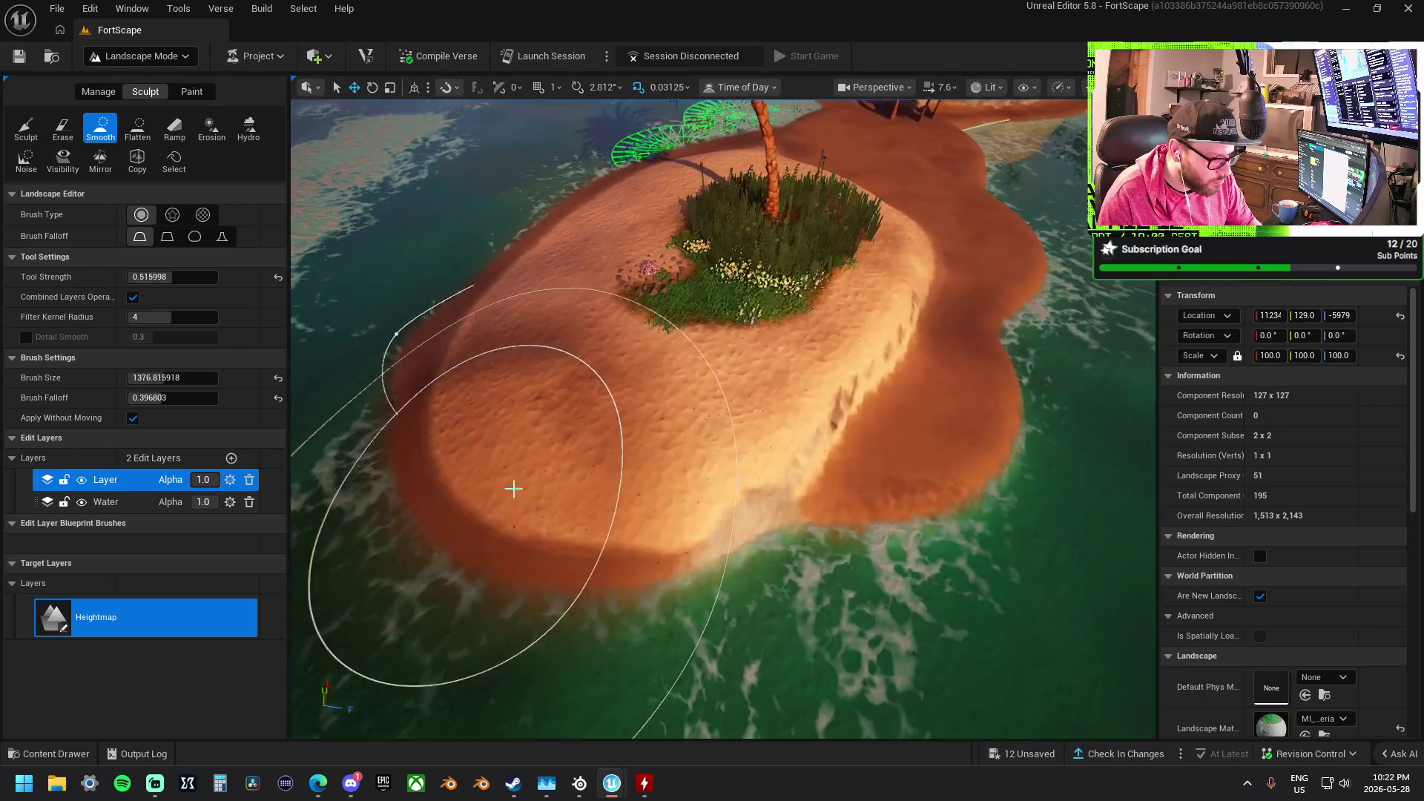
pyautogui.scroll(4, 613, 480)
pyautogui.scroll(-4, 690, 431)
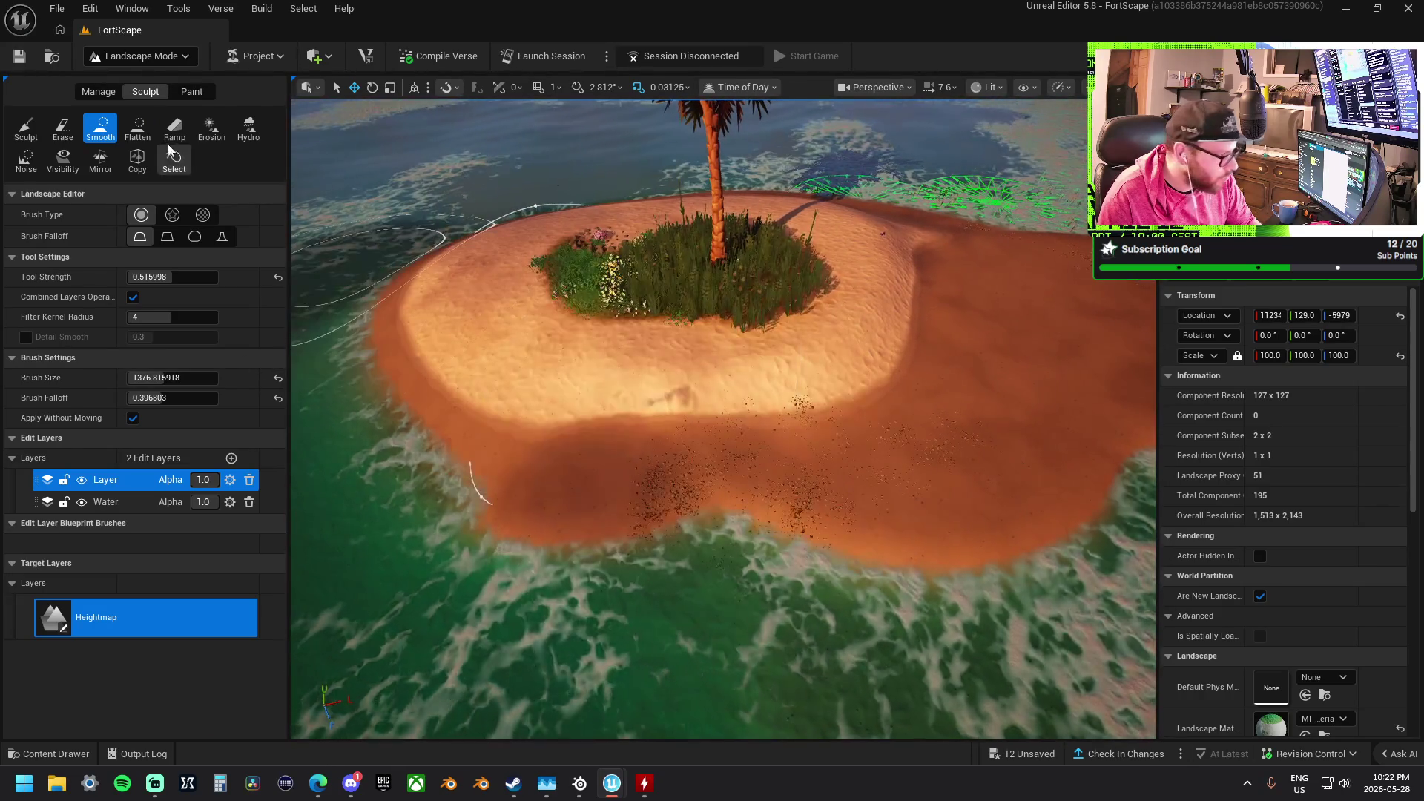
# Flatten the lower beach into a raised plateau and the sandy bulge down into the water
pyautogui.click(26, 127)
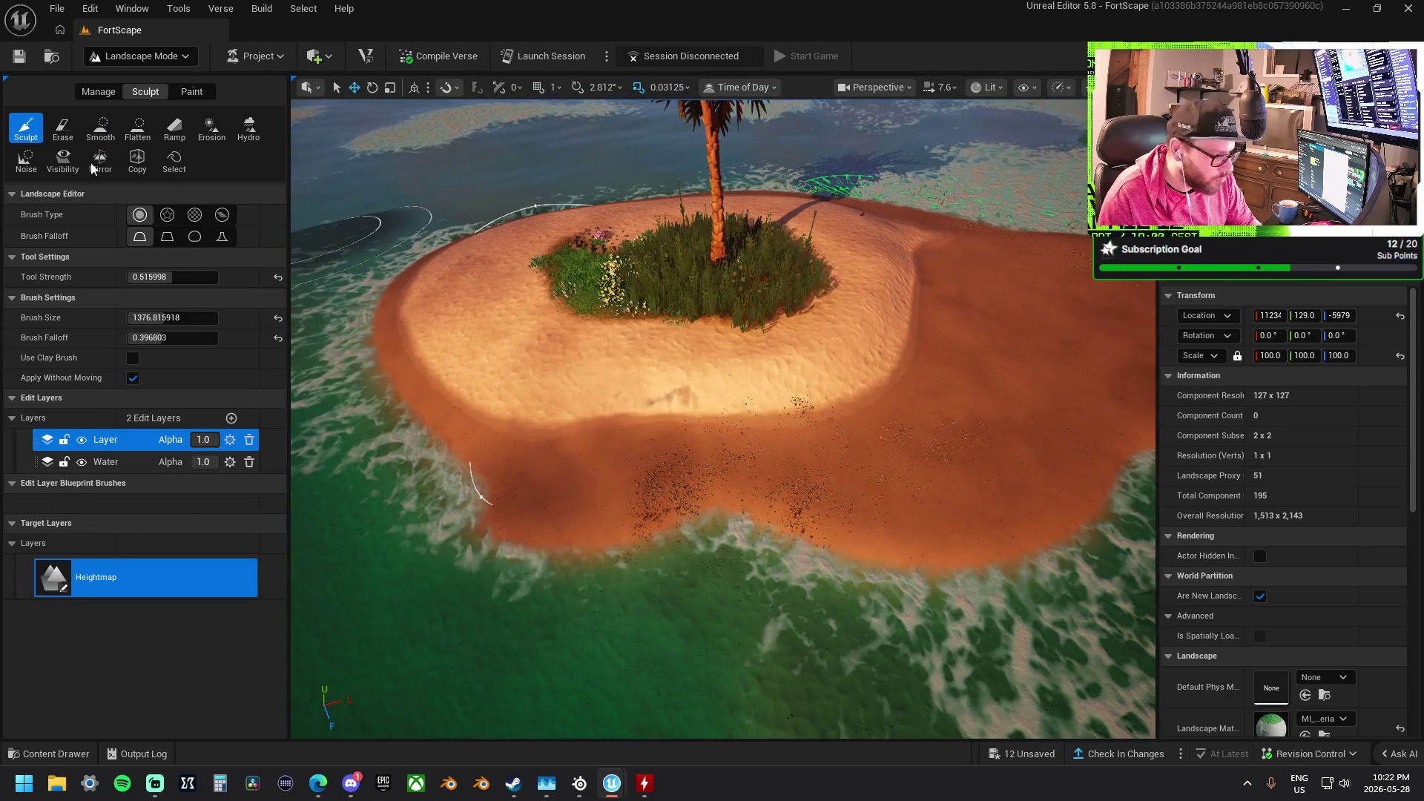
pyautogui.click(136, 129)
pyautogui.moveTo(814, 267)
pyautogui.mouseDown()
pyautogui.moveTo(667, 277)
pyautogui.moveTo(689, 340)
pyautogui.moveTo(881, 352)
pyautogui.mouseUp()
pyautogui.scroll(-4, 880, 351)
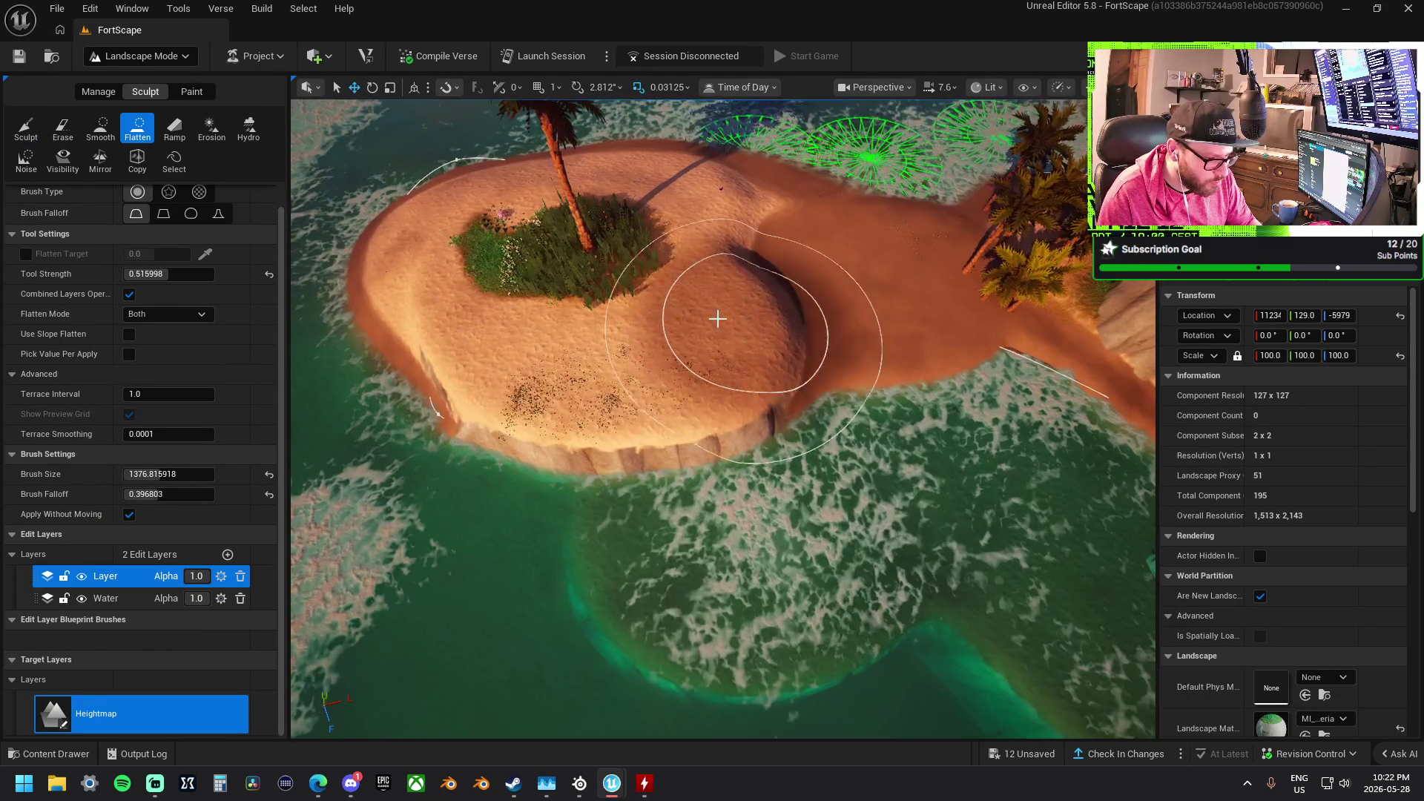
pyautogui.moveTo(829, 459)
pyautogui.mouseDown()
pyautogui.moveTo(941, 445)
pyautogui.moveTo(820, 436)
pyautogui.moveTo(638, 547)
pyautogui.moveTo(469, 534)
pyautogui.moveTo(546, 556)
pyautogui.moveTo(581, 546)
pyautogui.mouseUp()
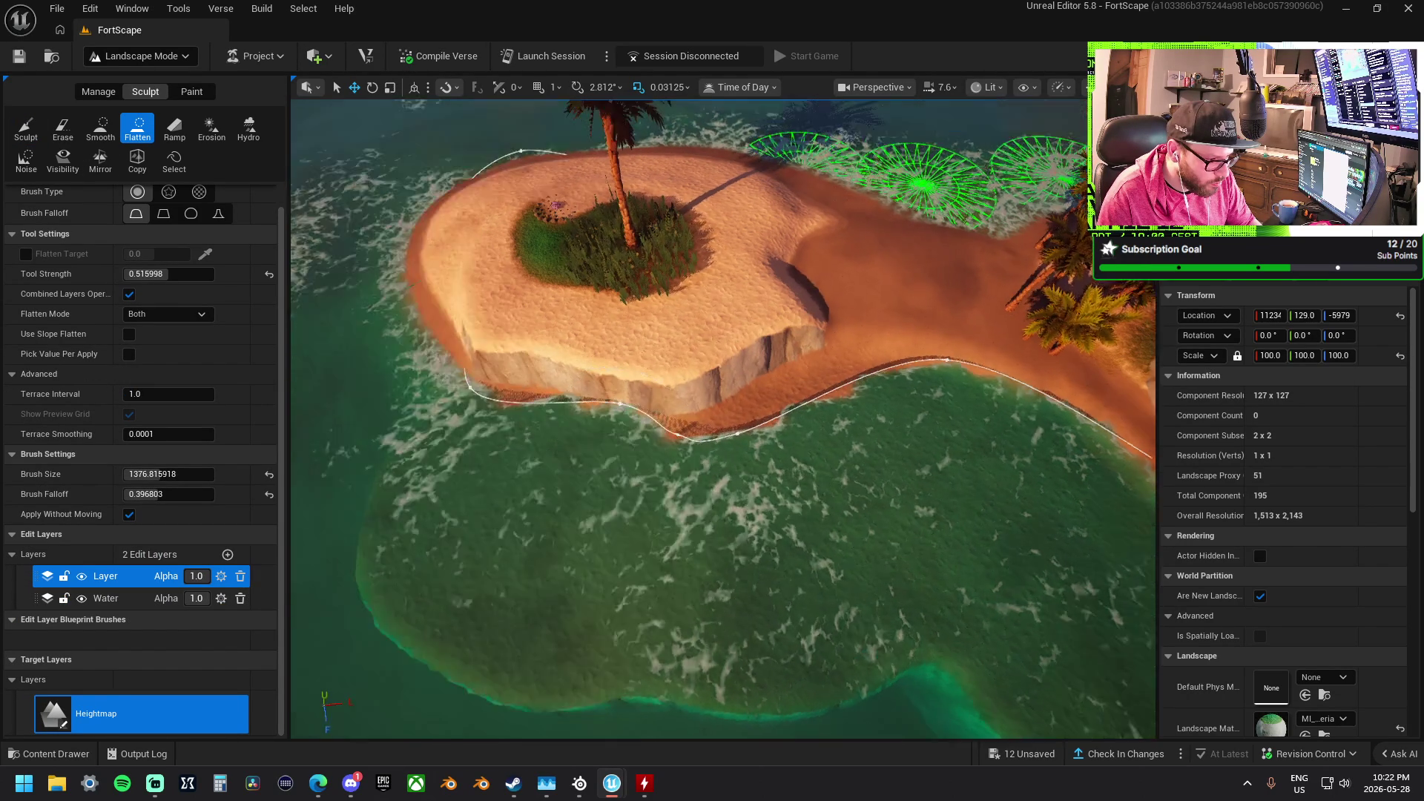
pyautogui.scroll(2, 694, 375)
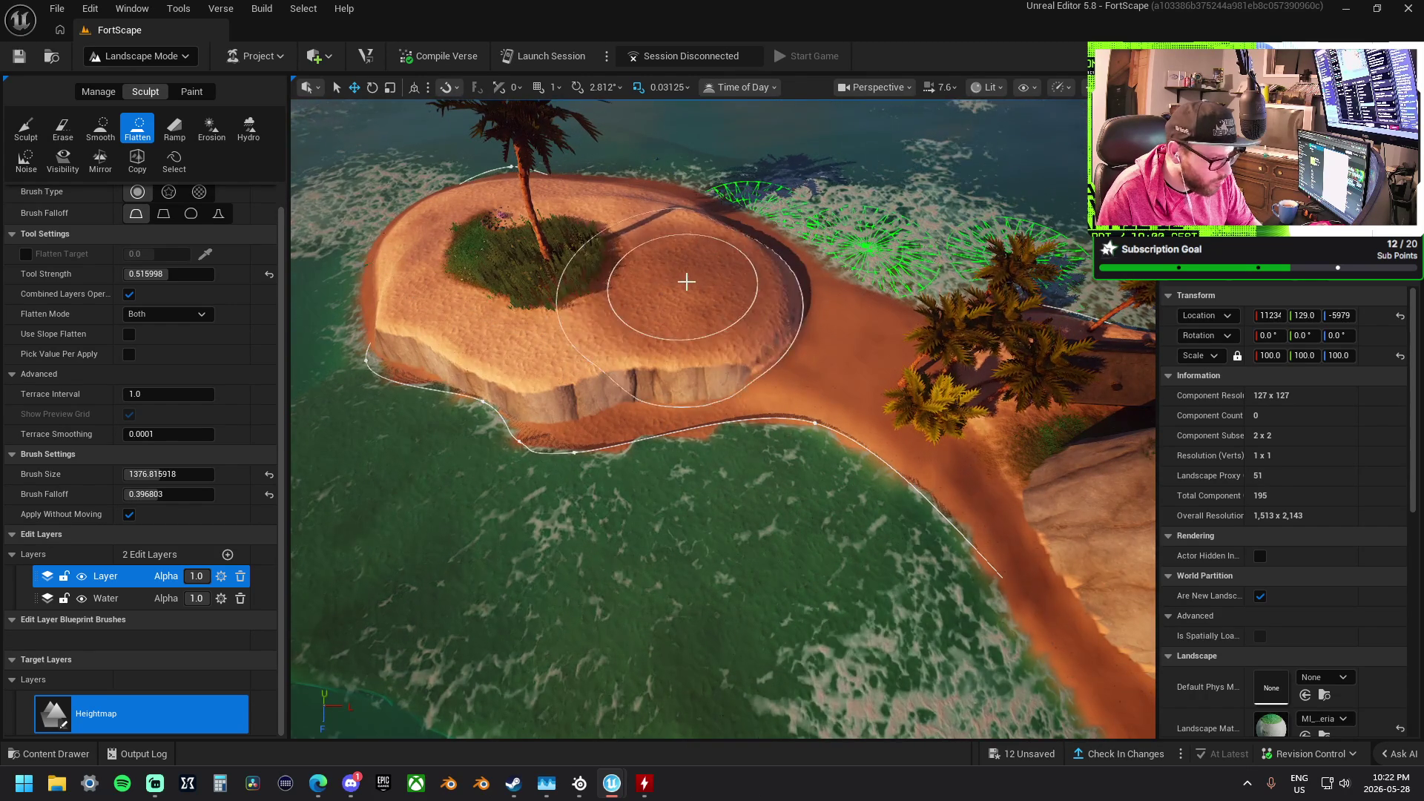
pyautogui.scroll(2, 686, 280)
pyautogui.scroll(5, 723, 419)
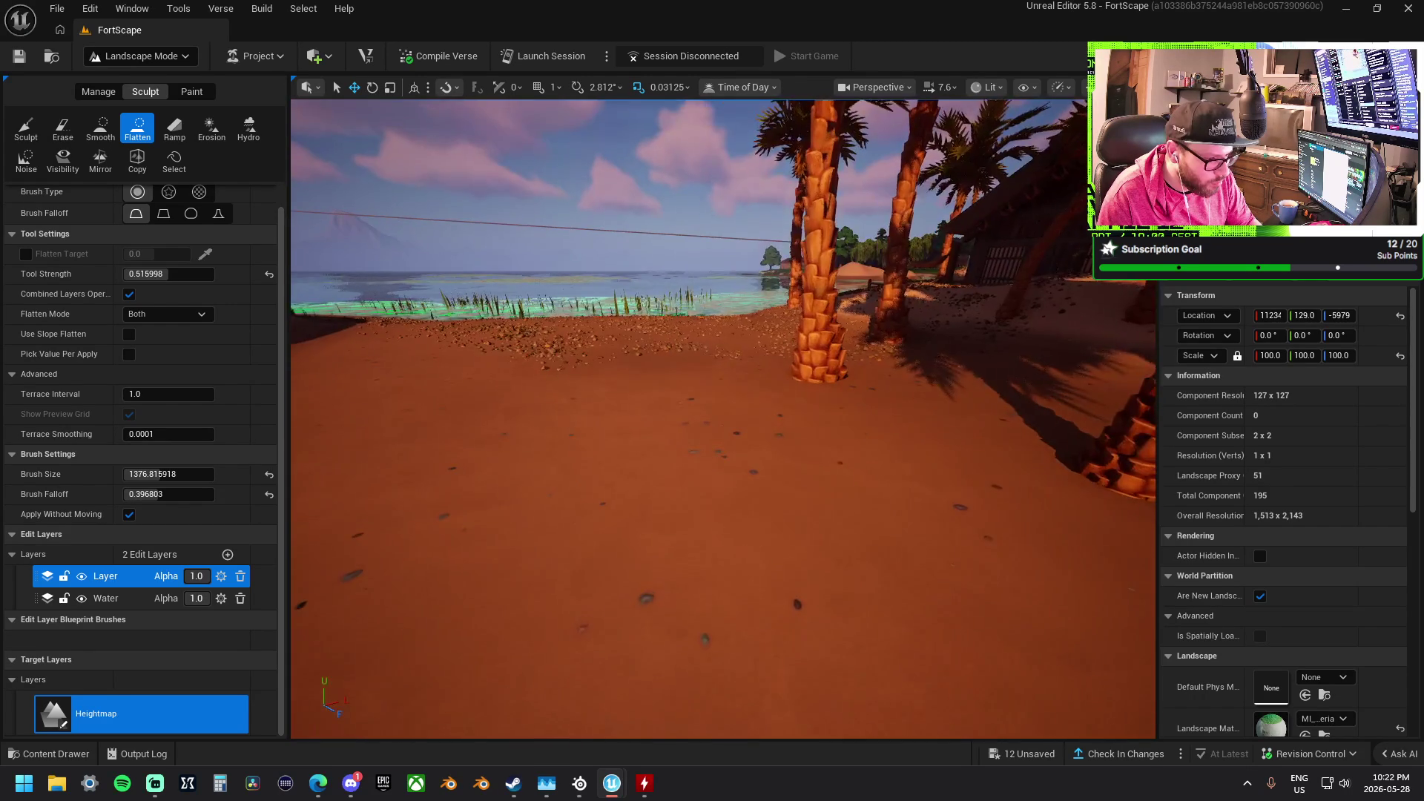
pyautogui.scroll(-5, 723, 419)
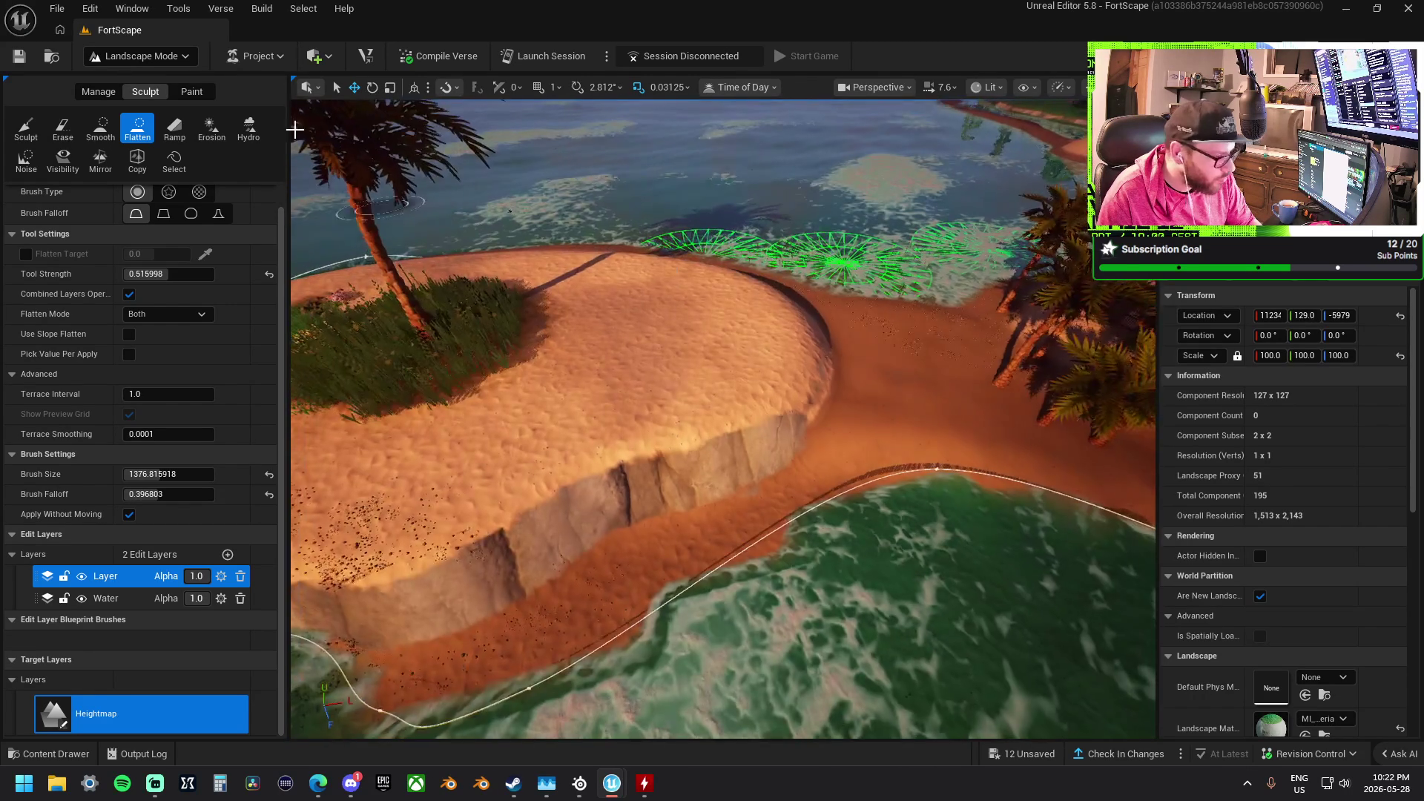
# Smooth the plateau's sharp sand edge and the cliff edge into gentle slopes
pyautogui.click(102, 140)
pyautogui.moveTo(852, 321)
pyautogui.mouseDown()
pyautogui.moveTo(635, 311)
pyautogui.moveTo(744, 308)
pyautogui.moveTo(700, 330)
pyautogui.mouseUp()
pyautogui.scroll(-5, 700, 323)
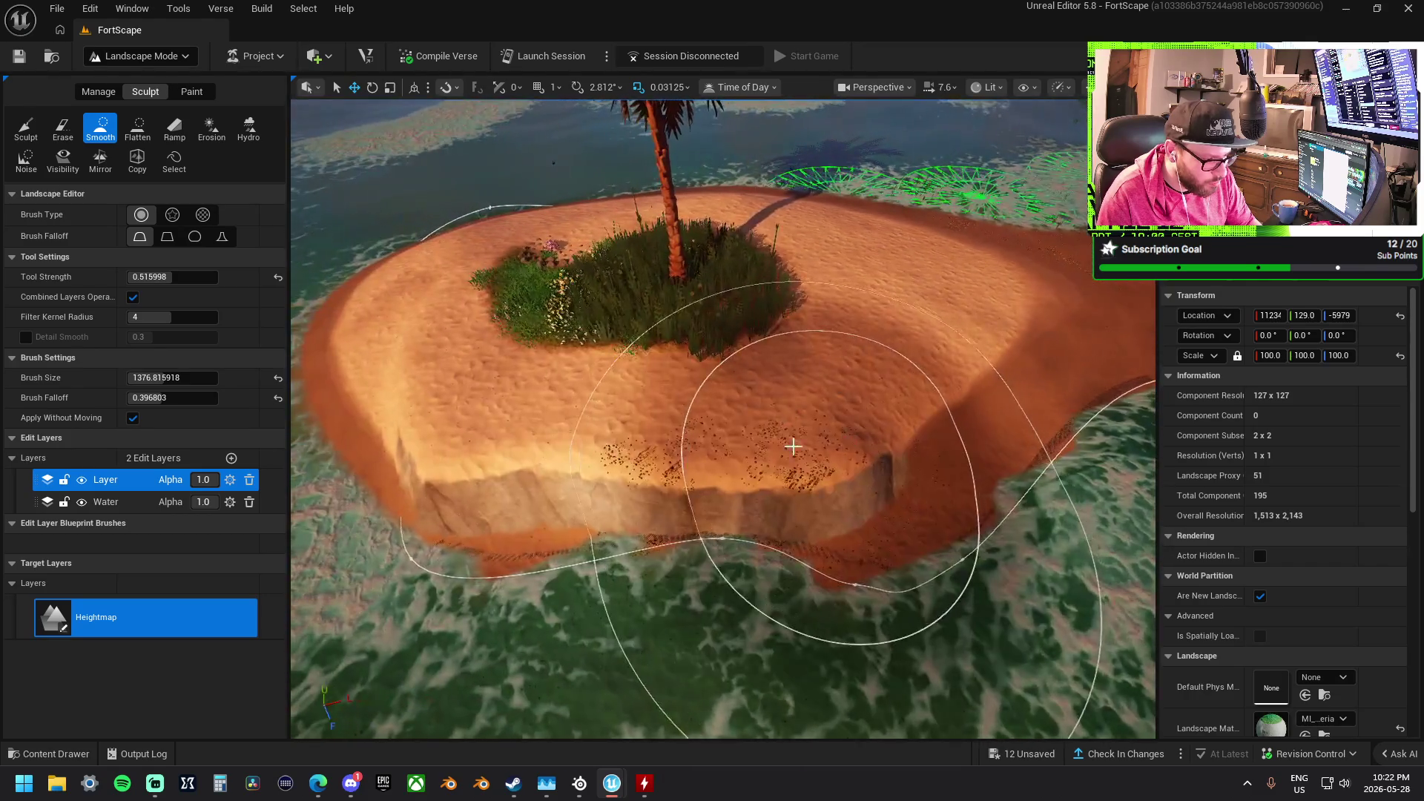
pyautogui.moveTo(792, 446)
pyautogui.mouseDown()
pyautogui.moveTo(829, 490)
pyautogui.moveTo(534, 482)
pyautogui.mouseUp()
pyautogui.scroll(-3, 651, 481)
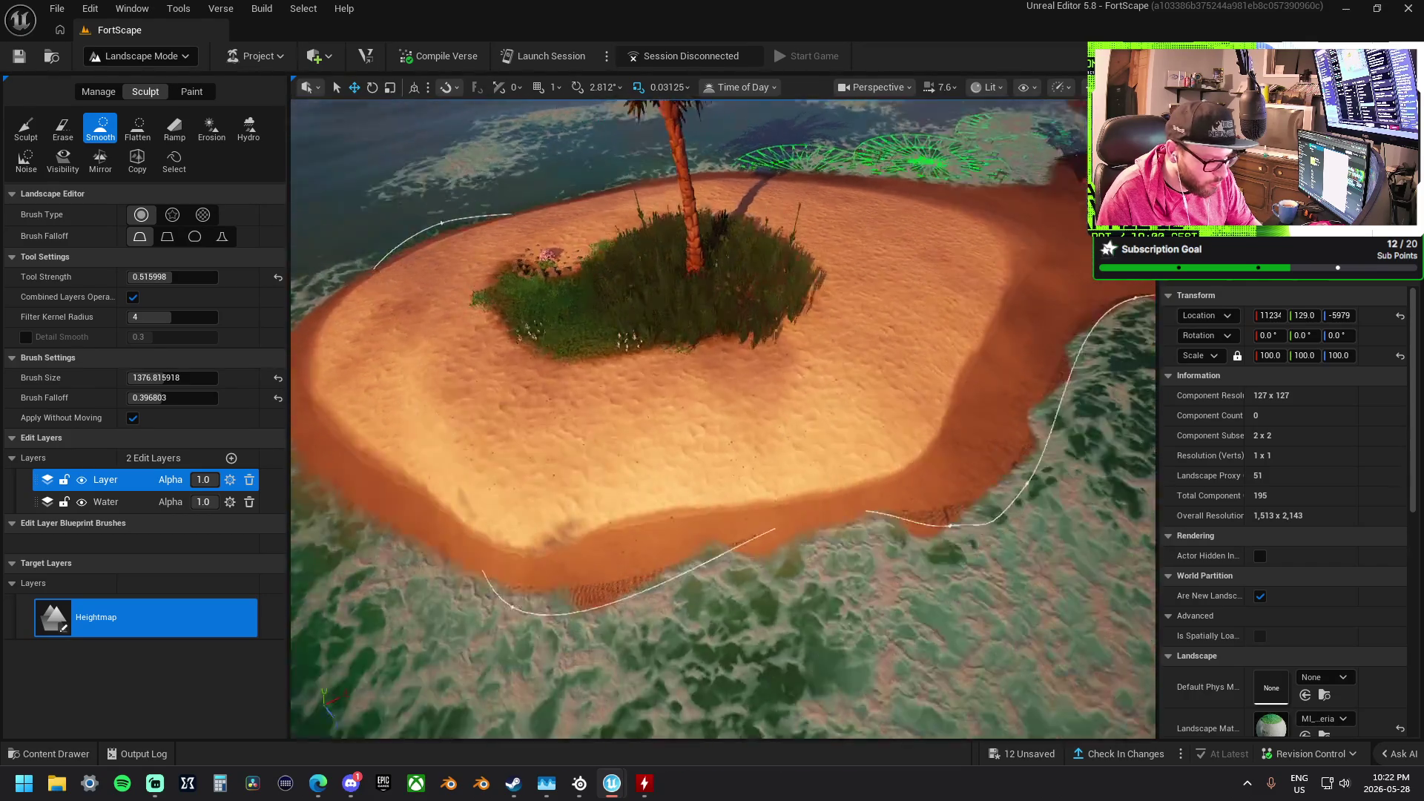
pyautogui.scroll(-5, 651, 480)
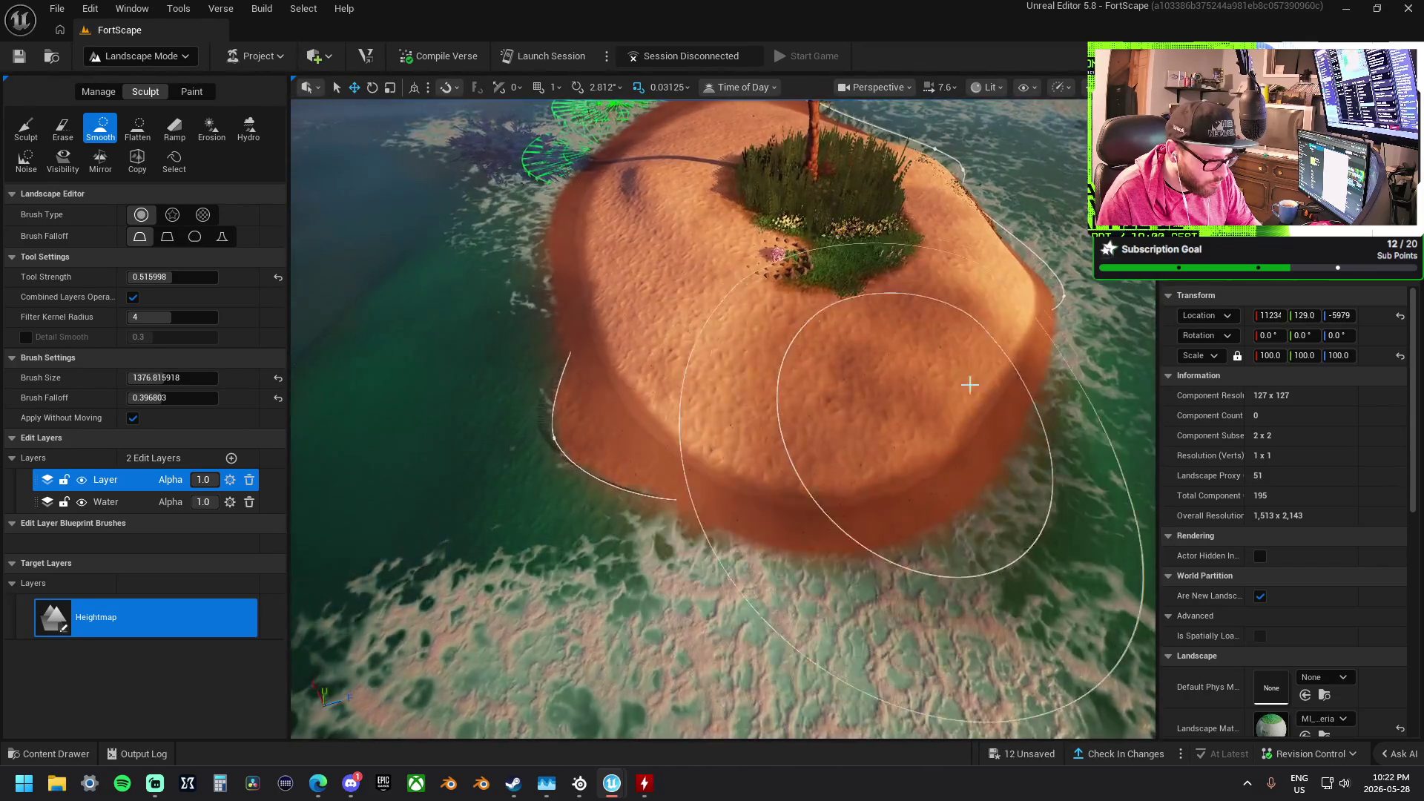
# Raise a new lobe on the islet's left side, smooth it down, then switch to the Paint tab
pyautogui.click(26, 128)
pyautogui.moveTo(493, 541); pyautogui.dragTo(479, 541)
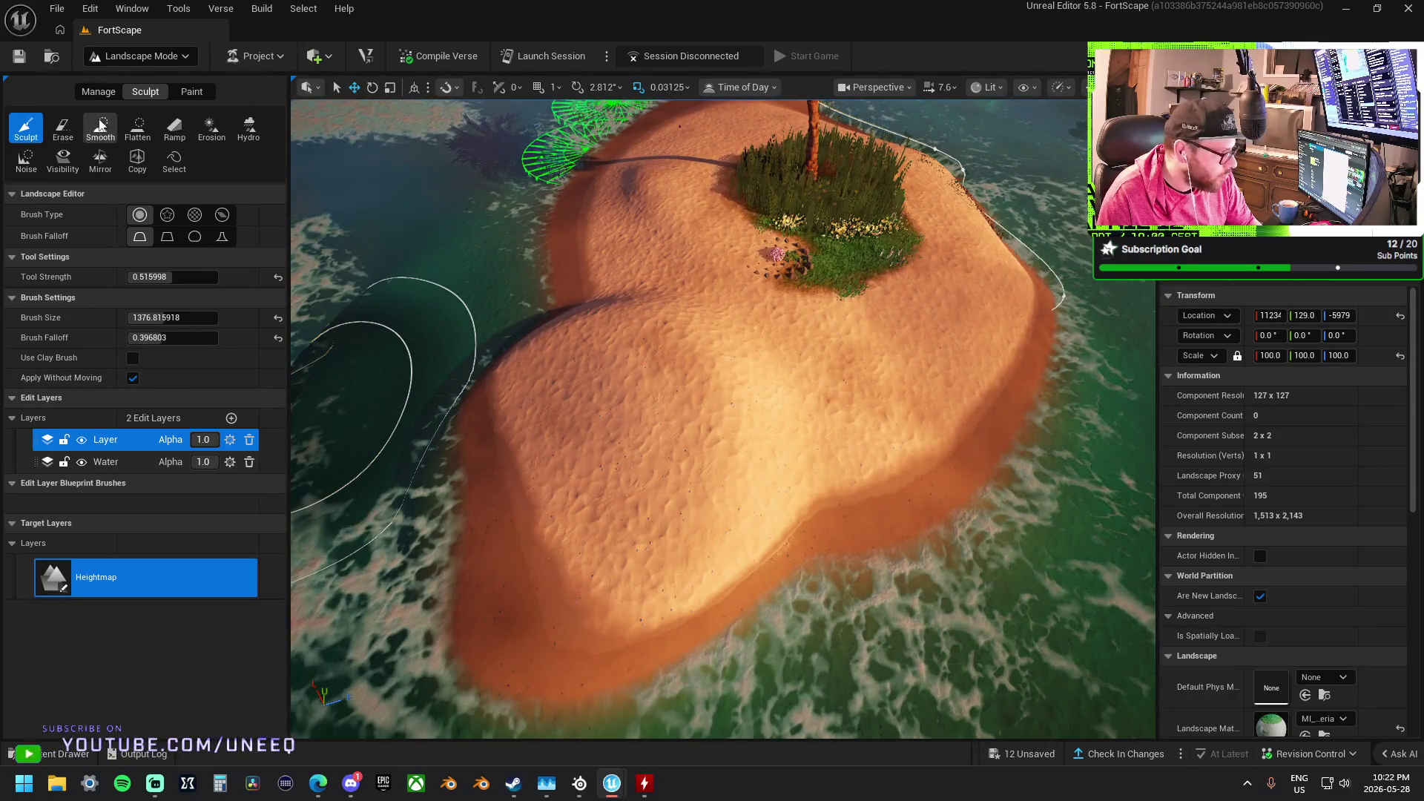
pyautogui.click(101, 122)
pyautogui.moveTo(514, 311)
pyautogui.mouseDown()
pyautogui.moveTo(692, 556)
pyautogui.moveTo(911, 527)
pyautogui.moveTo(852, 459)
pyautogui.moveTo(852, 415)
pyautogui.moveTo(848, 524)
pyautogui.mouseUp()
pyautogui.moveTo(657, 501)
pyautogui.mouseDown()
pyautogui.moveTo(608, 504)
pyautogui.moveTo(630, 460)
pyautogui.moveTo(585, 441)
pyautogui.mouseUp()
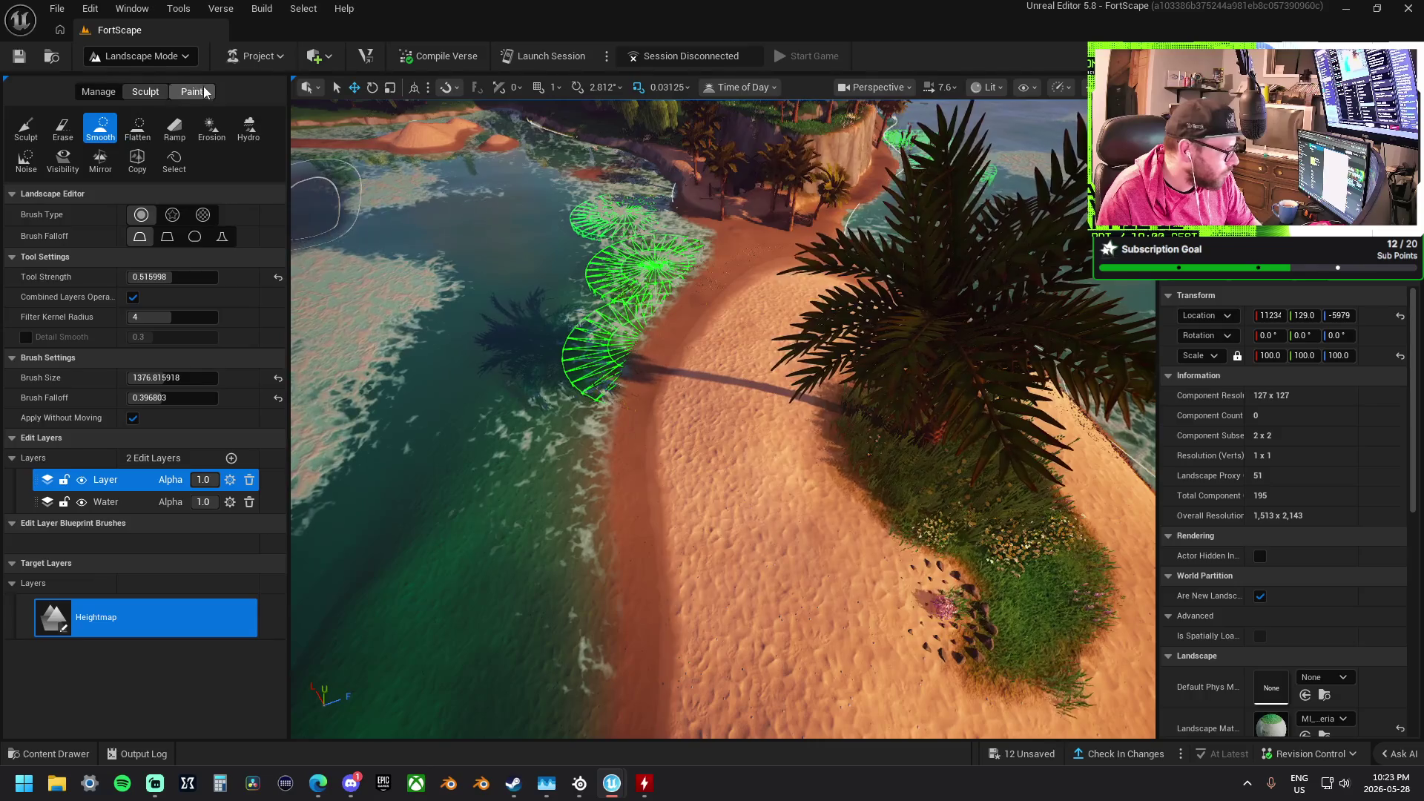
pyautogui.click(200, 92)
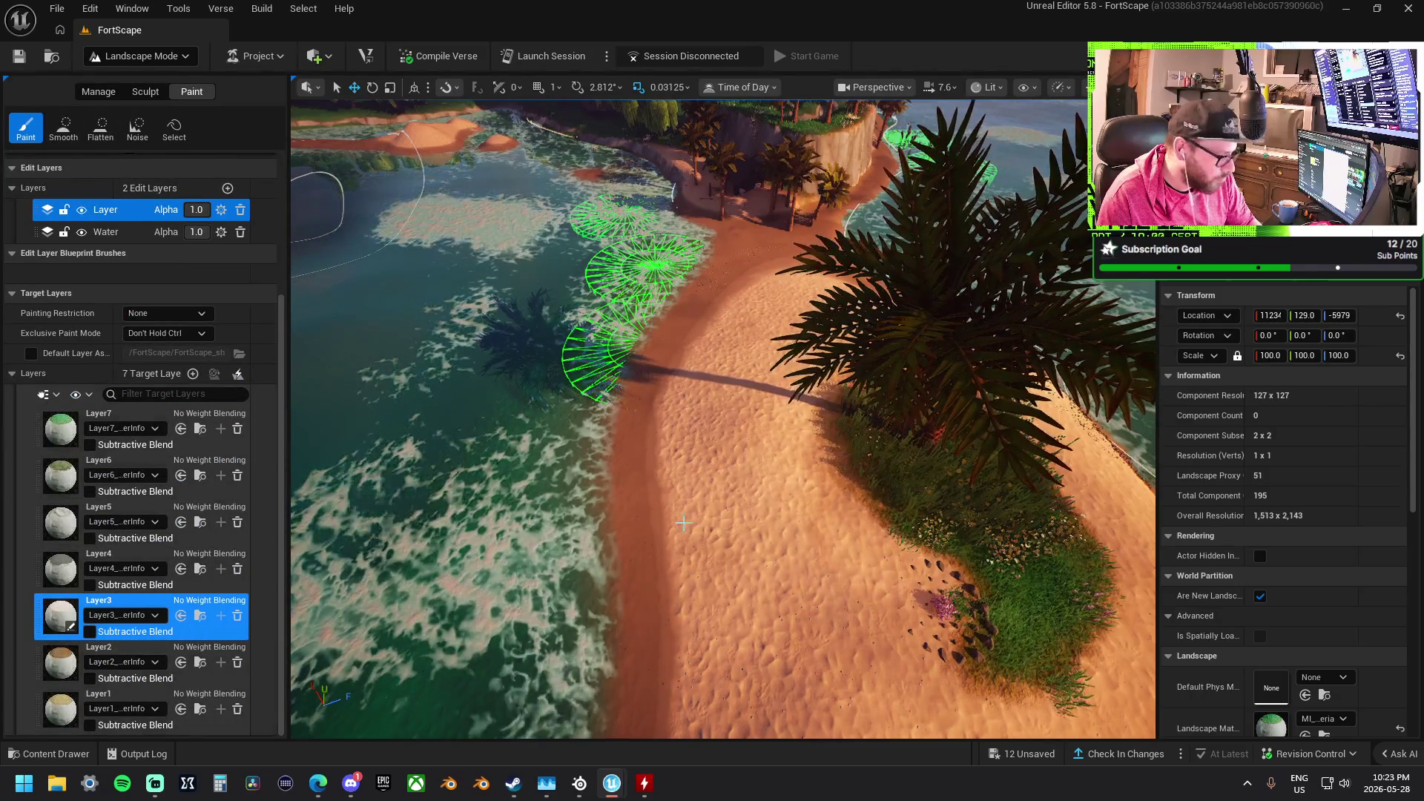
pyautogui.moveTo(917, 472); pyautogui.dragTo(904, 494)
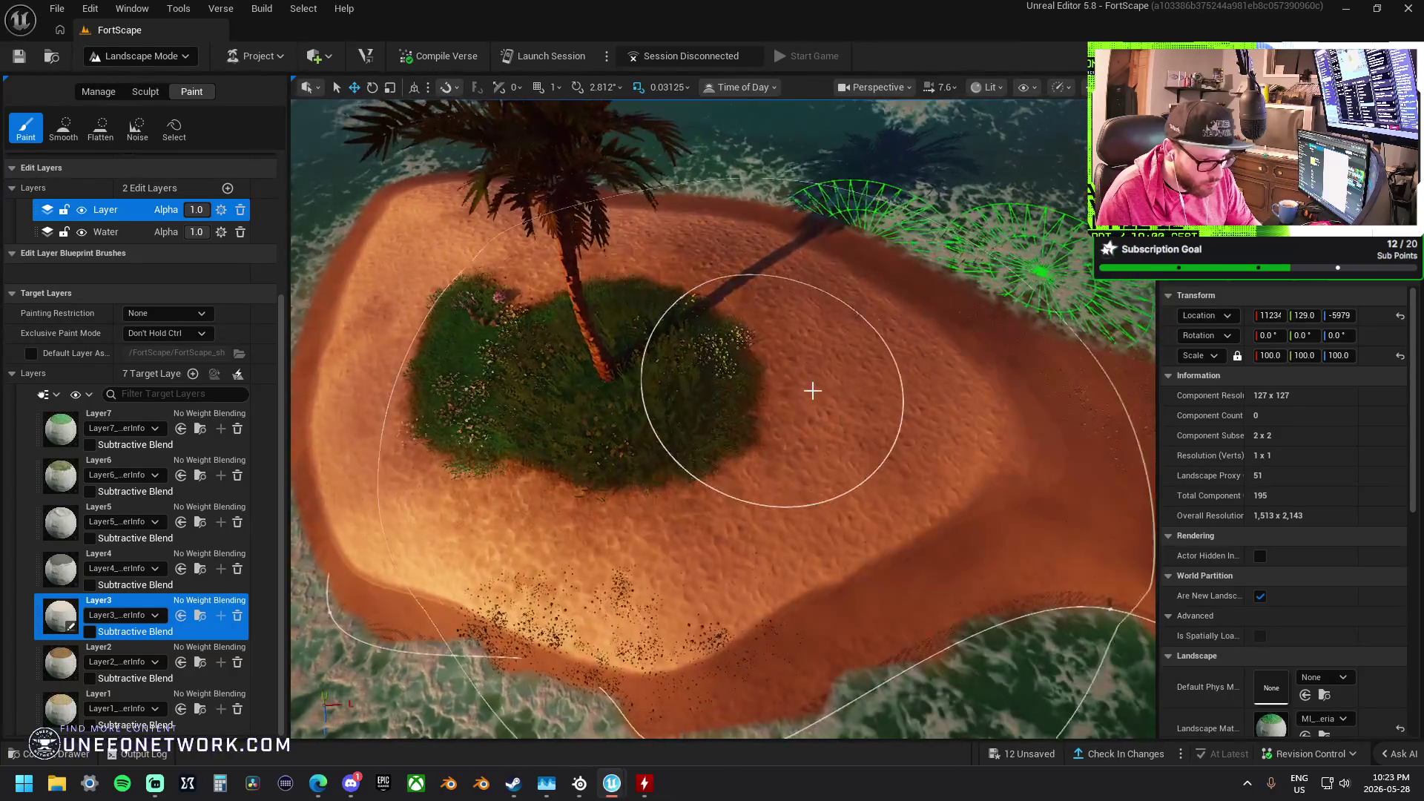
pyautogui.moveTo(616, 339)
pyautogui.mouseDown()
pyautogui.moveTo(656, 335)
pyautogui.moveTo(732, 360)
pyautogui.moveTo(749, 382)
pyautogui.mouseUp()
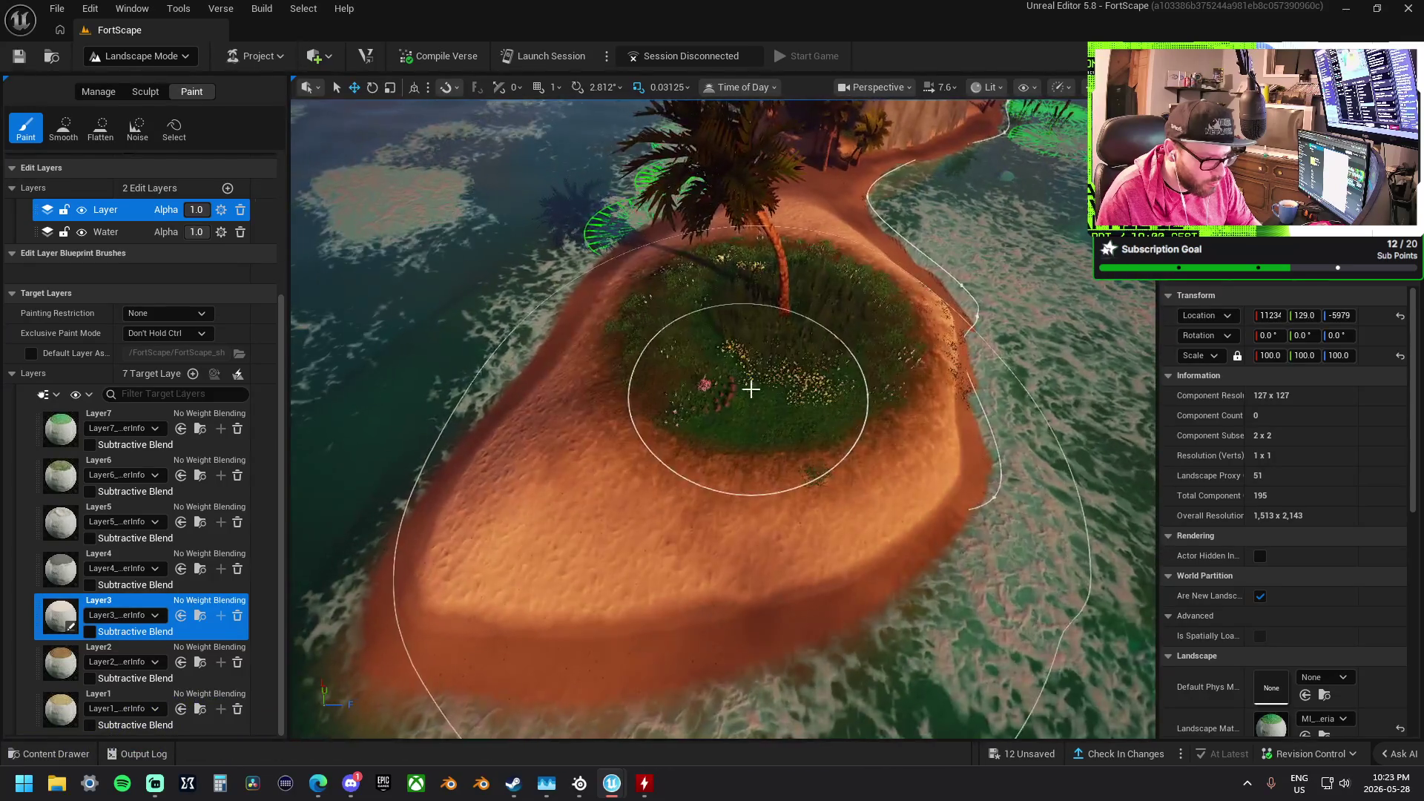
pyautogui.moveTo(816, 637)
pyautogui.mouseDown()
pyautogui.moveTo(816, 623)
pyautogui.moveTo(785, 623)
pyautogui.moveTo(837, 576)
pyautogui.mouseUp()
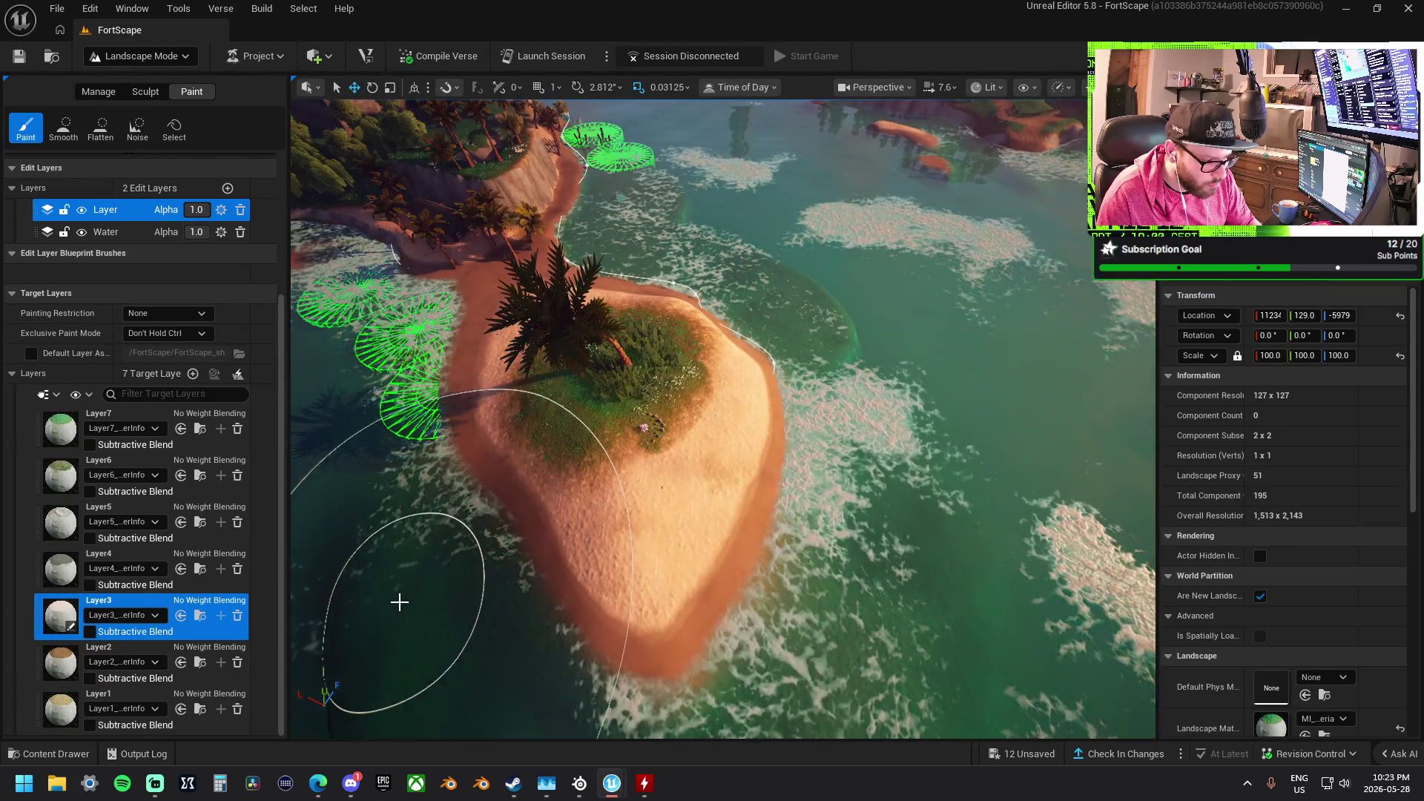
pyautogui.moveTo(399, 601)
pyautogui.mouseDown()
pyautogui.moveTo(519, 589)
pyautogui.moveTo(499, 575)
pyautogui.moveTo(680, 393)
pyautogui.mouseUp()
pyautogui.scroll(3, 655, 375)
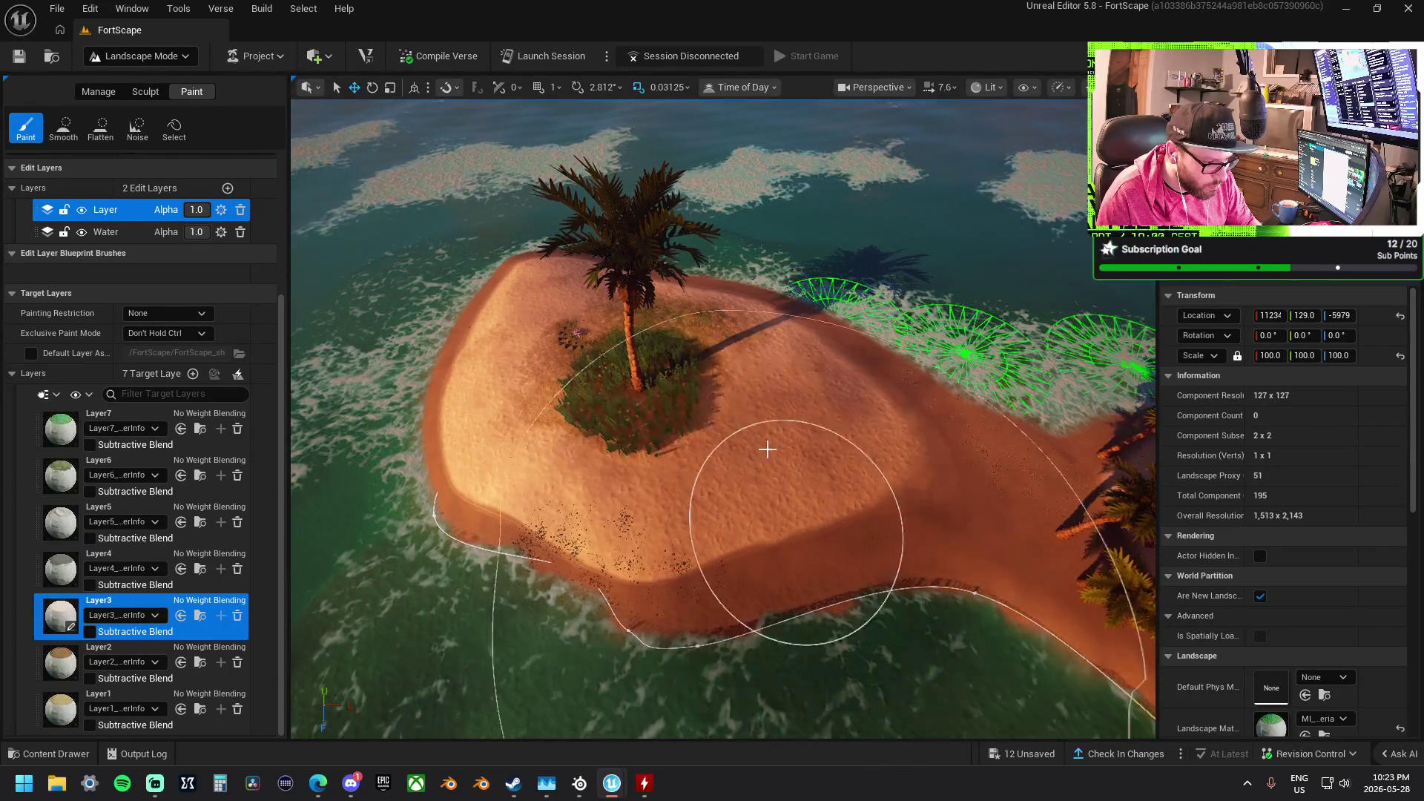
pyautogui.moveTo(826, 591); pyautogui.dragTo(556, 557)
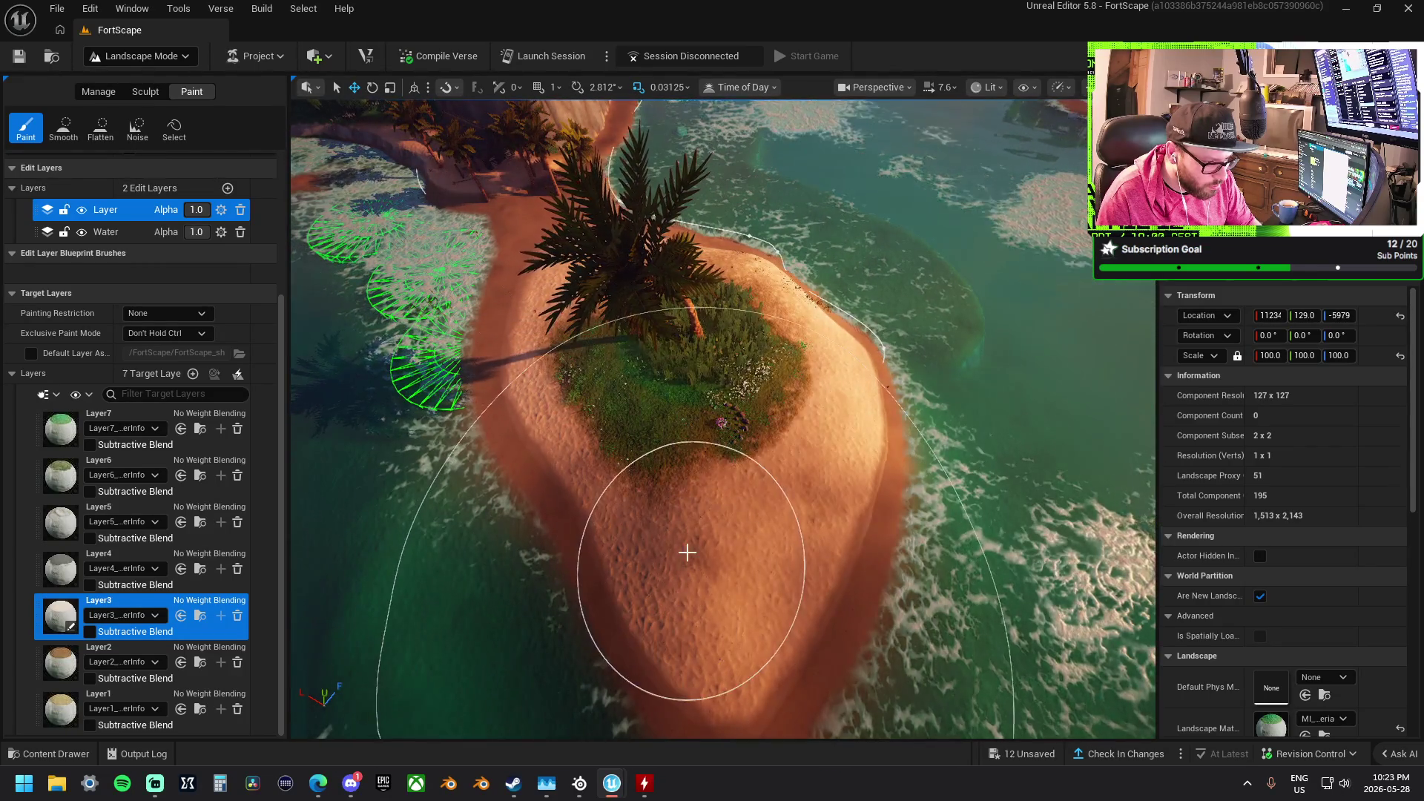
pyautogui.scroll(5, 687, 550)
pyautogui.scroll(-5, 723, 419)
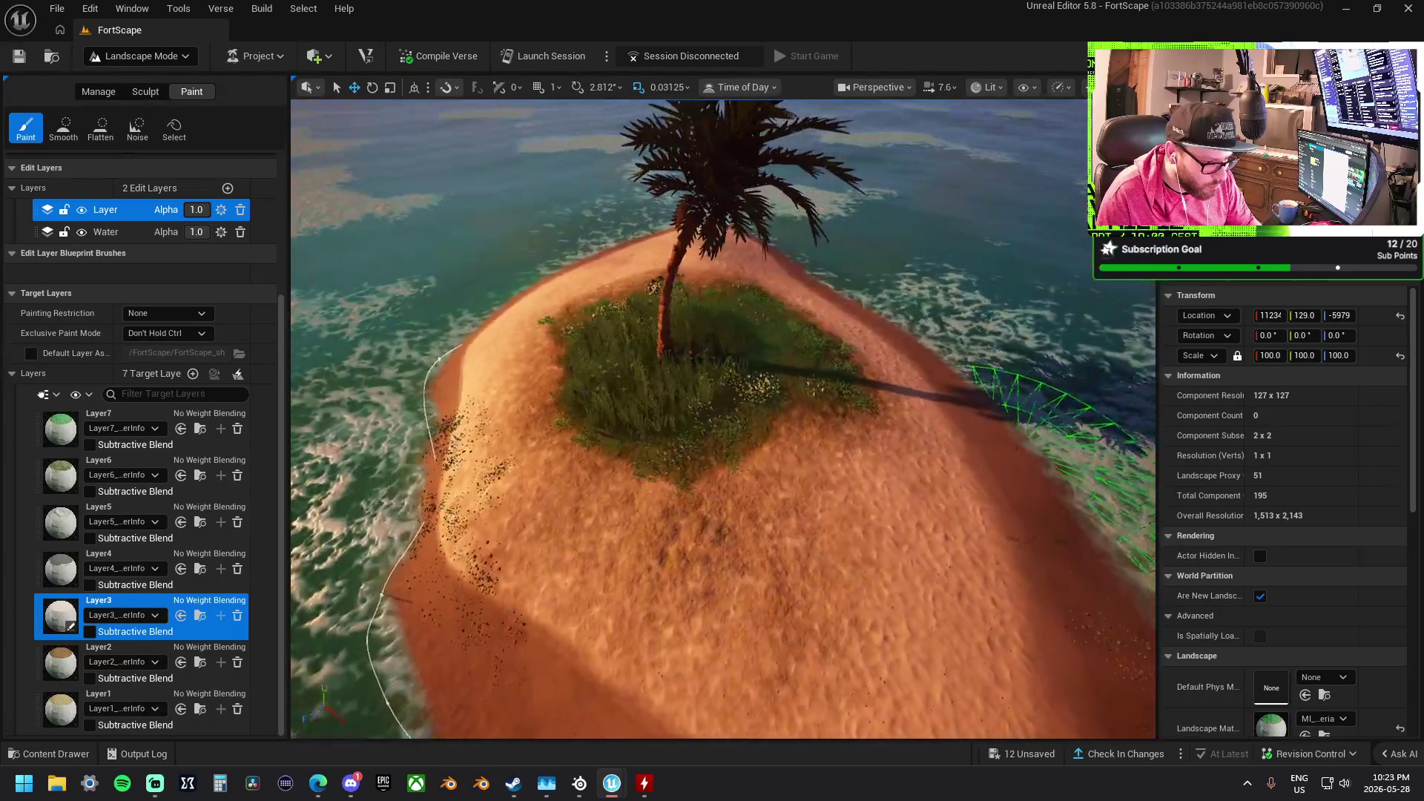
pyautogui.scroll(3, 1002, 517)
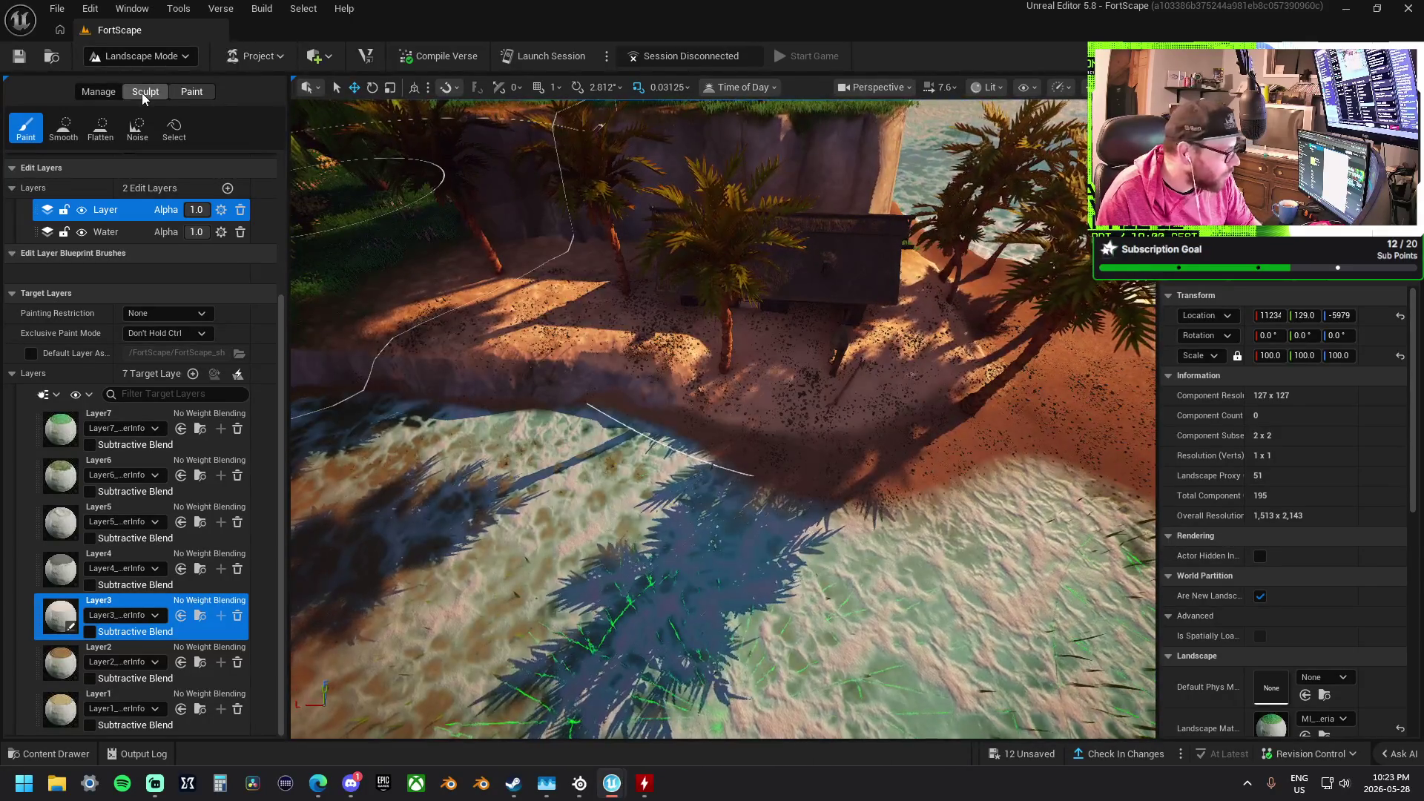
# With the Flatten tool (brush about 463, falloff 0.40), level the pebbly sand beside the palm and hut
pyautogui.click(141, 92)
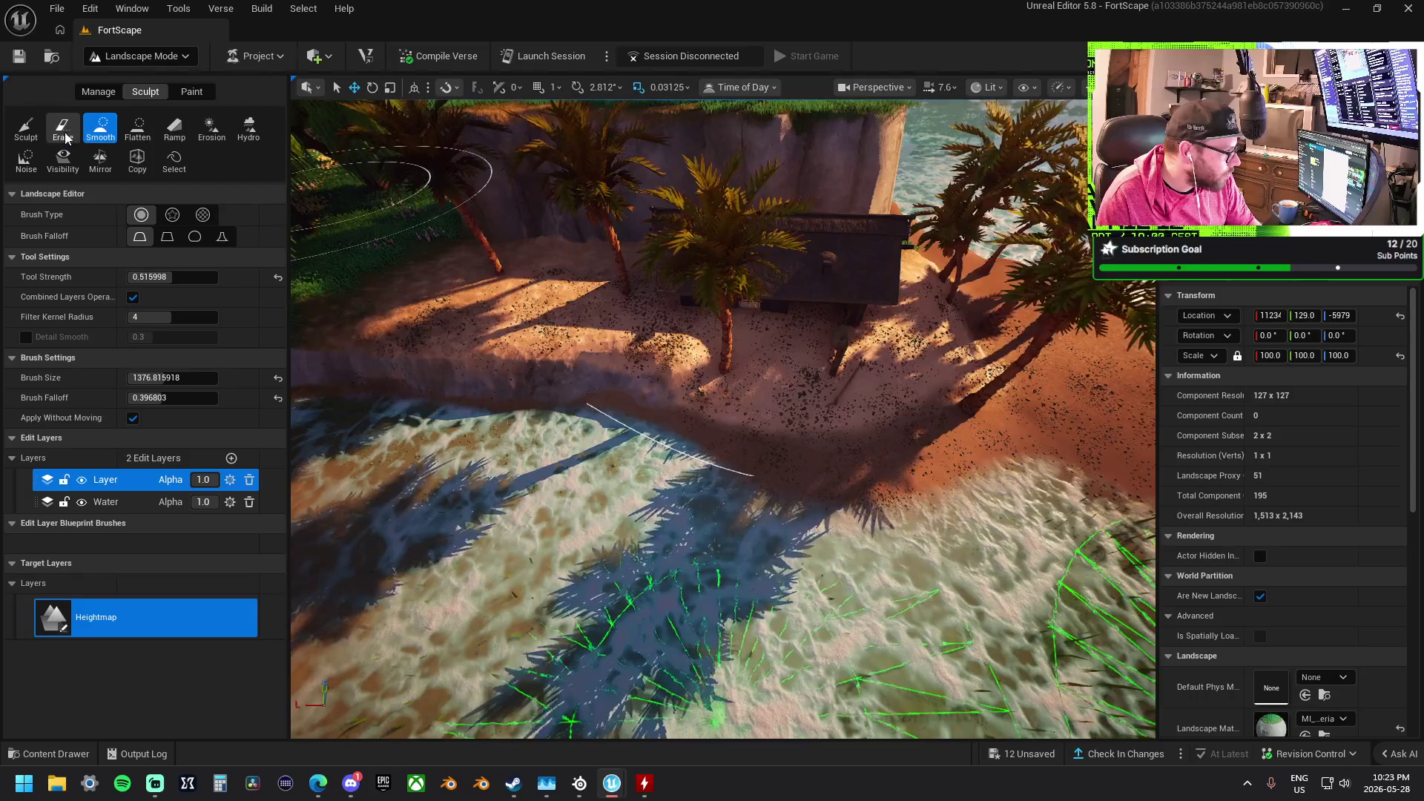
pyautogui.click(137, 127)
pyautogui.scroll(-1, 154, 413)
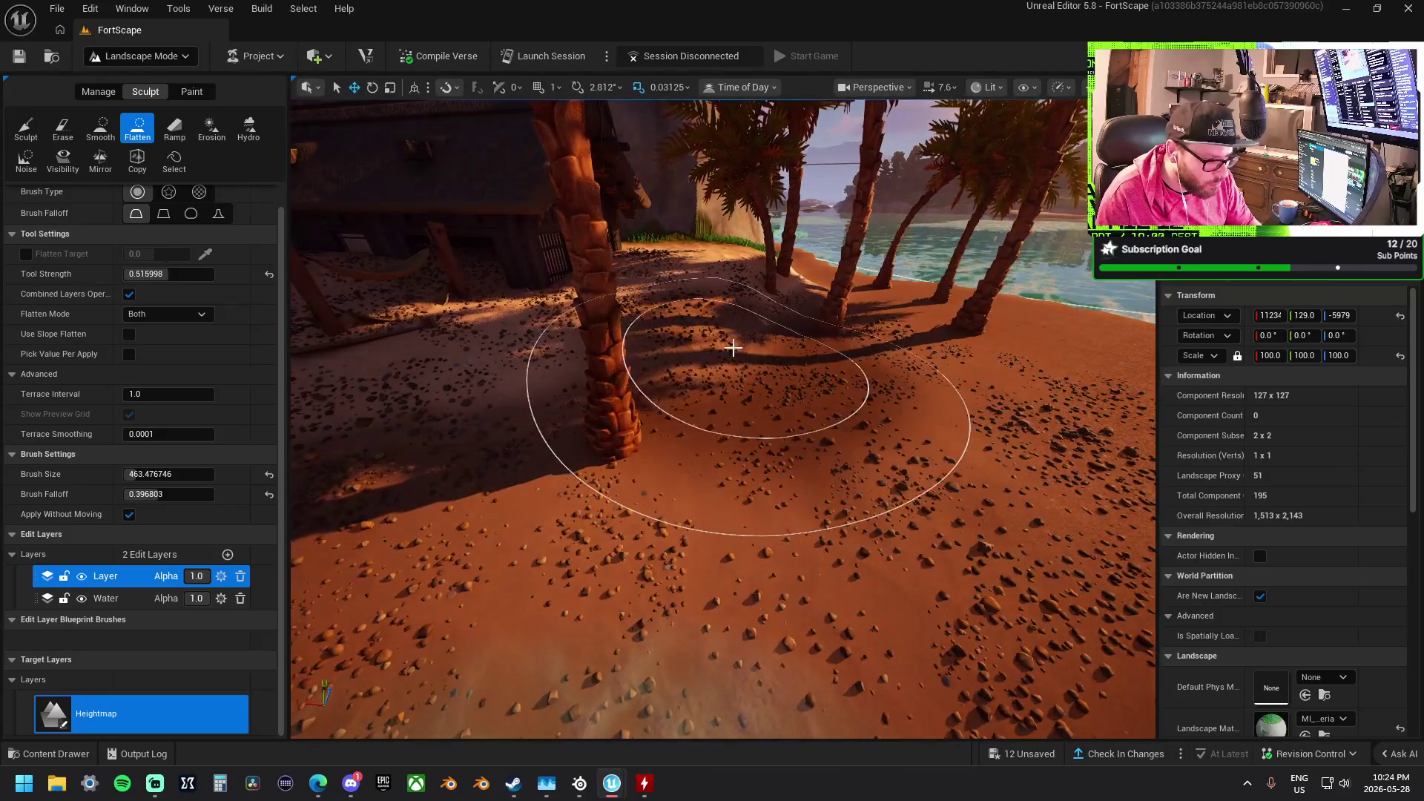
pyautogui.moveTo(668, 366)
pyautogui.mouseDown()
pyautogui.moveTo(426, 289)
pyautogui.moveTo(638, 275)
pyautogui.moveTo(715, 300)
pyautogui.moveTo(687, 366)
pyautogui.mouseUp()
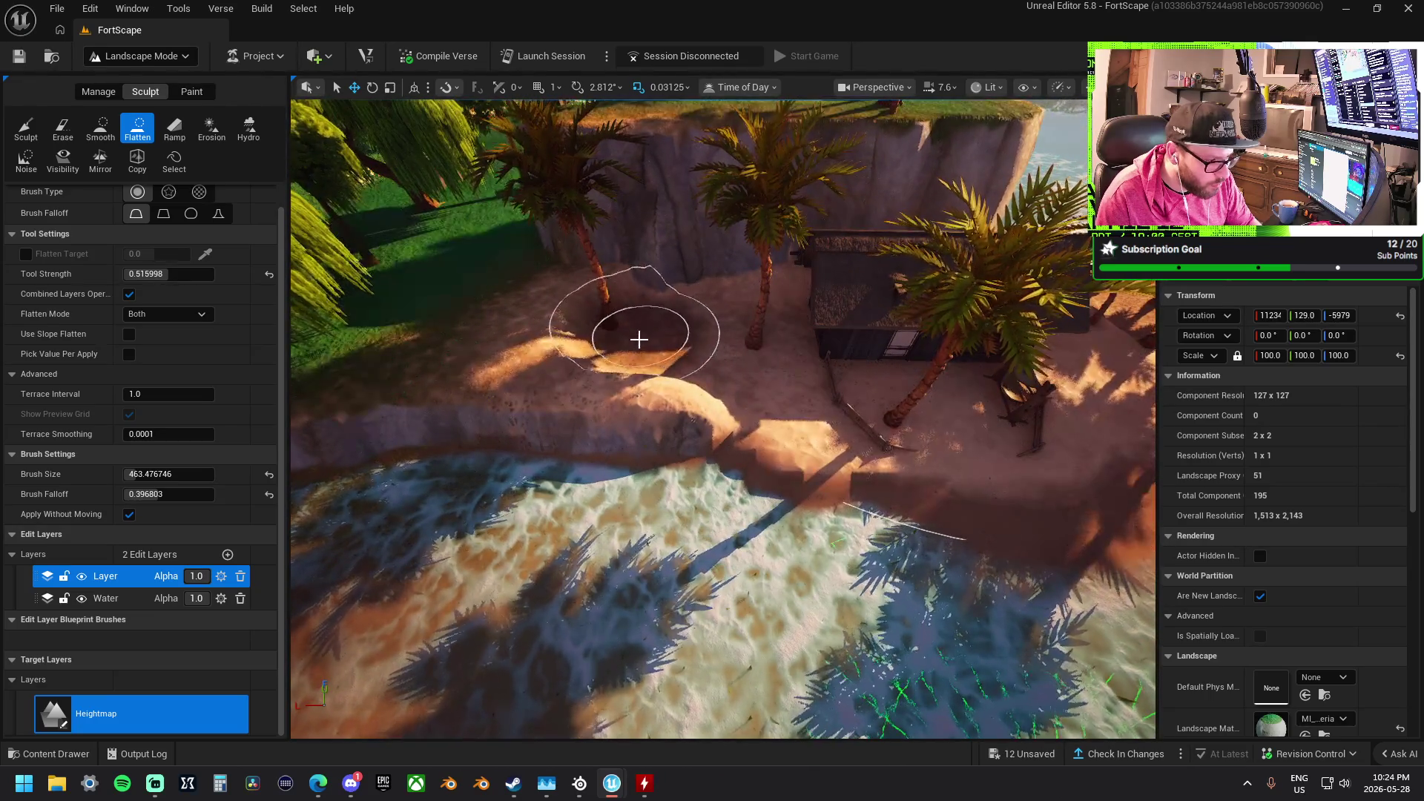
pyautogui.moveTo(686, 381)
pyautogui.mouseDown()
pyautogui.moveTo(623, 388)
pyautogui.moveTo(556, 324)
pyautogui.moveTo(496, 327)
pyautogui.moveTo(854, 430)
pyautogui.mouseUp()
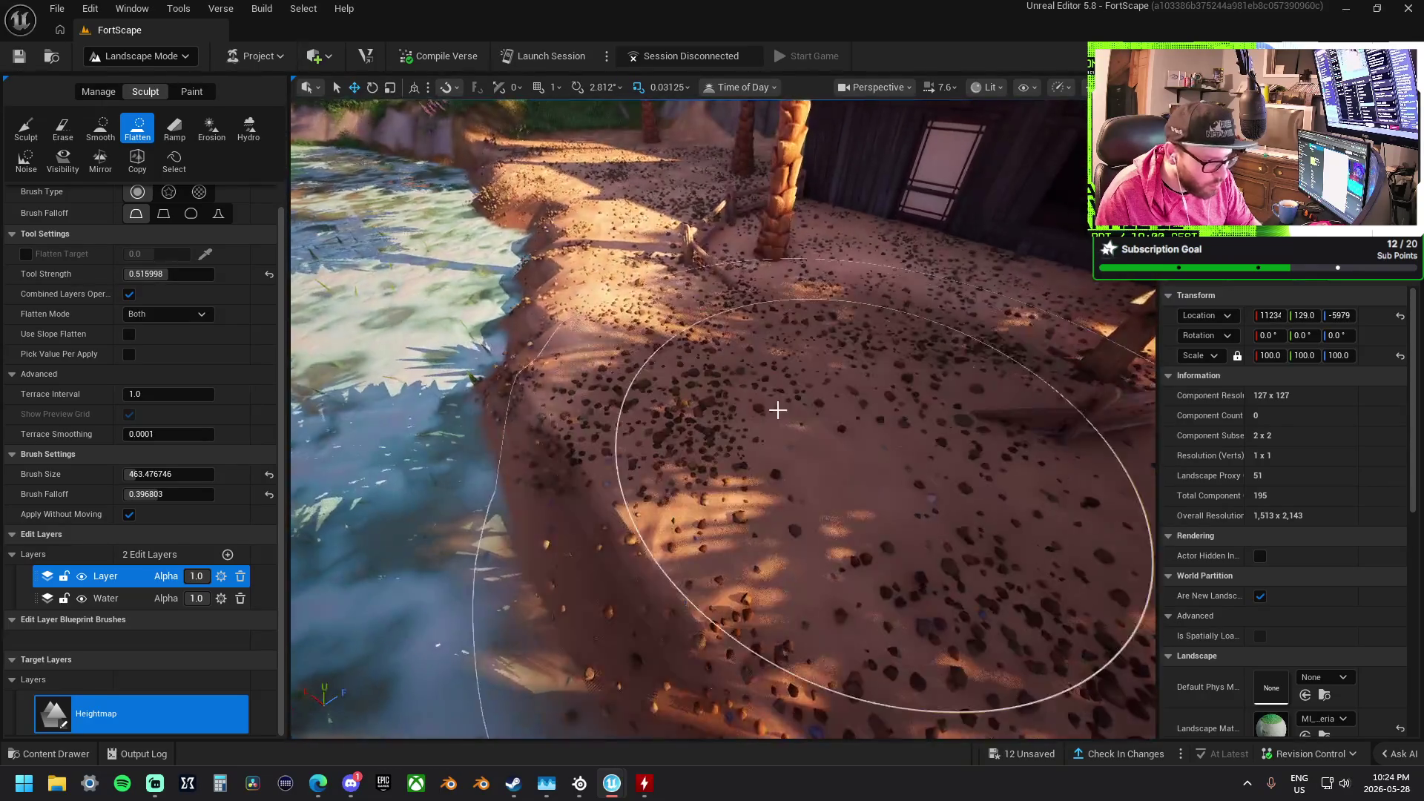
pyautogui.scroll(-5, 785, 408)
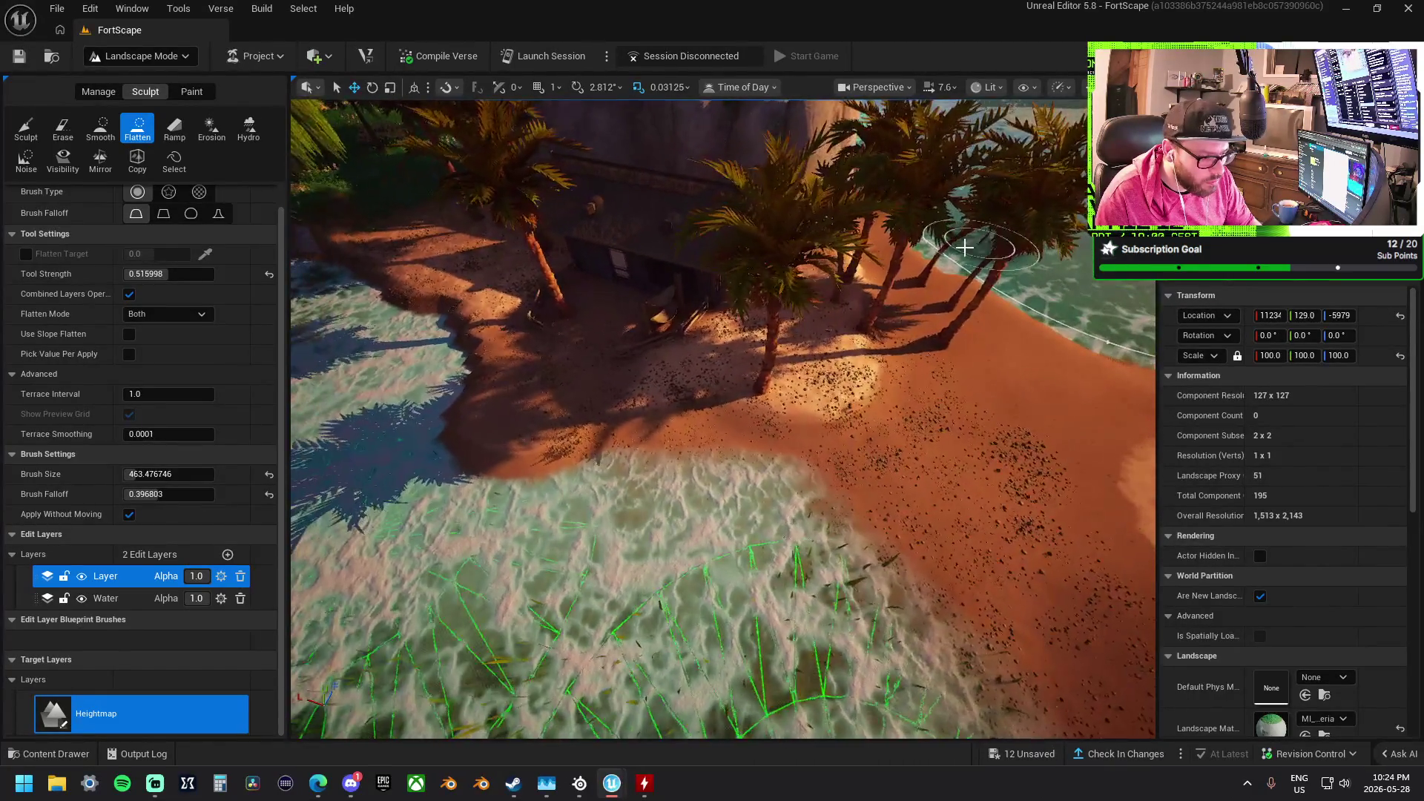
pyautogui.moveTo(964, 247)
pyautogui.mouseDown()
pyautogui.moveTo(763, 407)
pyautogui.moveTo(788, 407)
pyautogui.moveTo(763, 334)
pyautogui.moveTo(718, 343)
pyautogui.mouseUp()
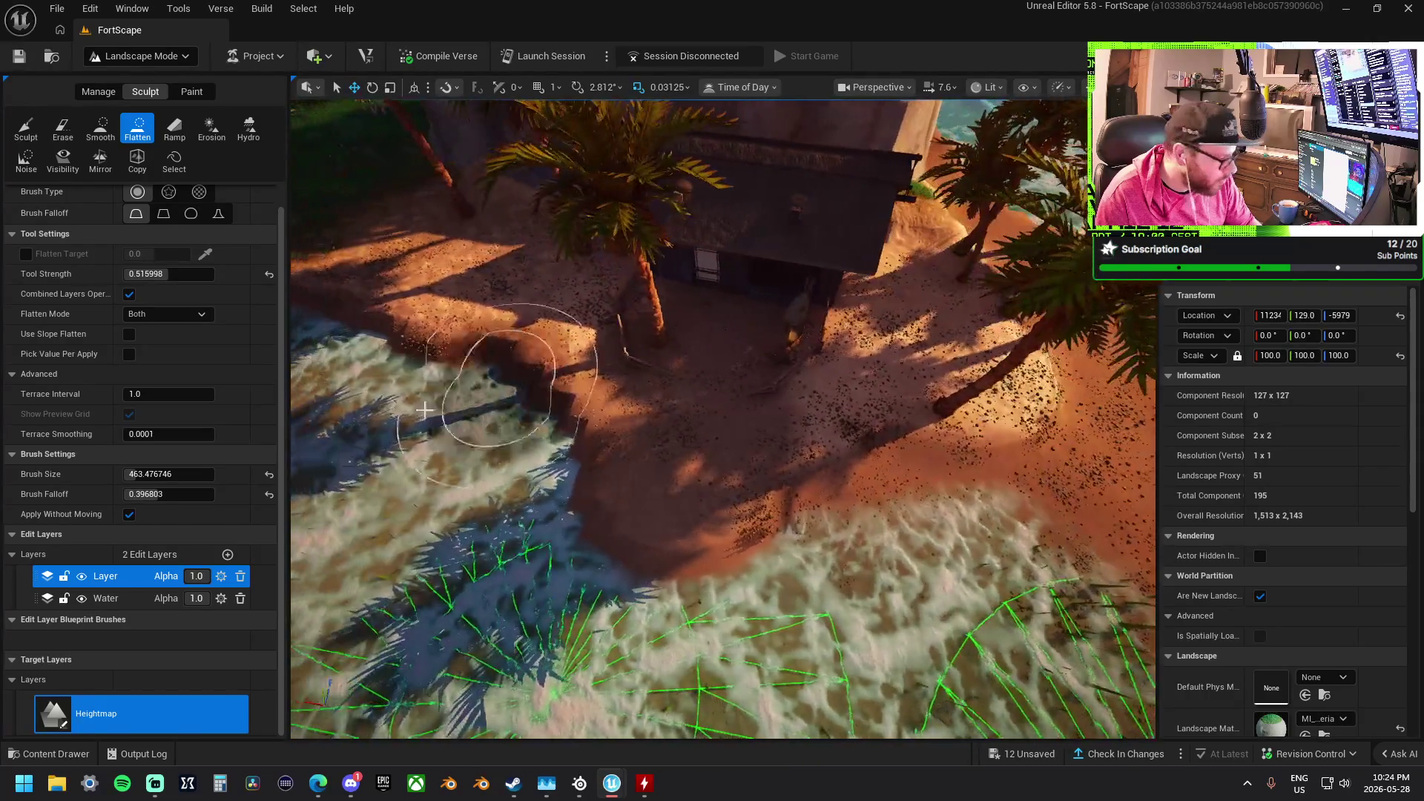
# Select the Paint brush and expand its brush size and falloff settings
pyautogui.click(190, 92)
pyautogui.scroll(-5, 112, 541)
pyautogui.click(45, 653)
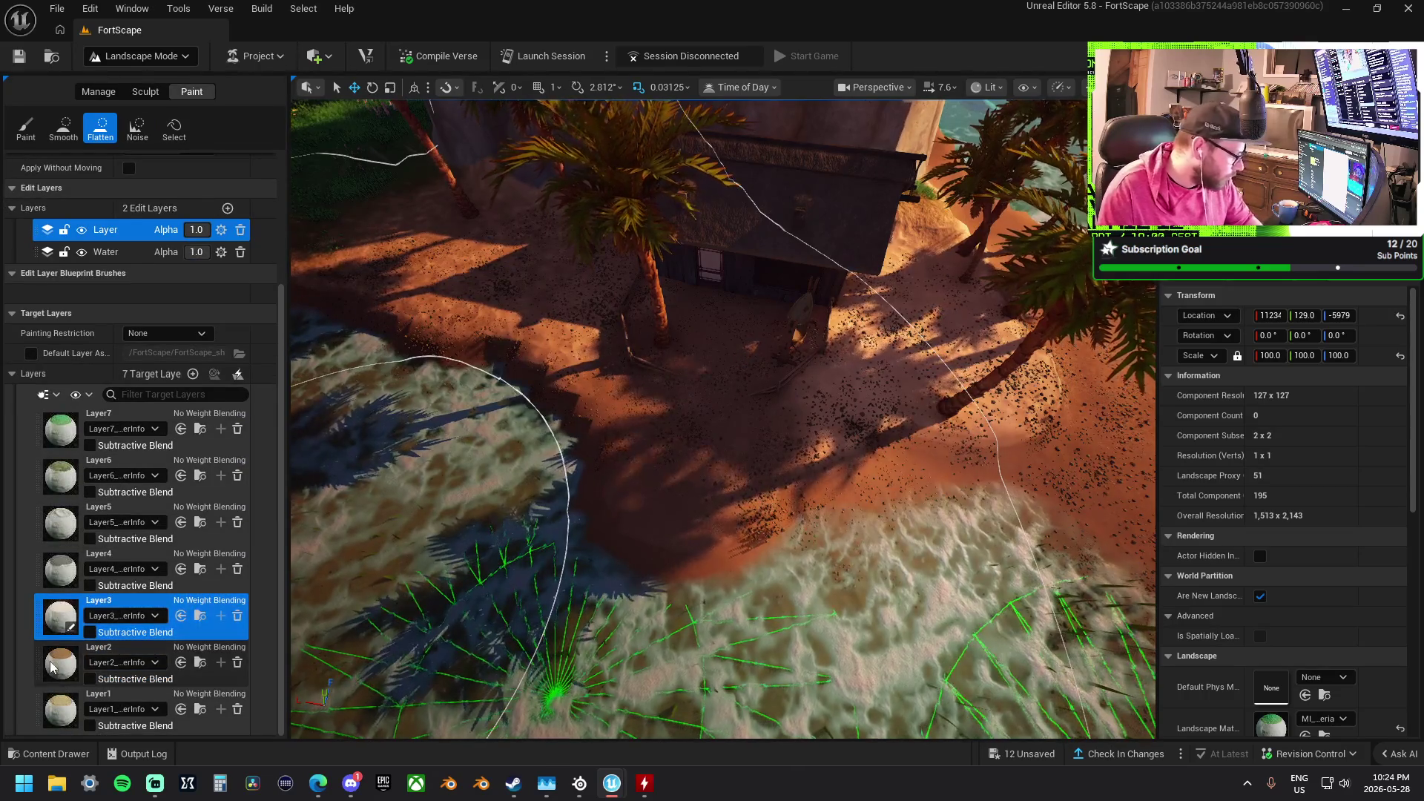
pyautogui.moveTo(61, 622); pyautogui.dragTo(62, 627)
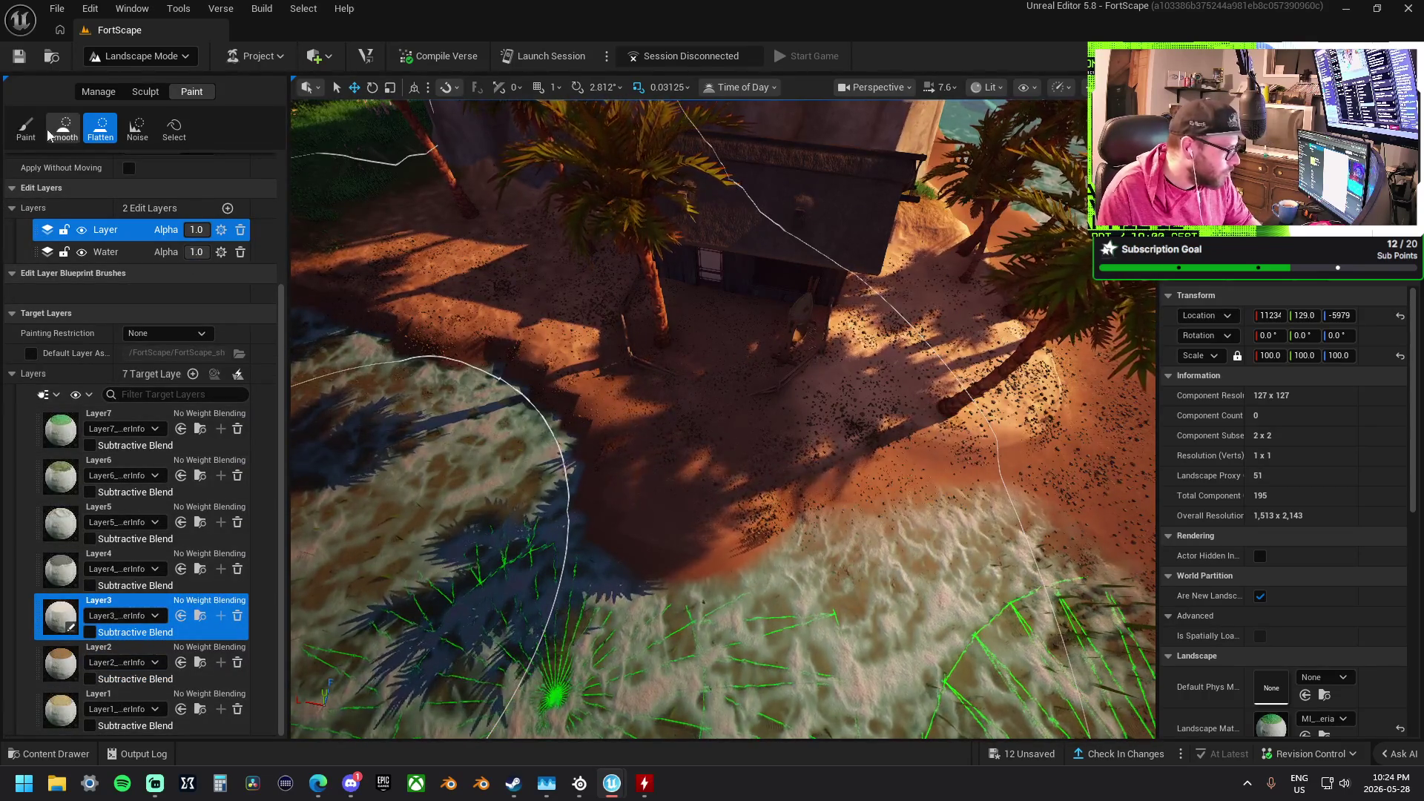
pyautogui.click(28, 127)
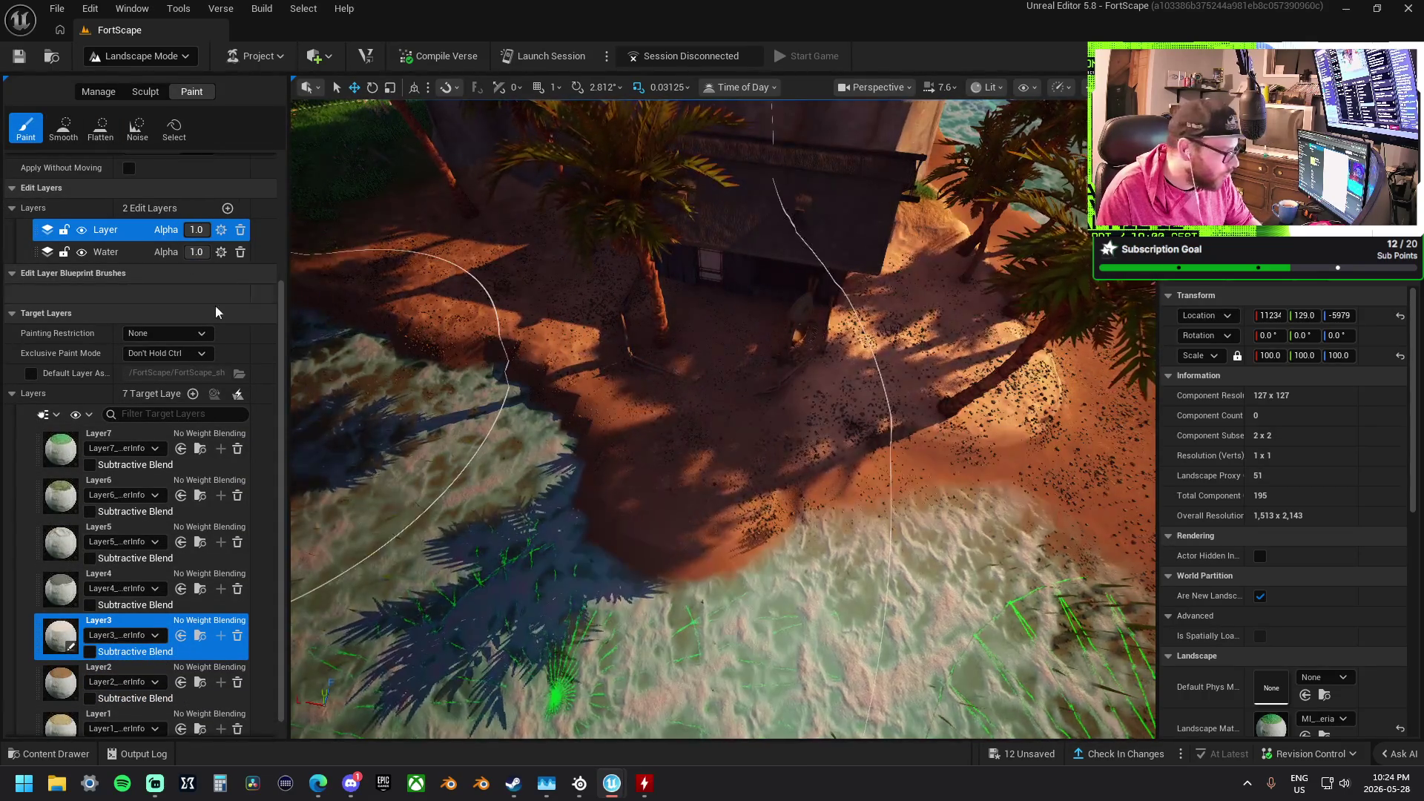
pyautogui.scroll(3, 224, 304)
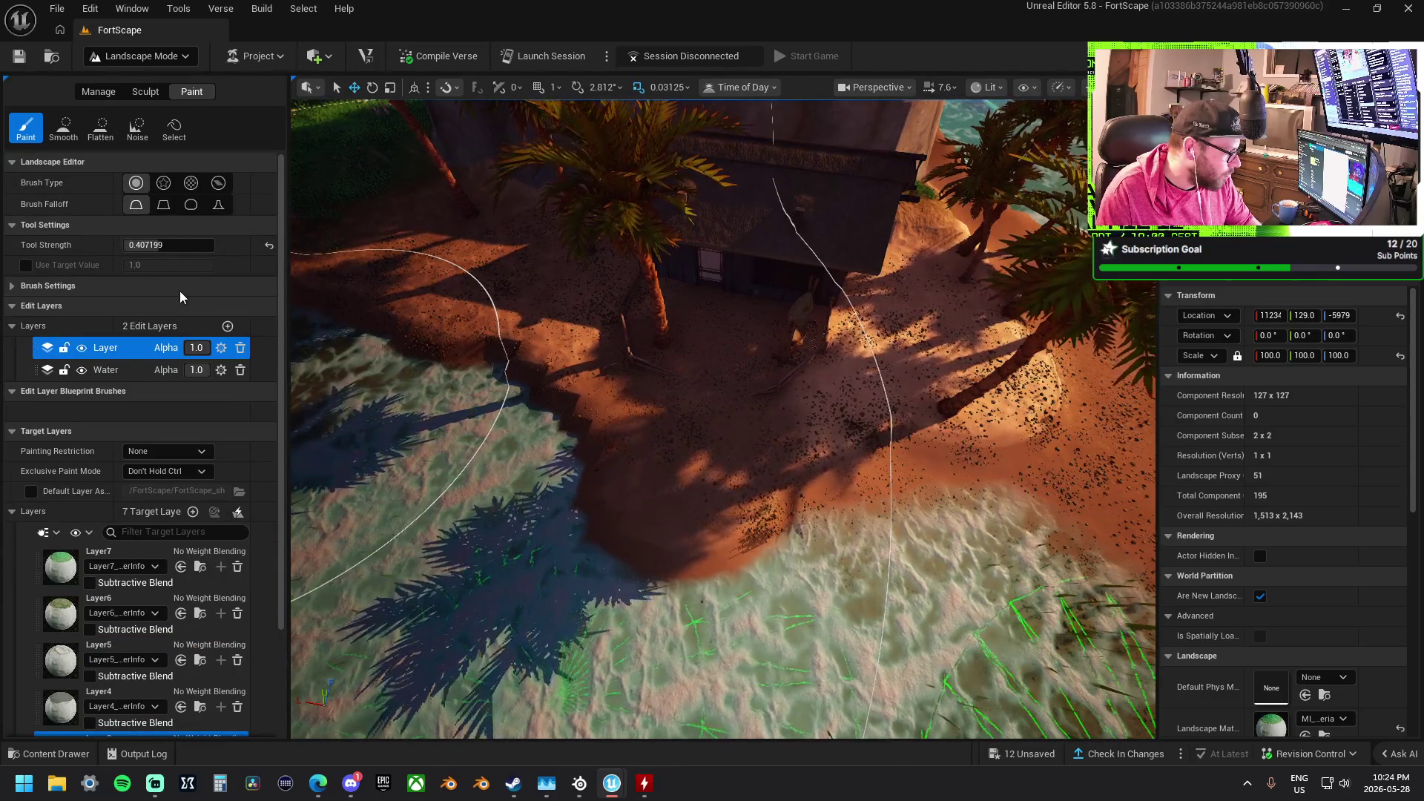
pyautogui.click(180, 290)
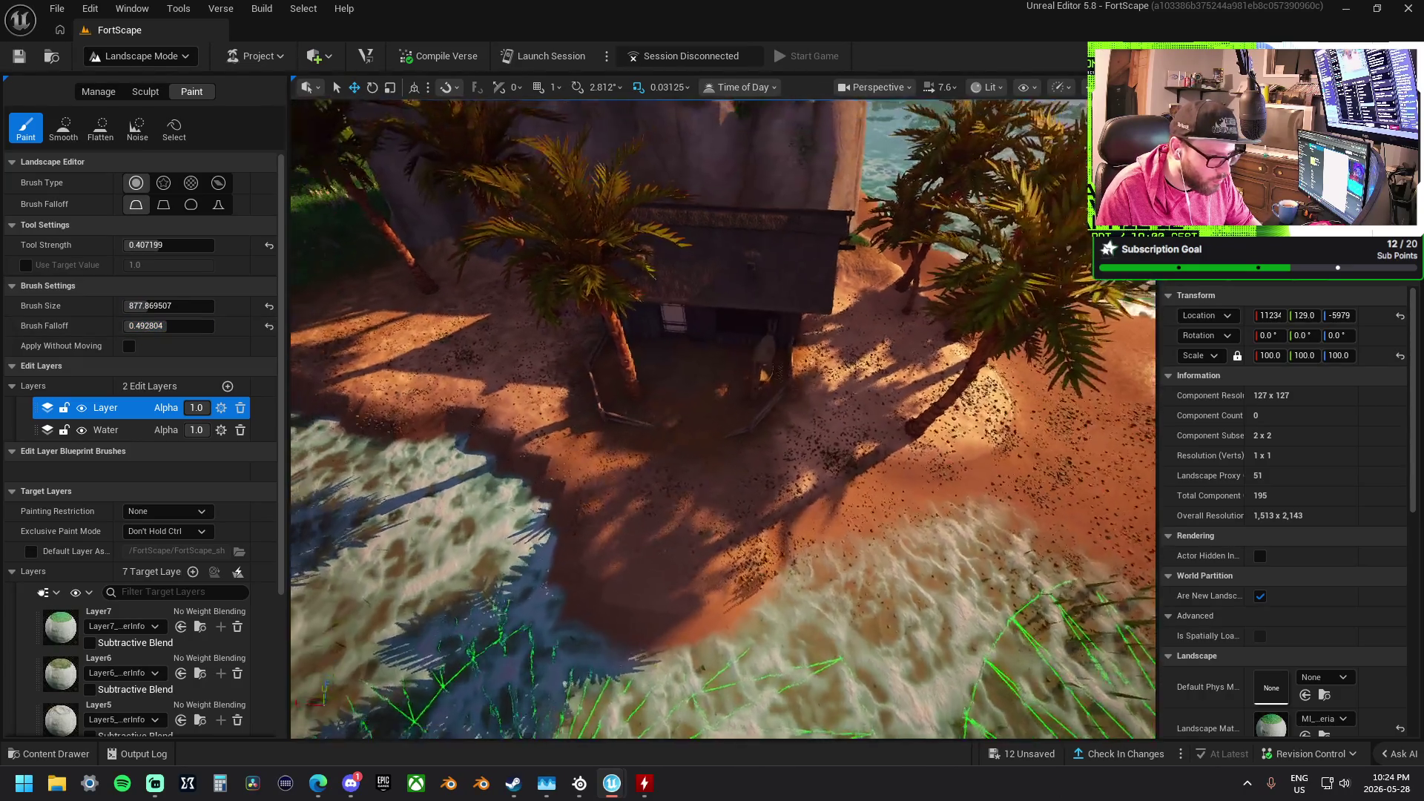
# Return to height sculpting with the basic Sculpt brush, strength about 0.52, near the hut
pyautogui.press('s')
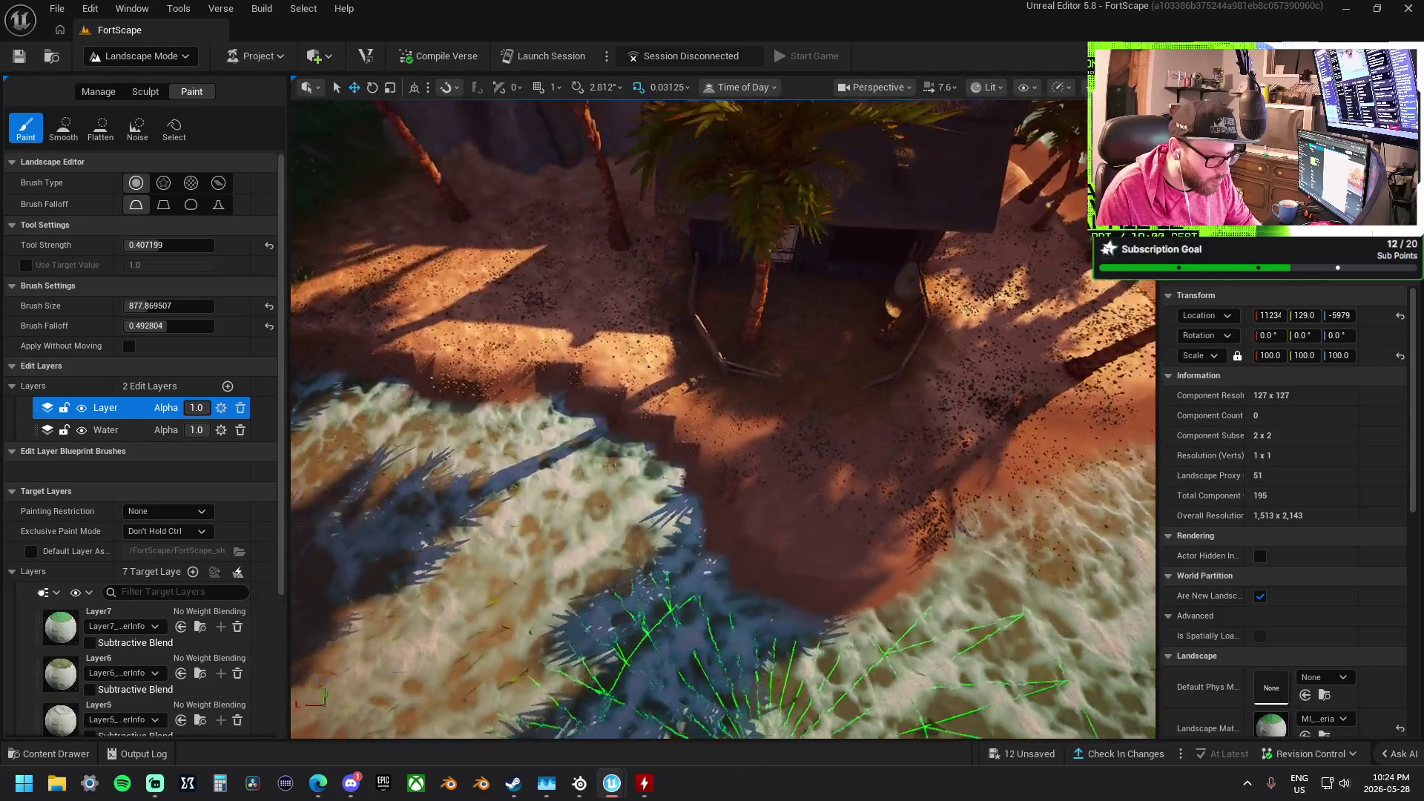
pyautogui.press('w')
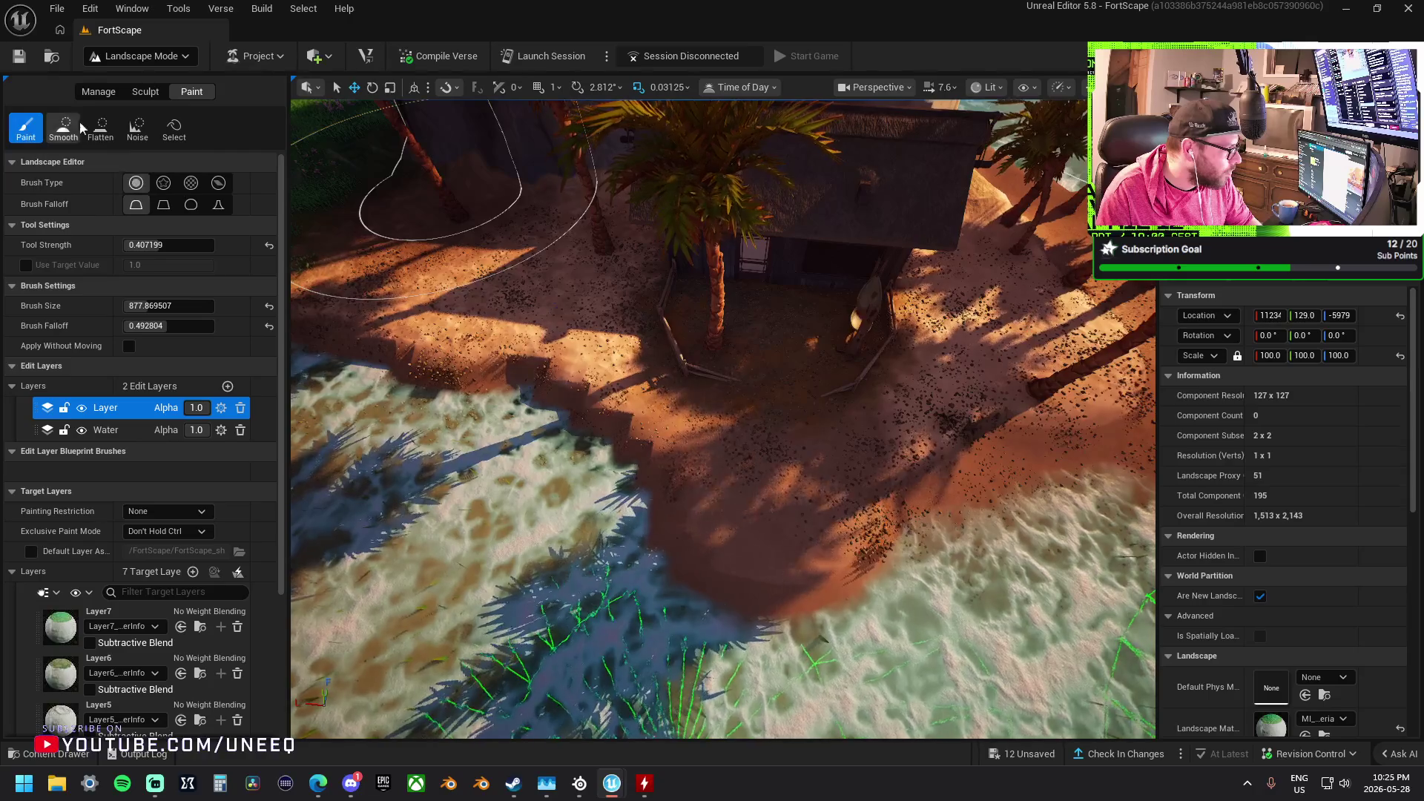
pyautogui.click(143, 93)
pyautogui.click(26, 130)
pyautogui.press('w')
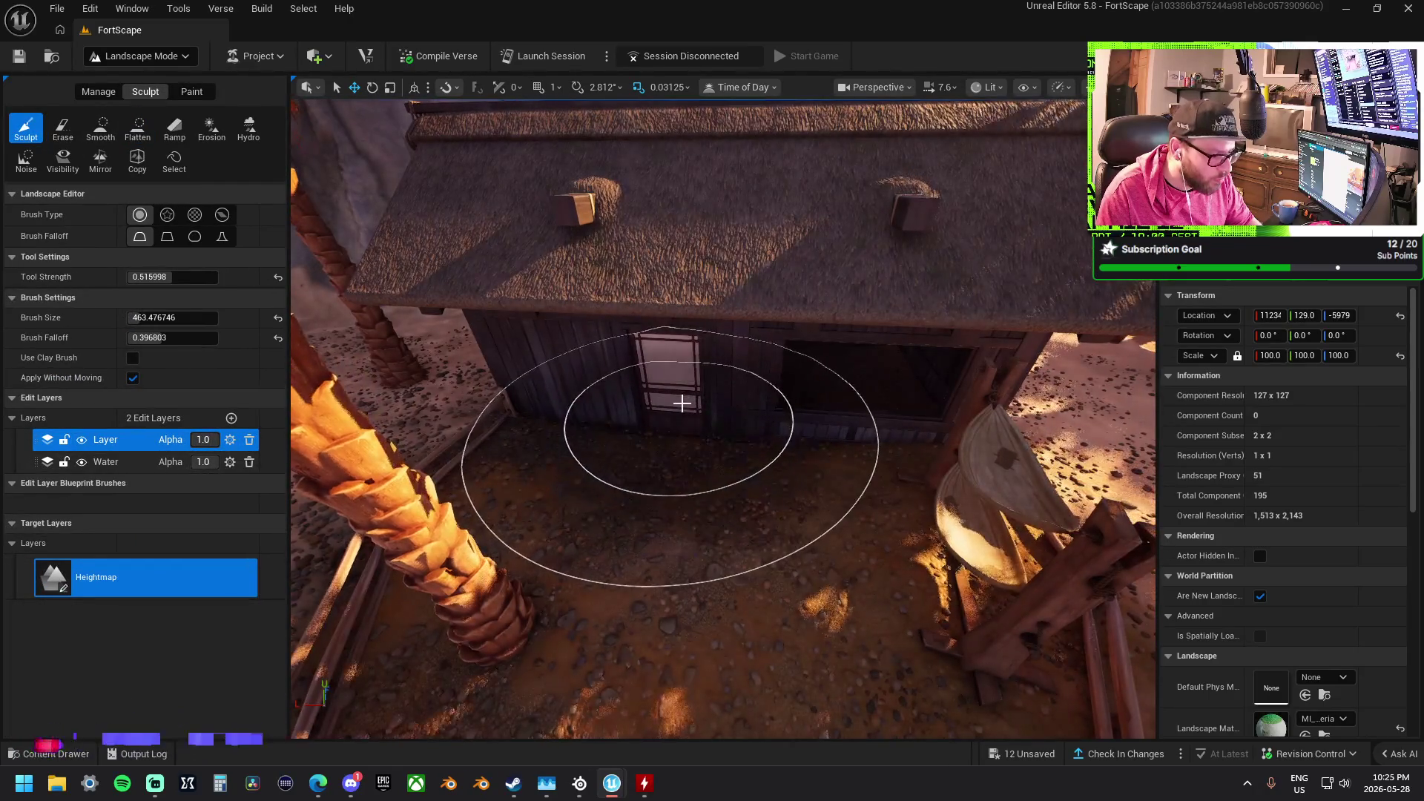
# Select Flatten and drag the level sand in front of the hut out across the shoreline water
pyautogui.press('w')
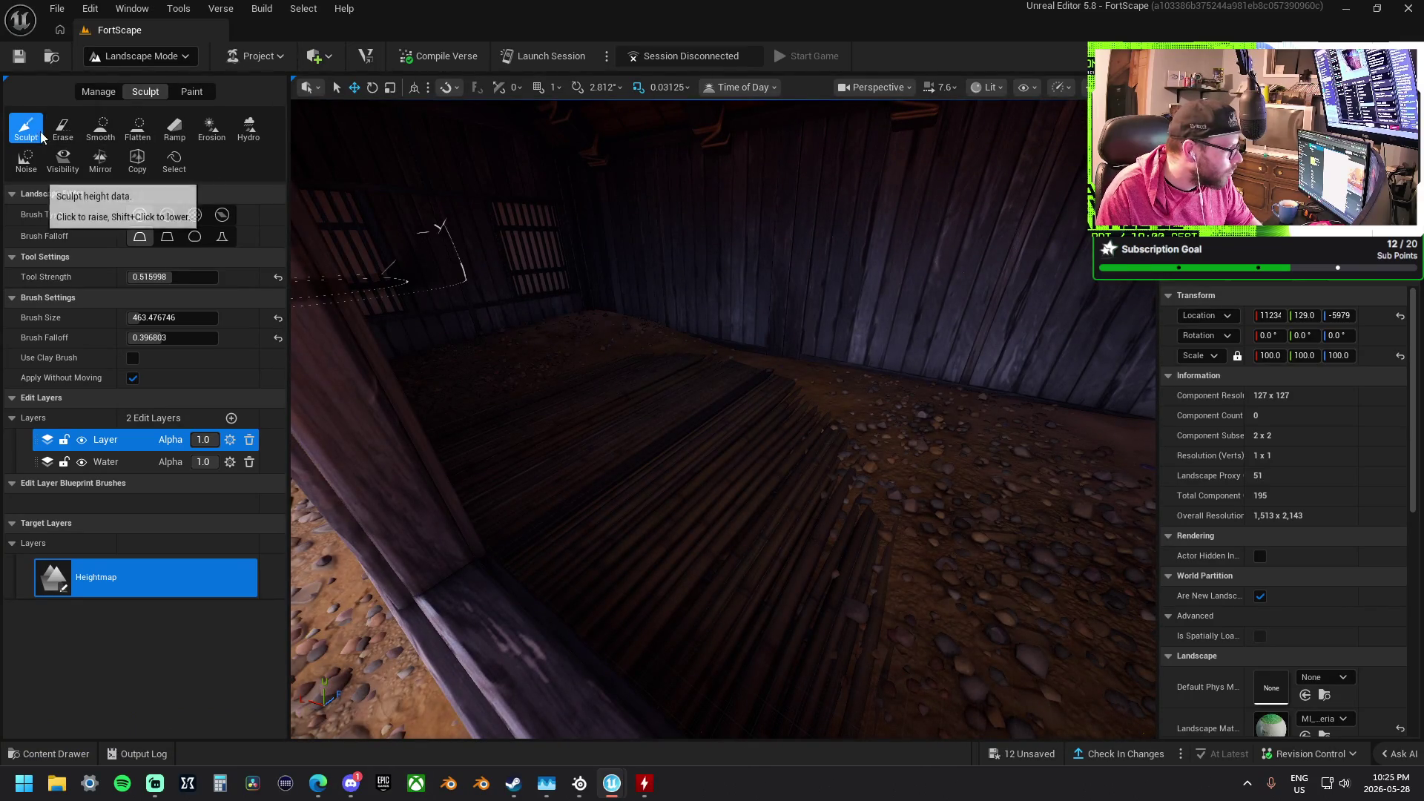
pyautogui.click(138, 130)
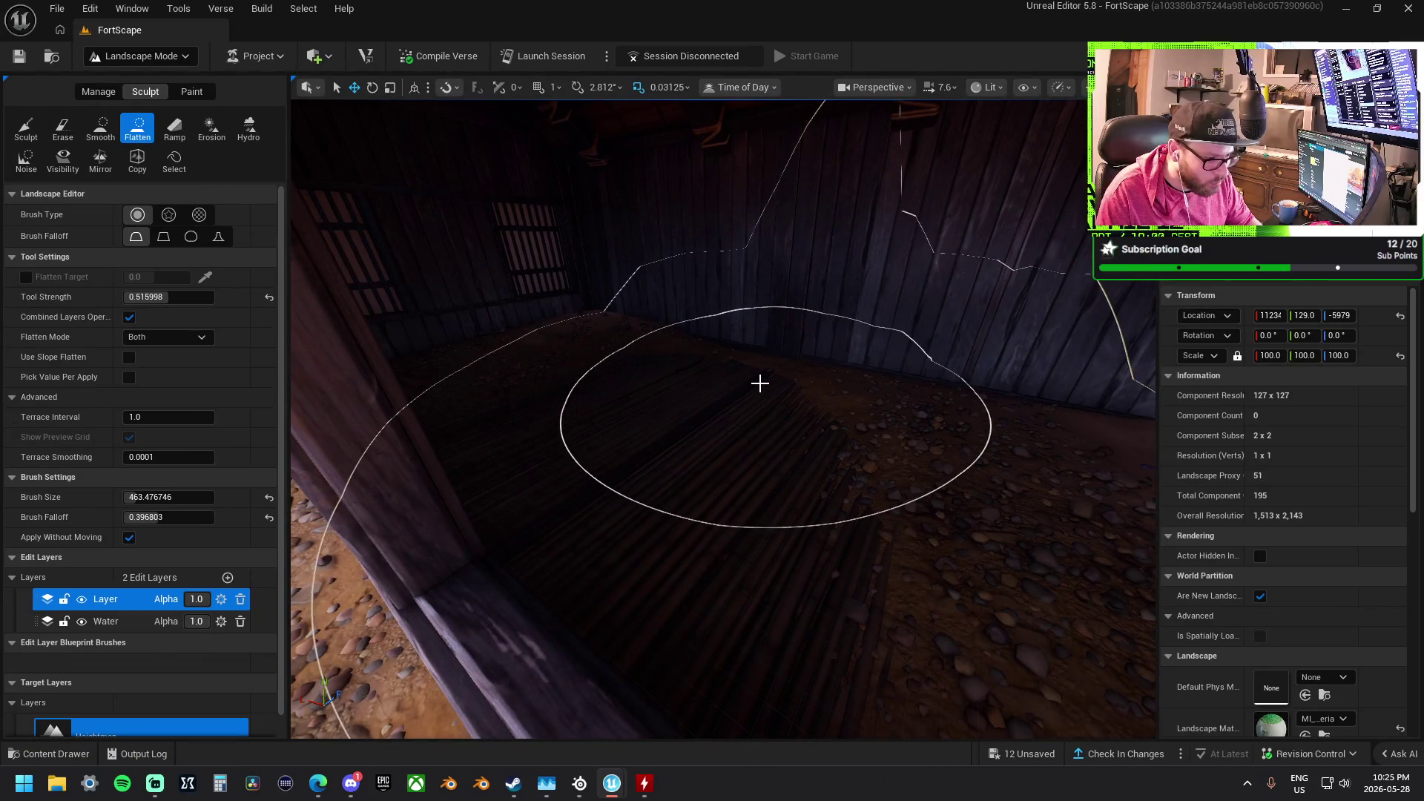
pyautogui.press('w')
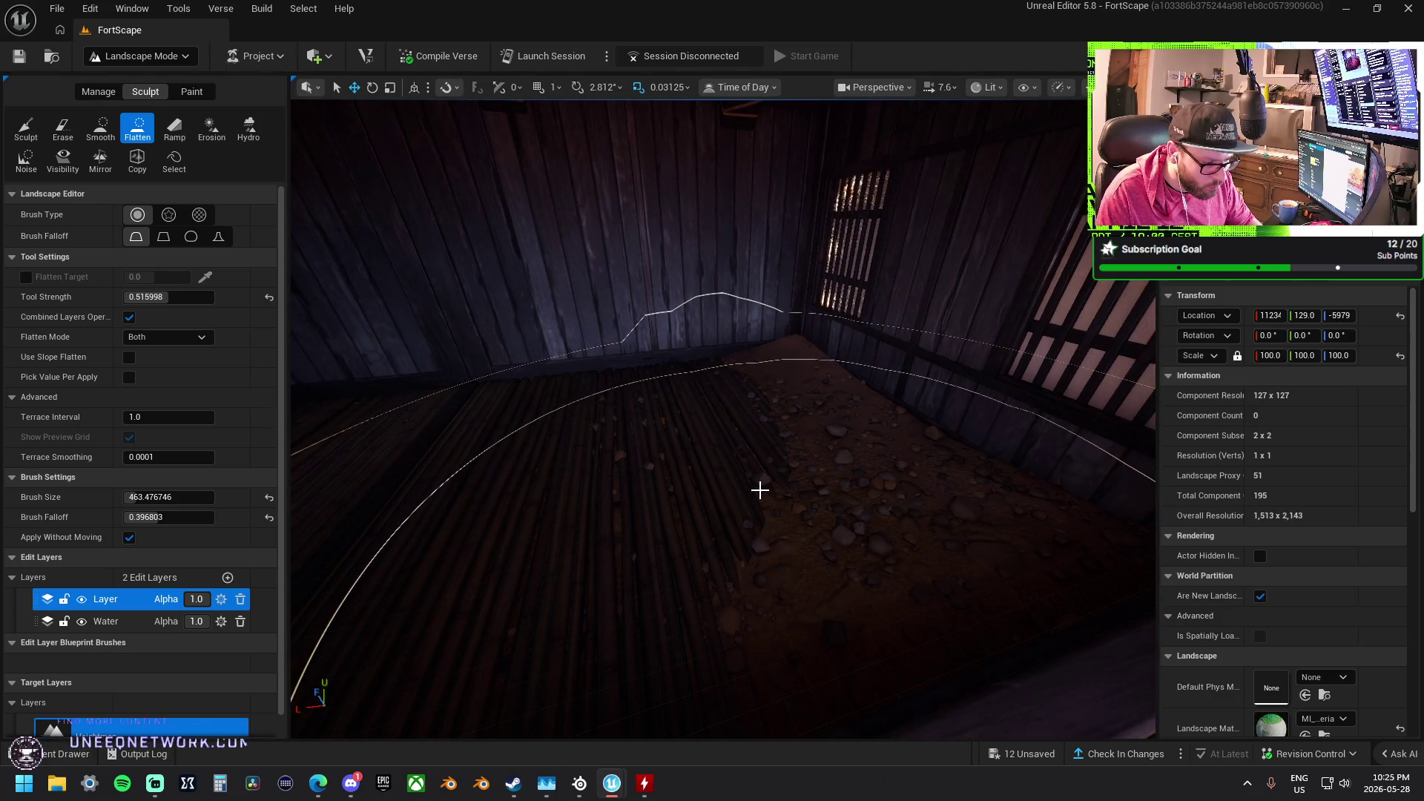
pyautogui.moveTo(413, 472); pyautogui.dragTo(764, 485)
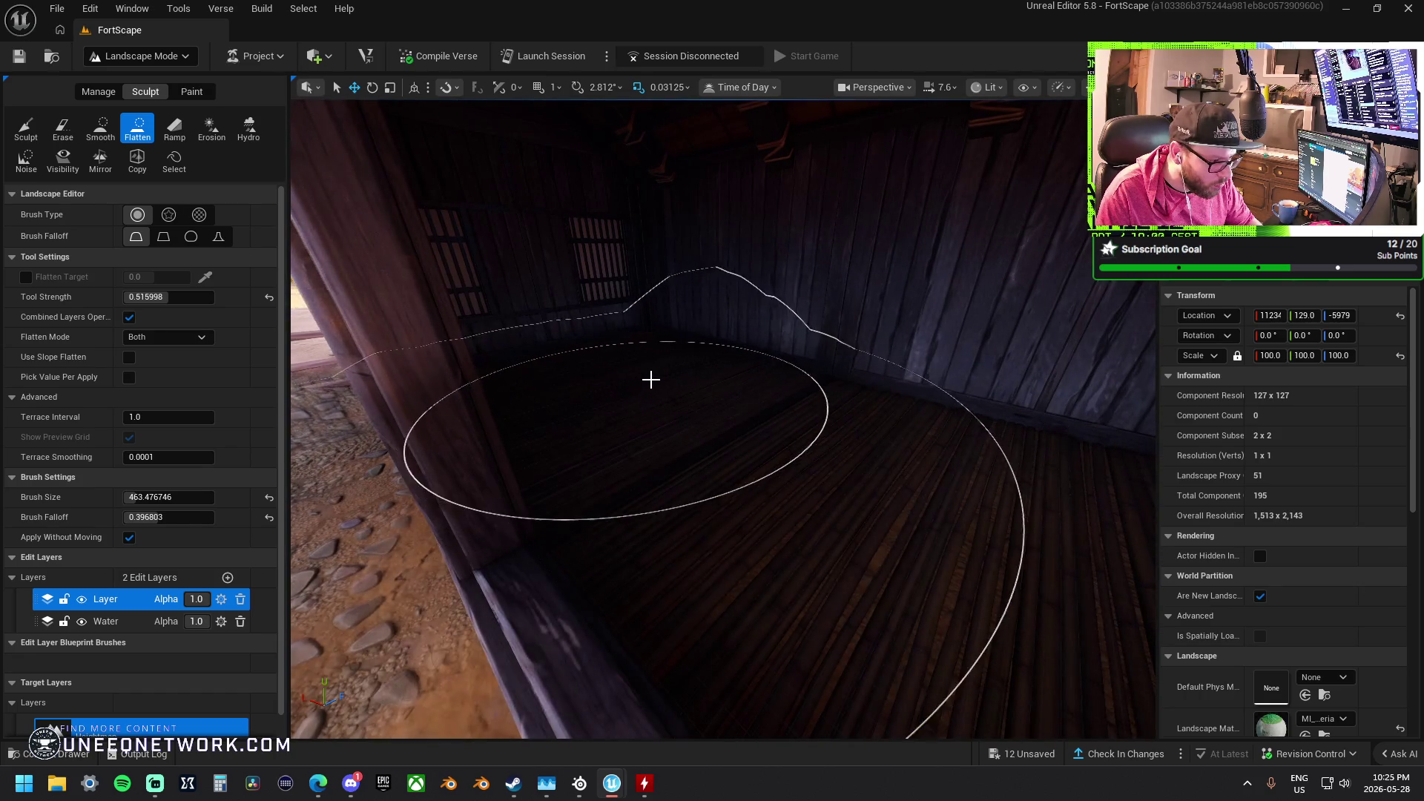
pyautogui.press('s')
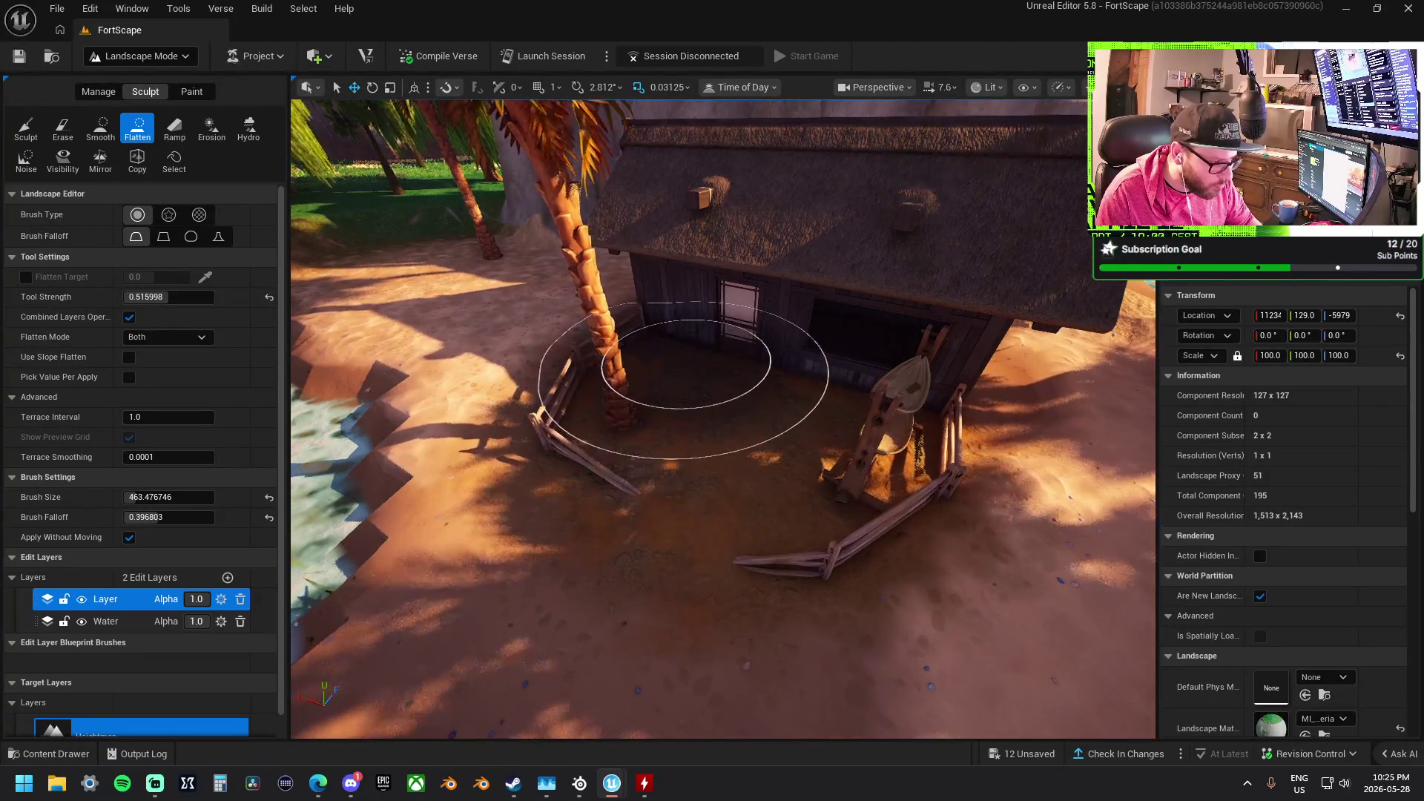
pyautogui.press('s')
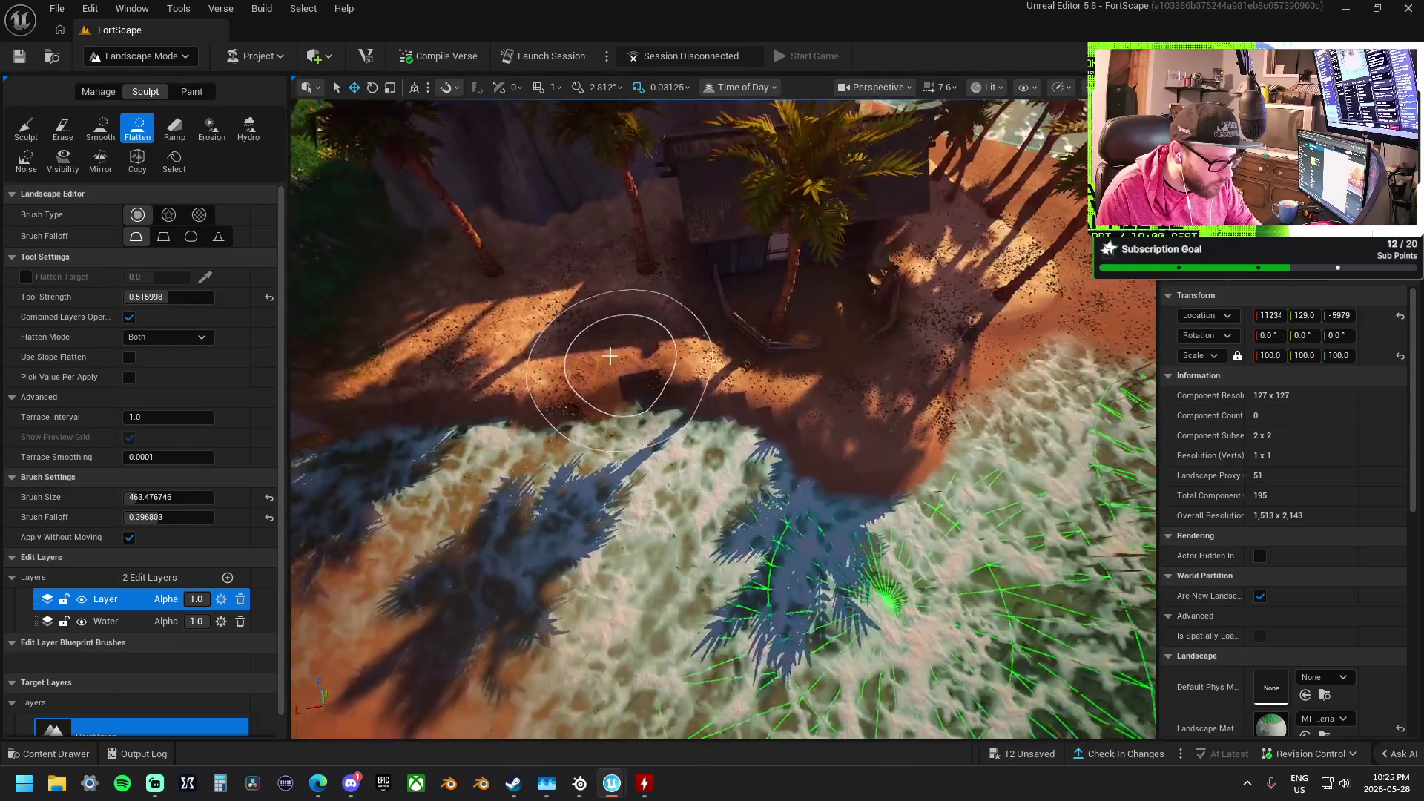
pyautogui.moveTo(612, 350)
pyautogui.mouseDown()
pyautogui.moveTo(723, 427)
pyautogui.moveTo(919, 385)
pyautogui.mouseUp()
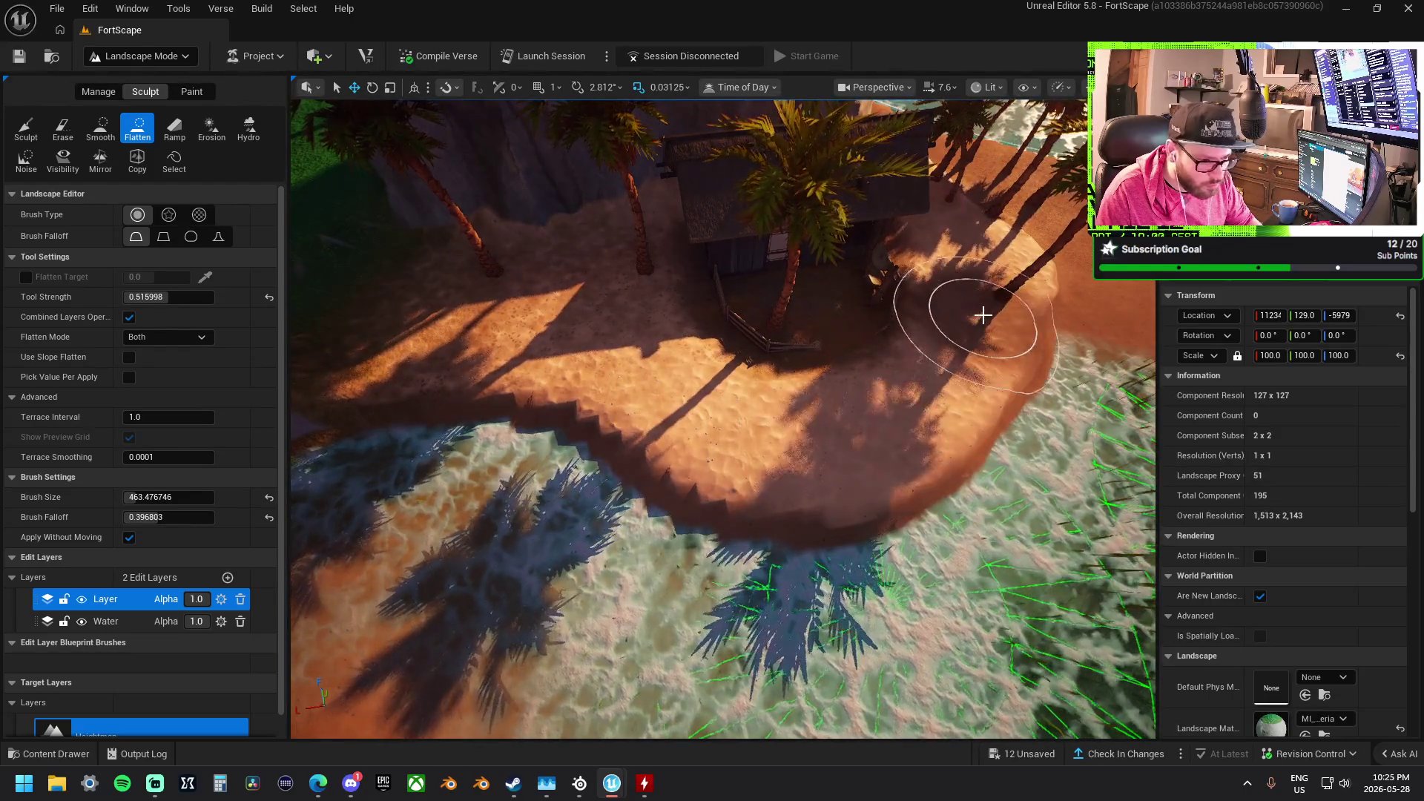
# Select Smooth and survey the beach, past the hut, up over the ravine
pyautogui.press('d')
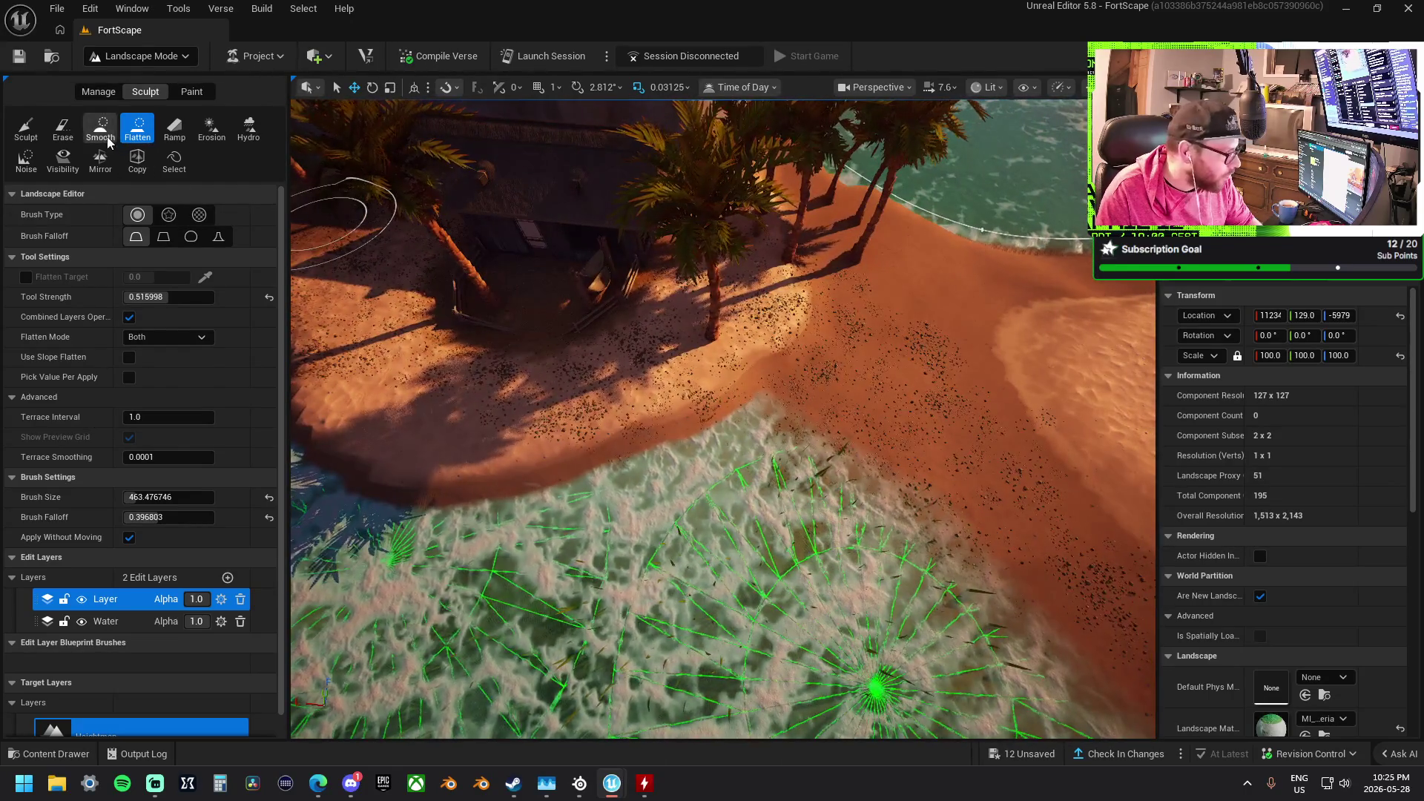
pyautogui.click(108, 141)
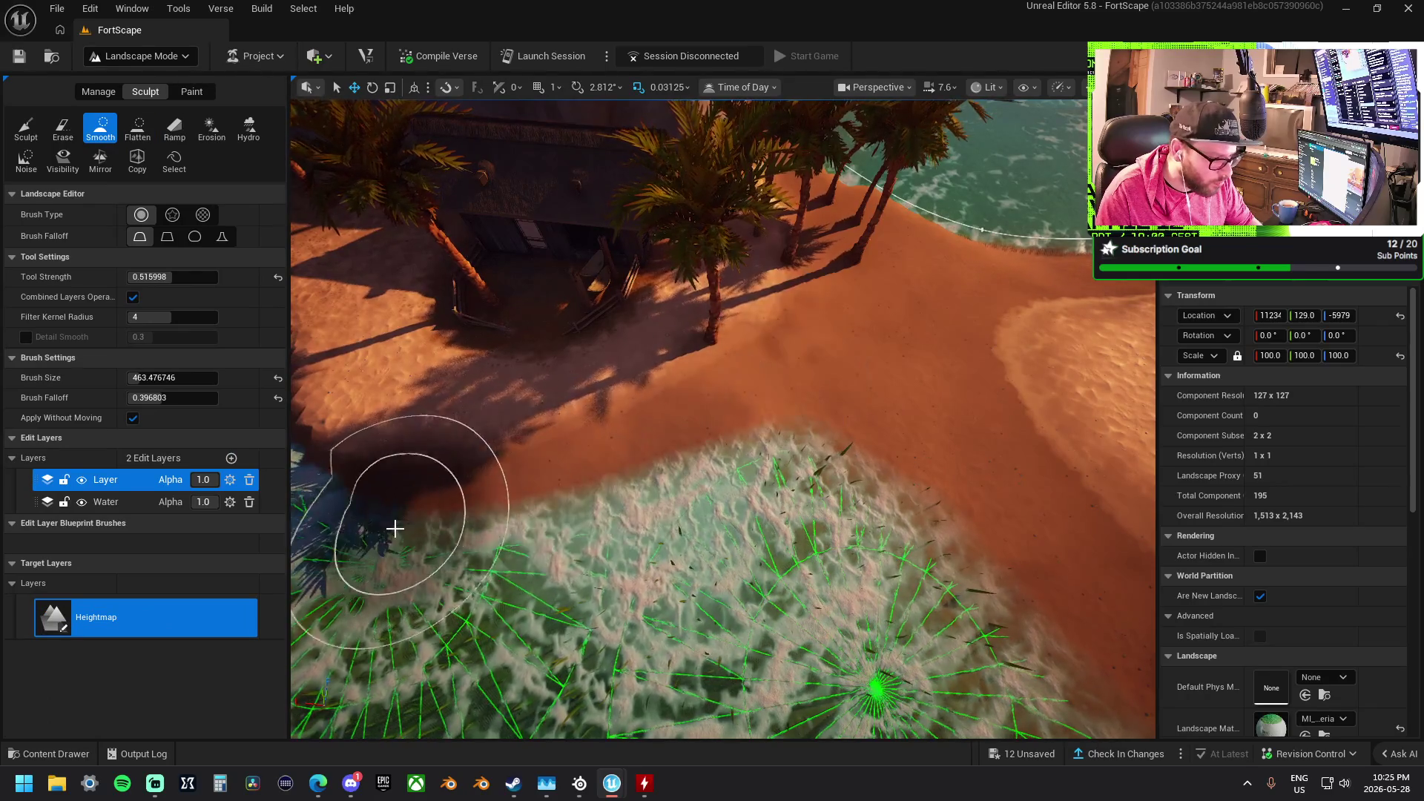
pyautogui.press('a')
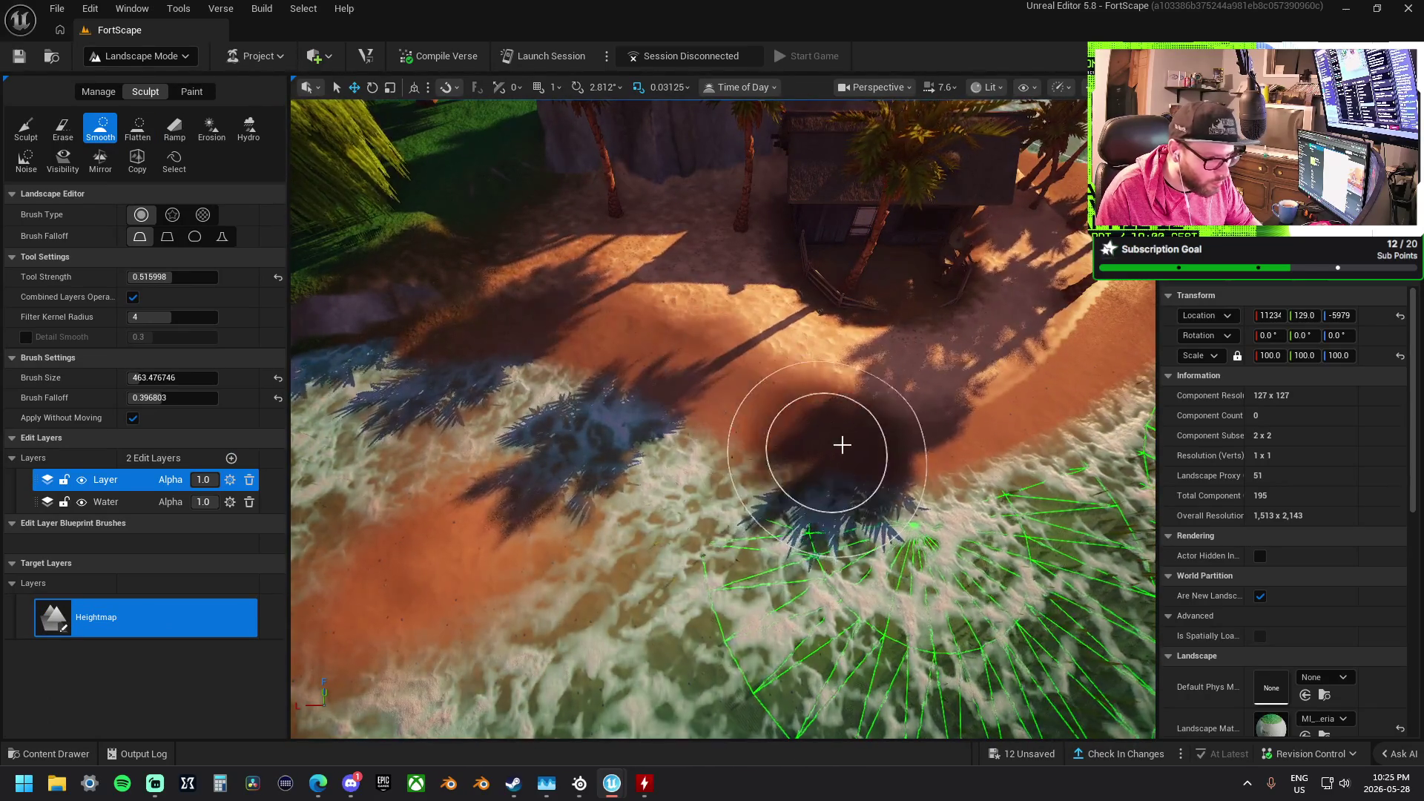
pyautogui.press('s')
pyautogui.press('w')
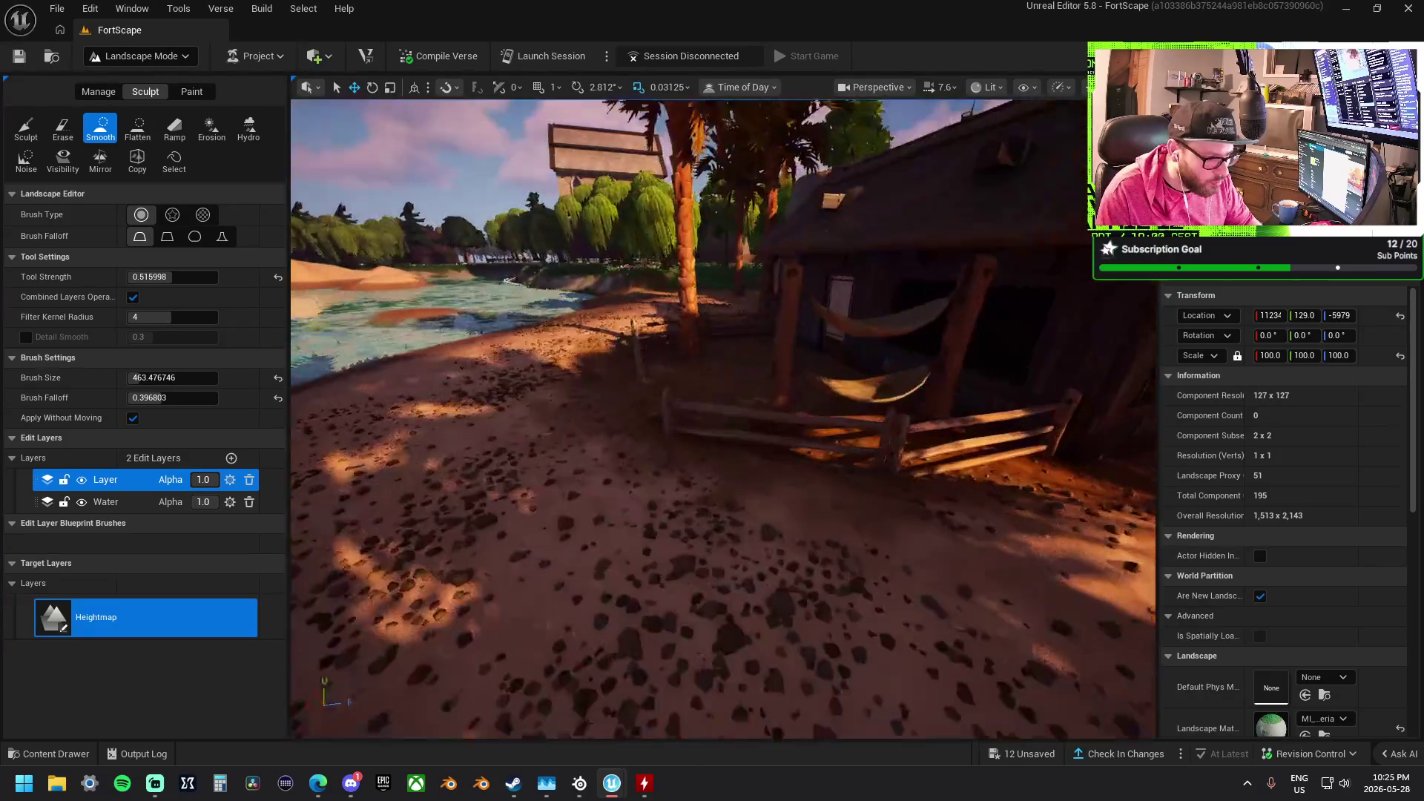
pyautogui.press('s')
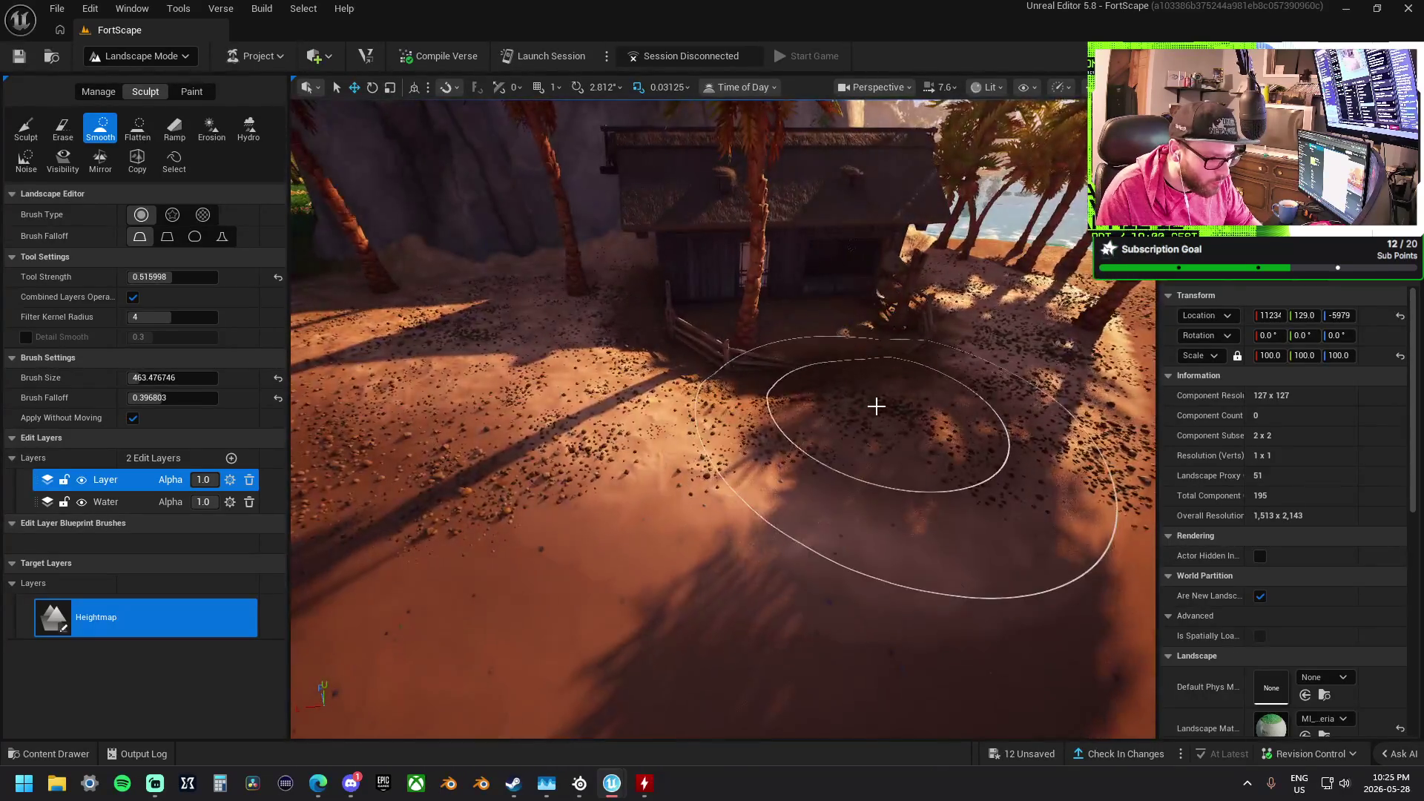
pyautogui.press('w')
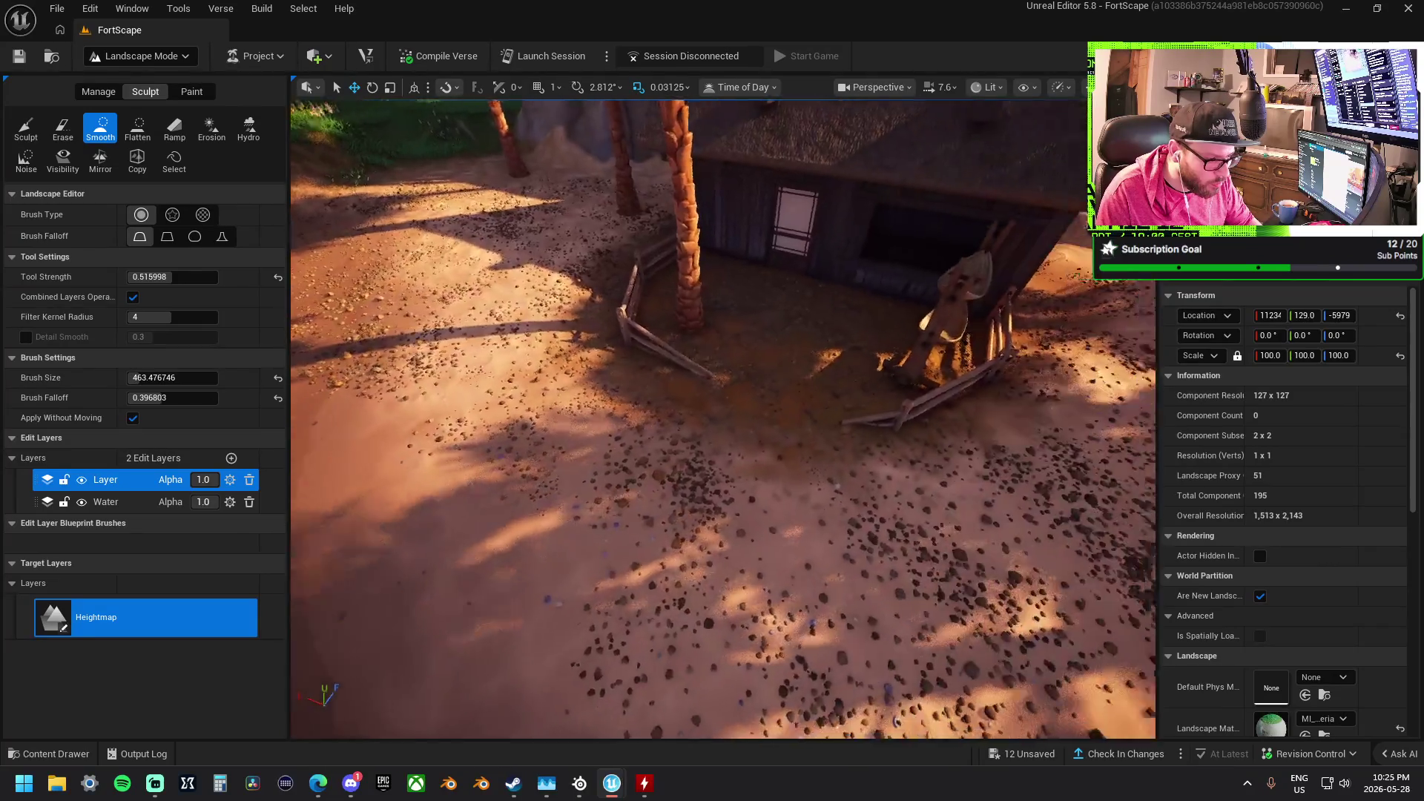
pyautogui.press('w')
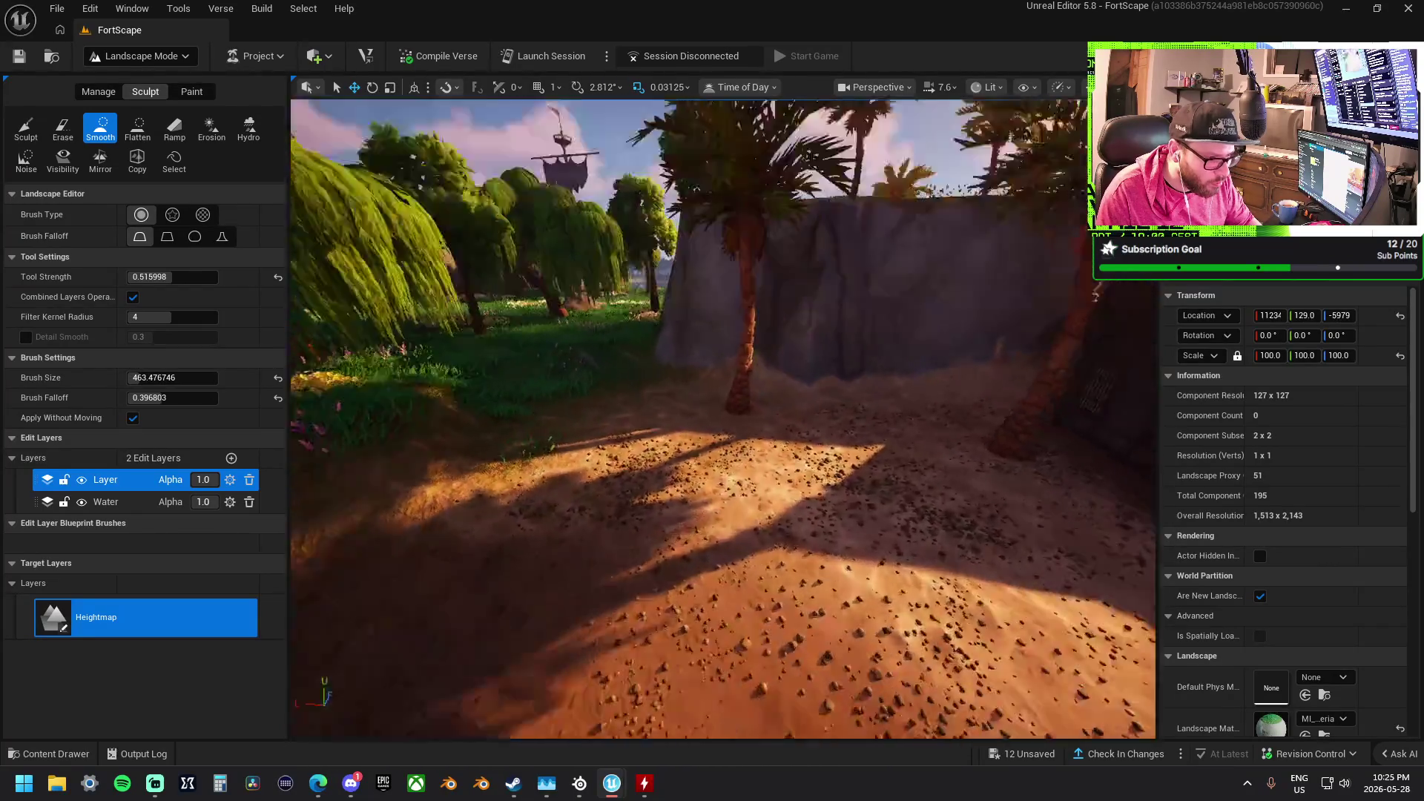
pyautogui.press('s')
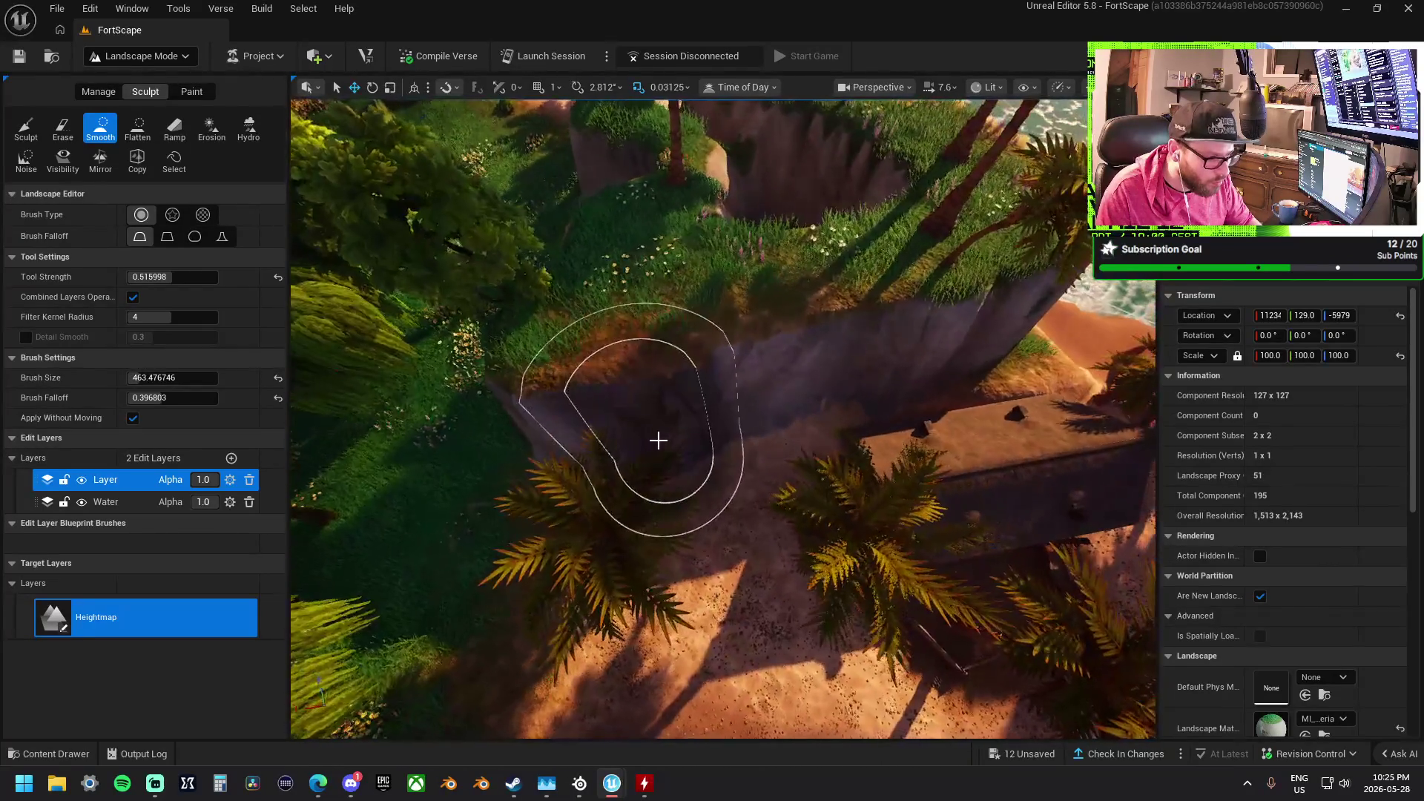
# Switch to Flatten and level the sand strip at the base of the cliff
pyautogui.press('w')
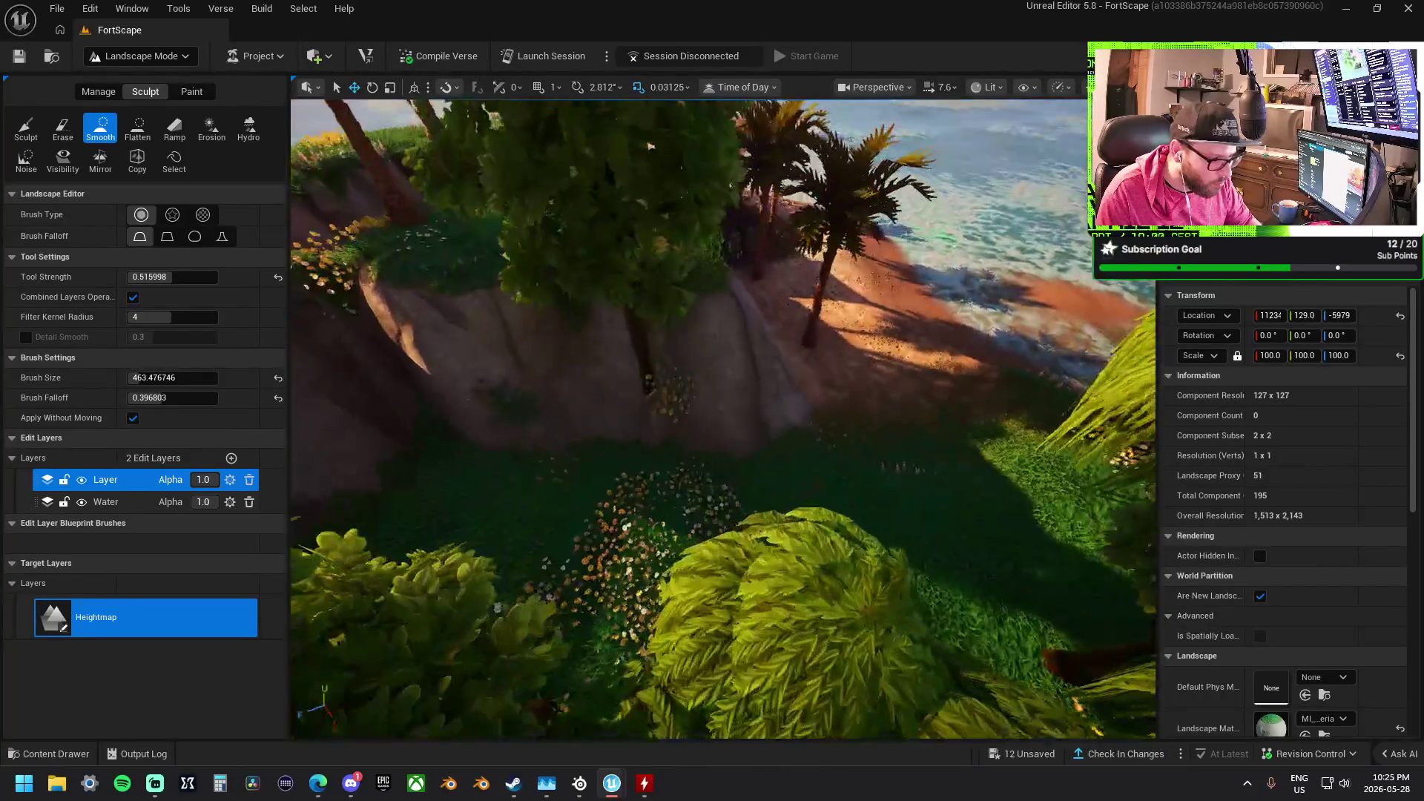
pyautogui.press('s')
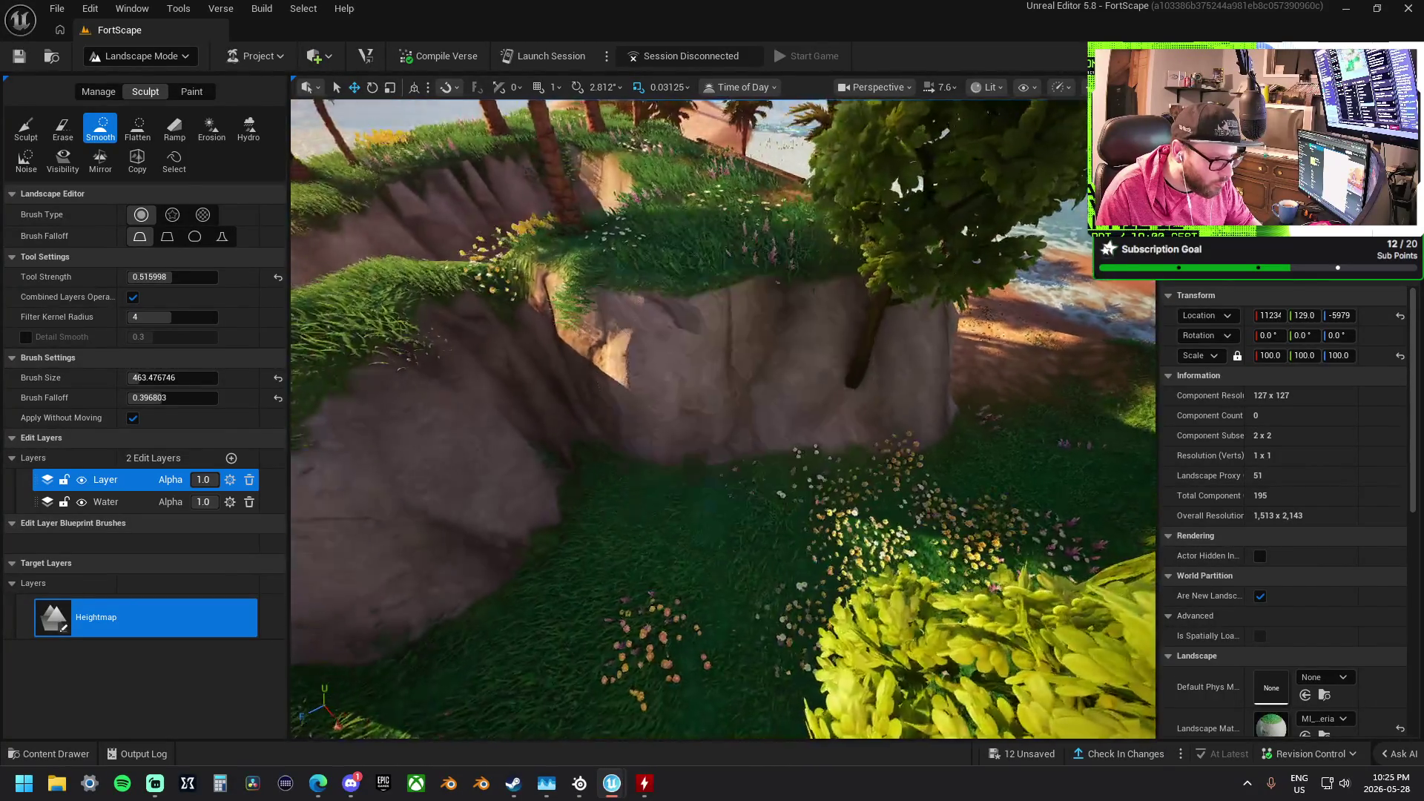
pyautogui.press('s')
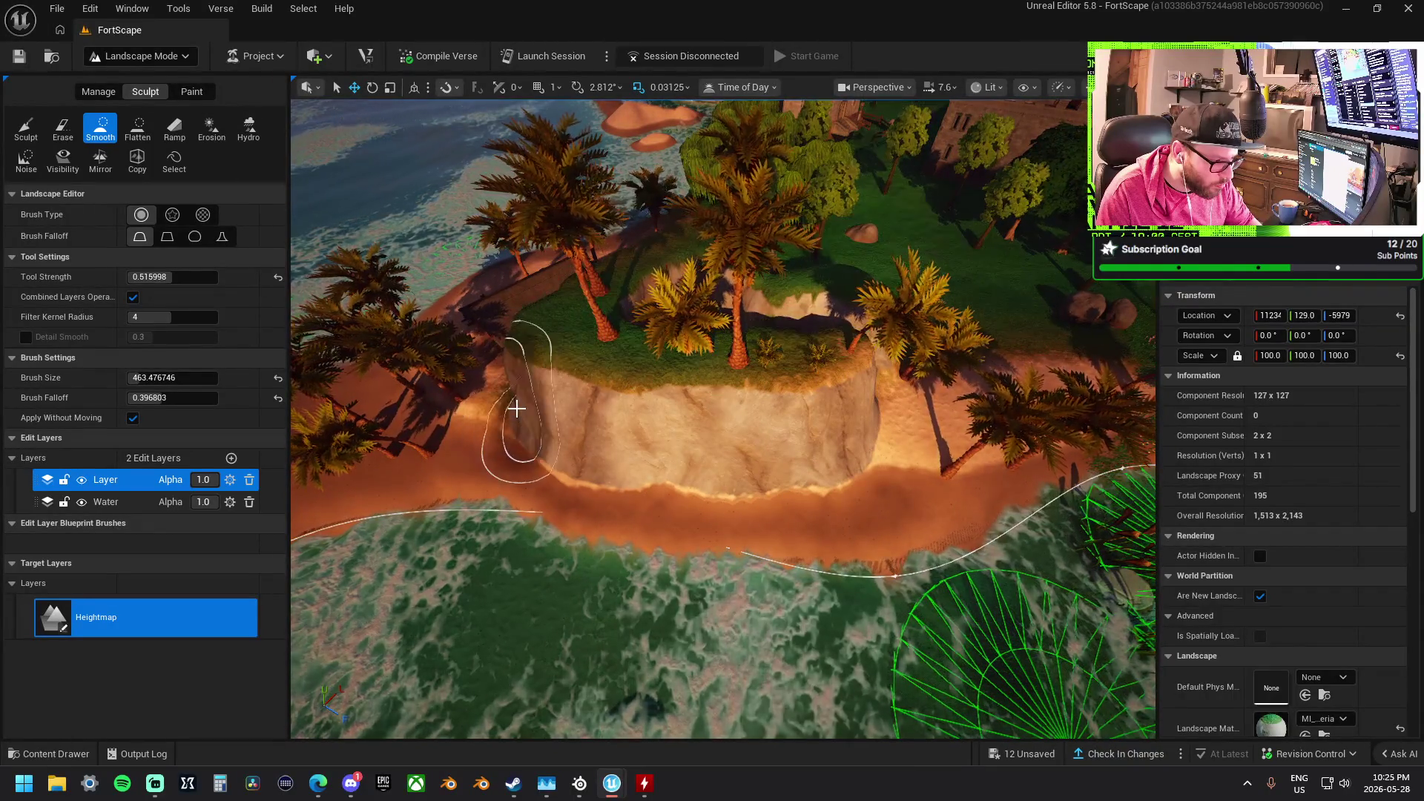
pyautogui.press('w')
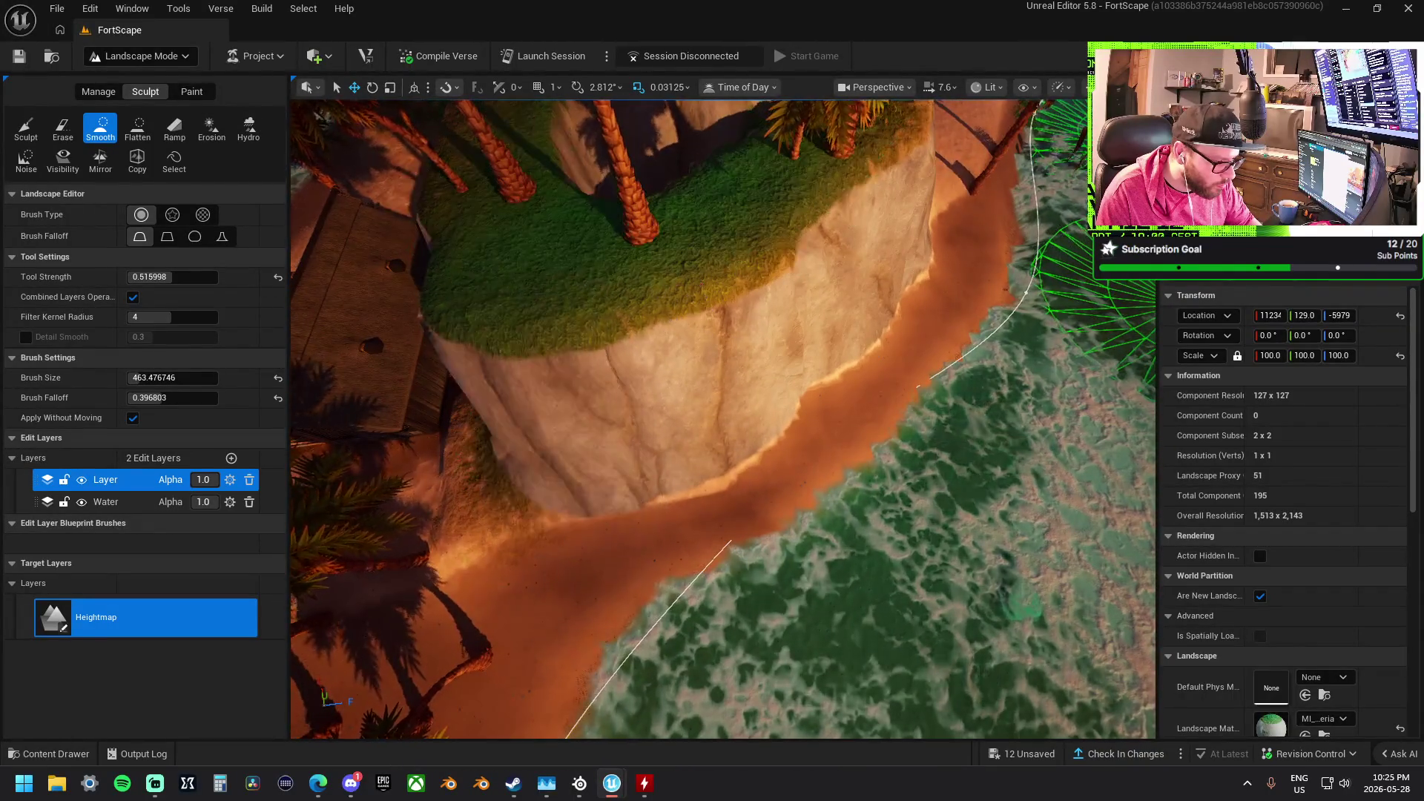
pyautogui.press('w')
pyautogui.press('w')
pyautogui.press('w')
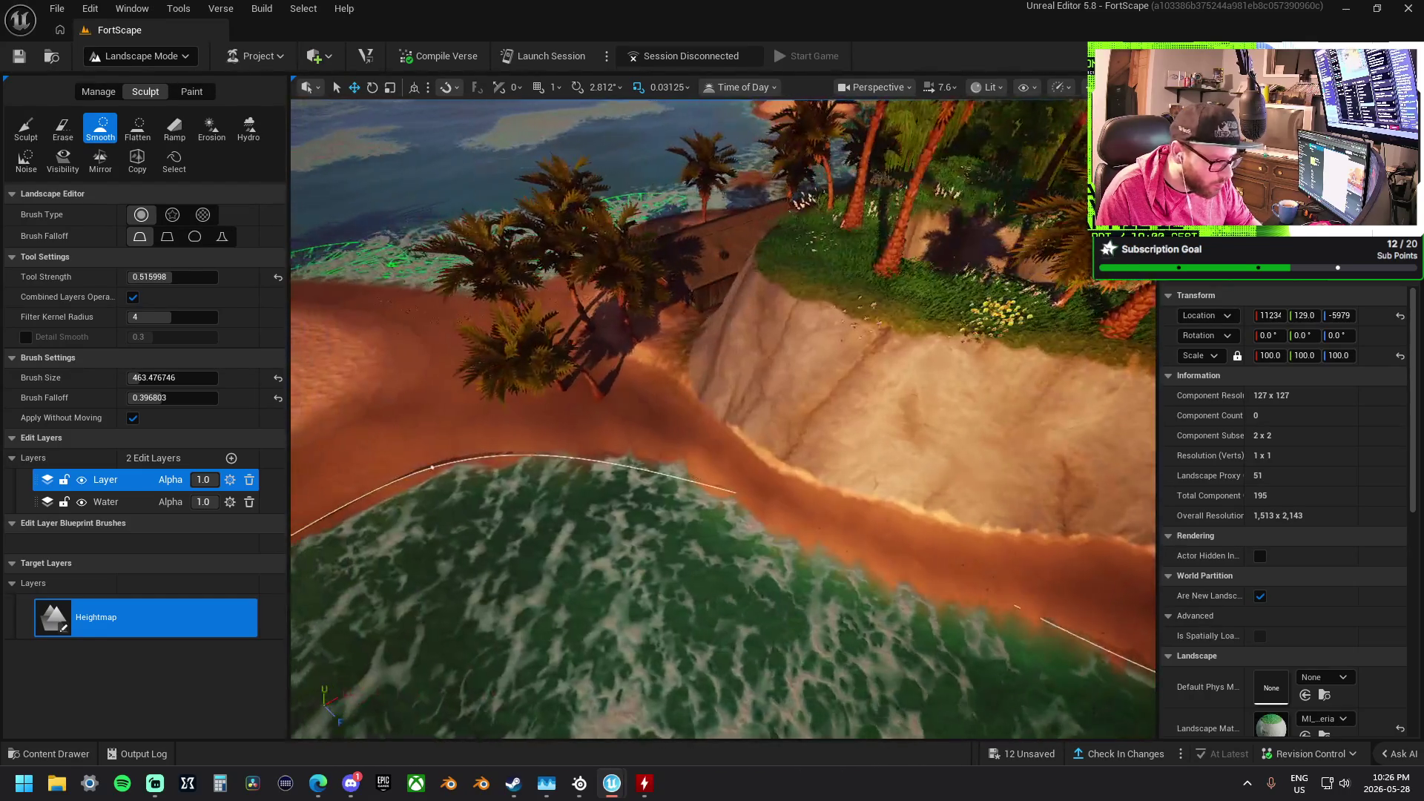
pyautogui.press('w')
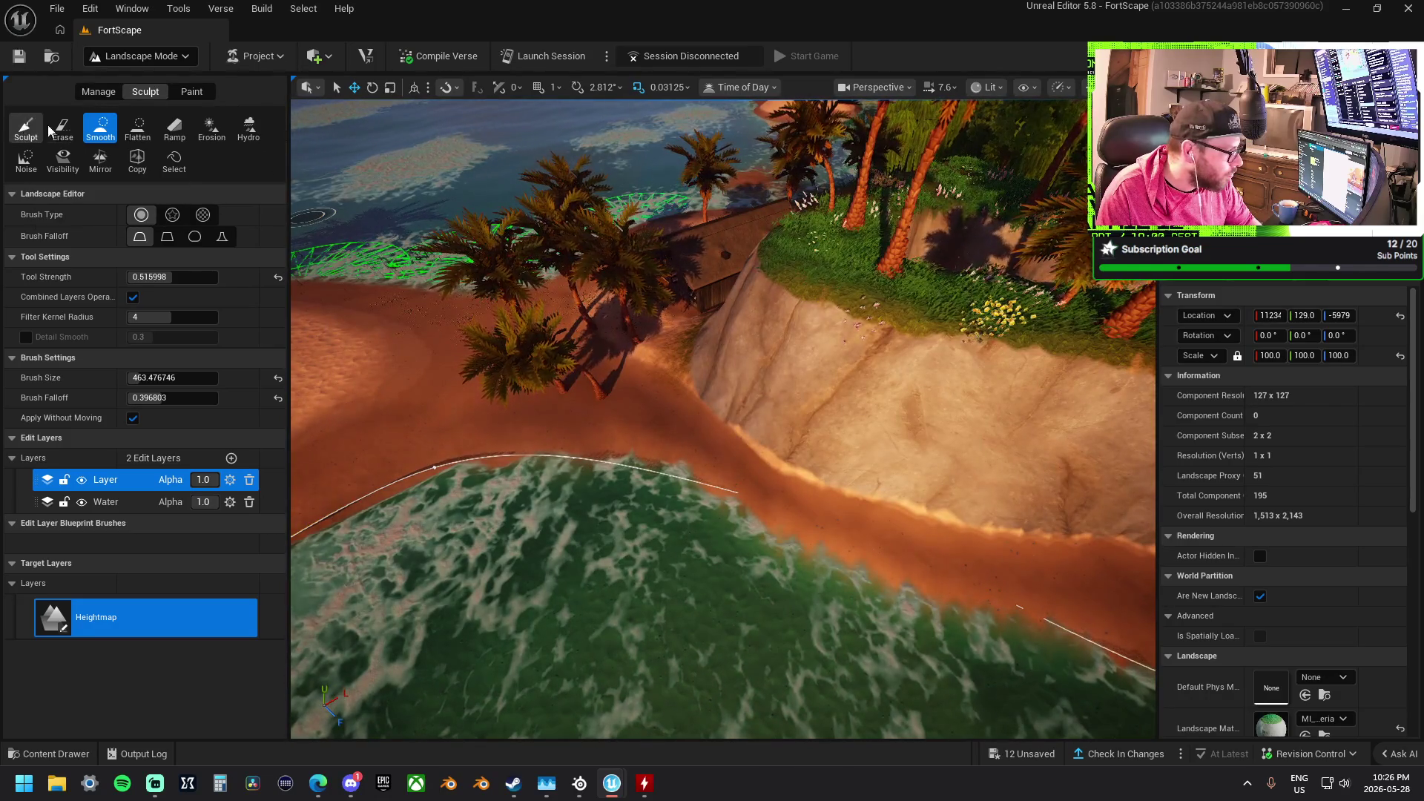
pyautogui.click(126, 128)
pyautogui.press('w')
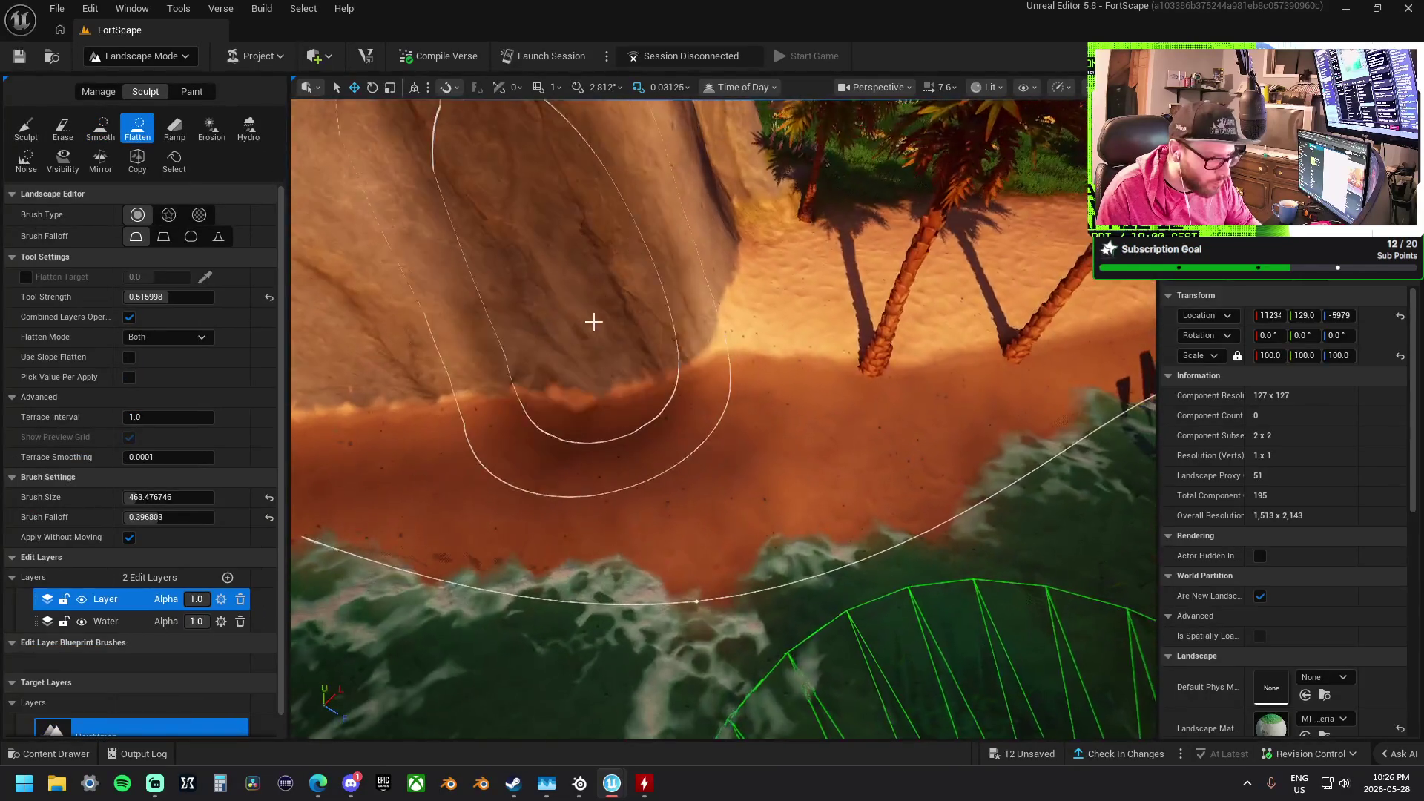
pyautogui.moveTo(593, 321)
pyautogui.mouseDown()
pyautogui.moveTo(798, 344)
pyautogui.moveTo(556, 478)
pyautogui.mouseUp()
# Flatten the beach band along the cliff and the dips in the sand below the palm trees
pyautogui.press('s')
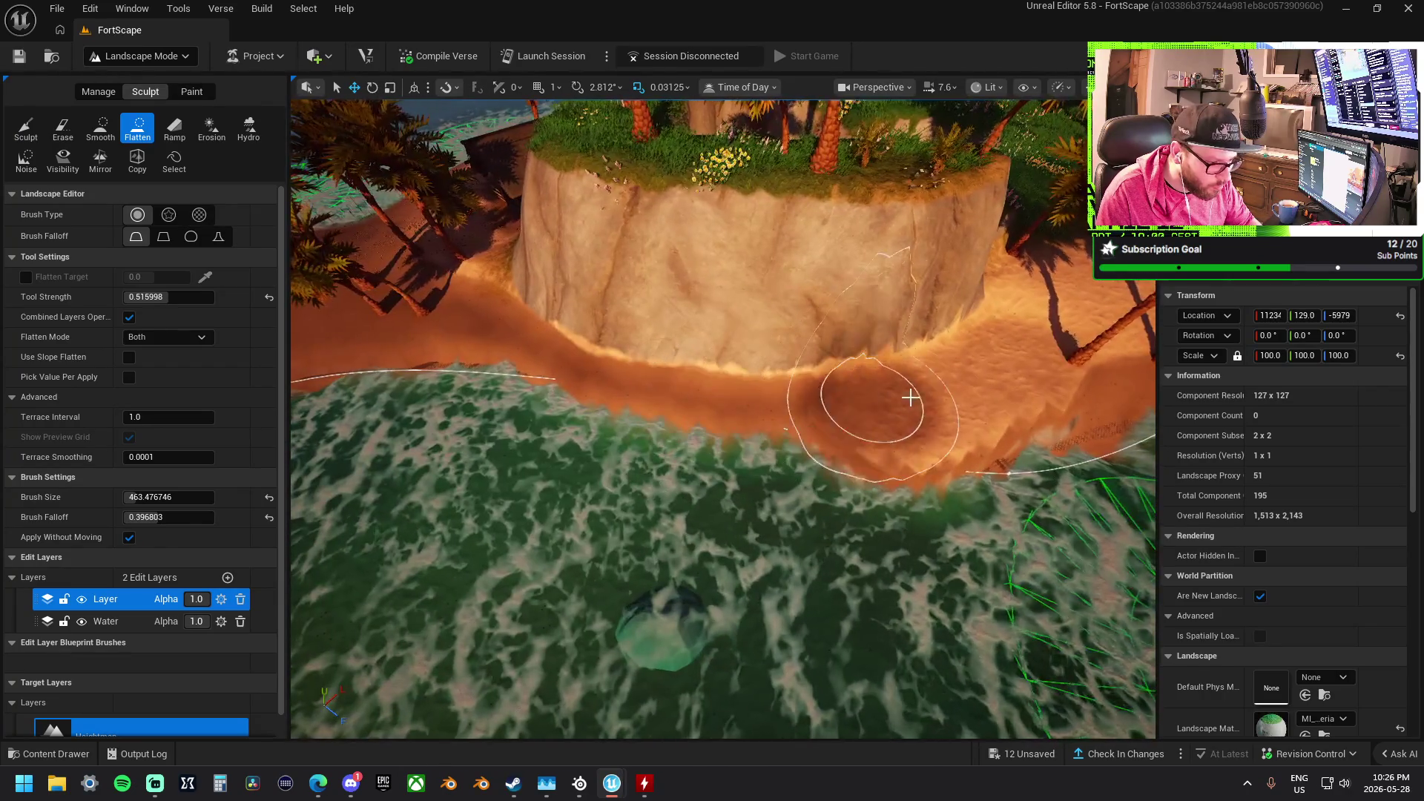
pyautogui.moveTo(777, 420)
pyautogui.mouseDown()
pyautogui.moveTo(642, 407)
pyautogui.moveTo(470, 356)
pyautogui.moveTo(431, 312)
pyautogui.mouseUp()
pyautogui.press('a')
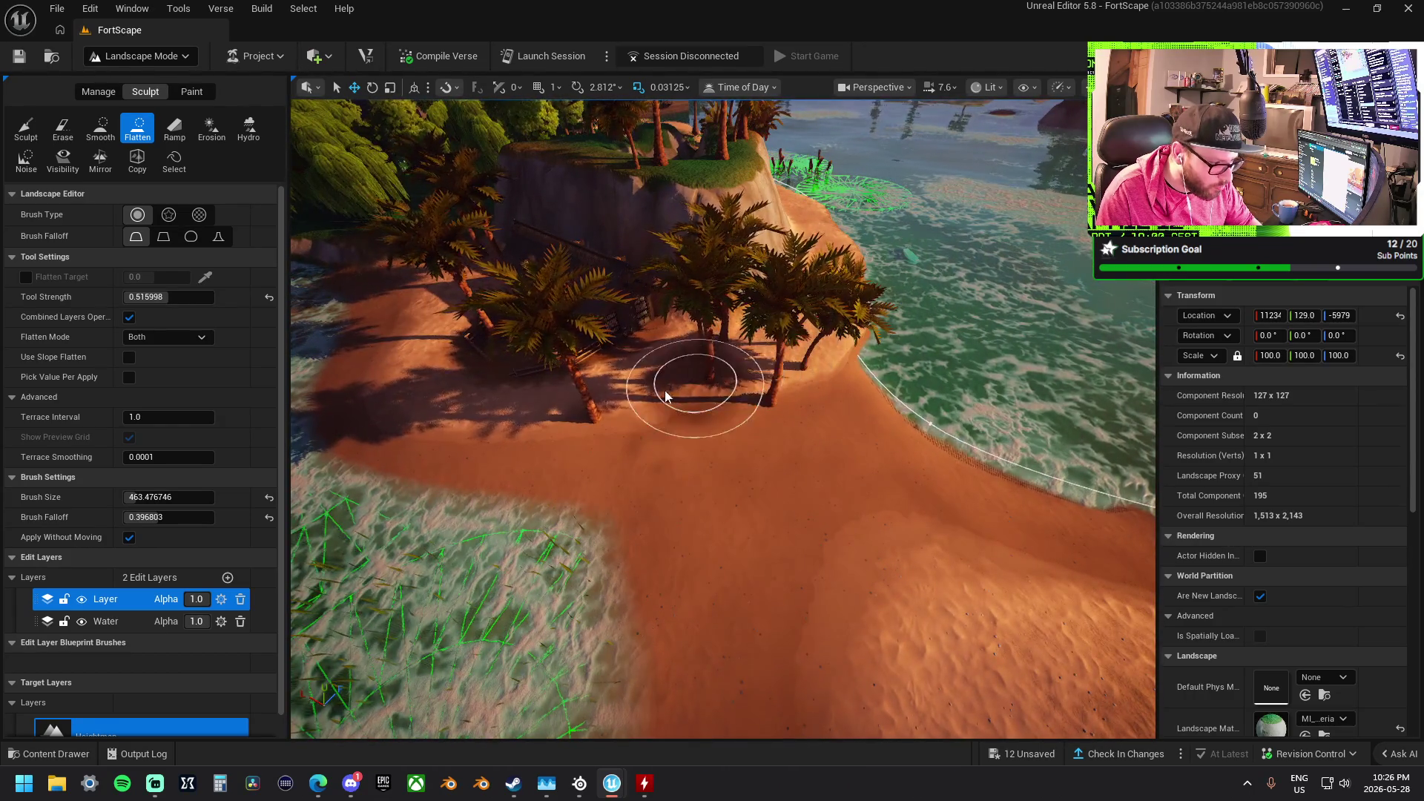
pyautogui.moveTo(682, 409)
pyautogui.mouseDown()
pyautogui.moveTo(623, 406)
pyautogui.moveTo(656, 420)
pyautogui.moveTo(633, 418)
pyautogui.mouseUp()
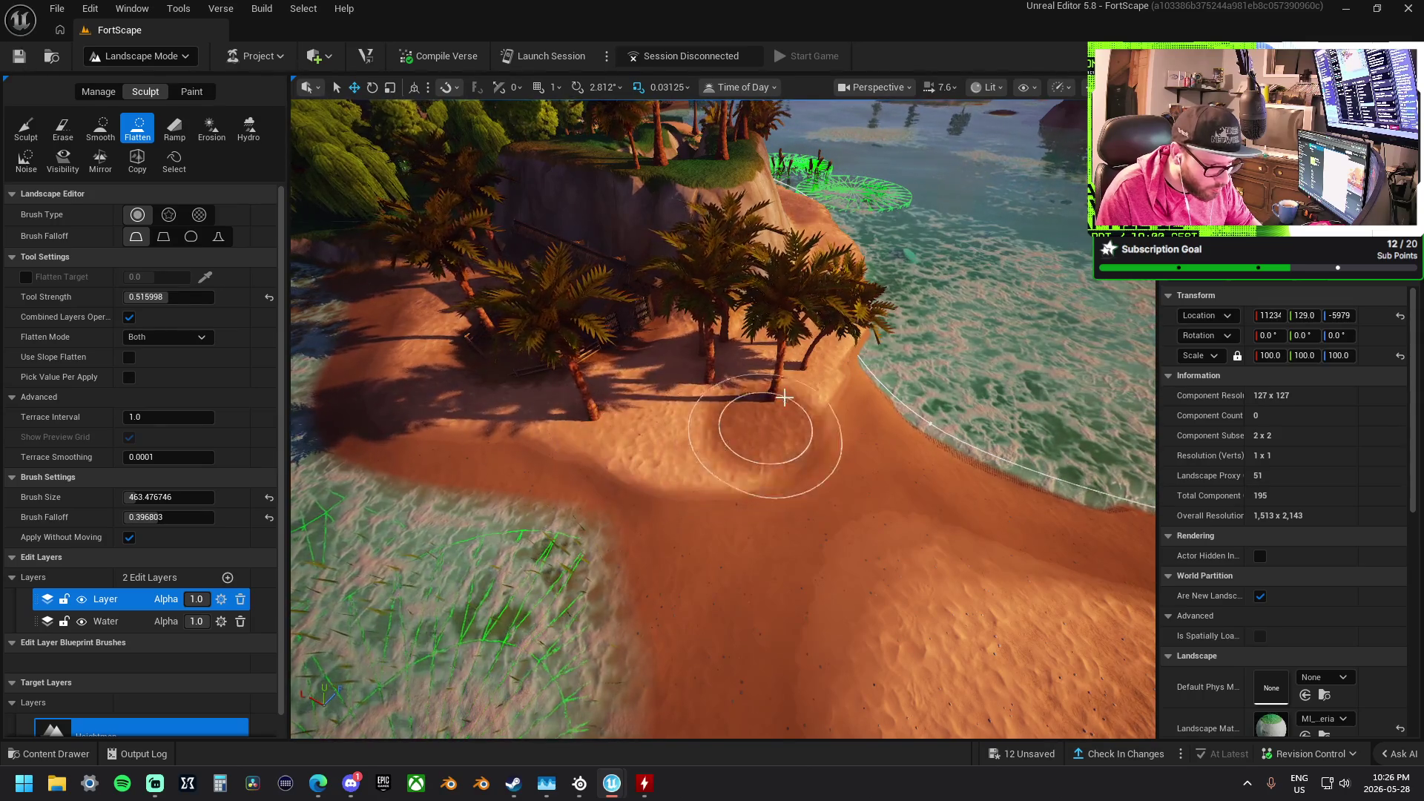
pyautogui.moveTo(781, 401); pyautogui.dragTo(808, 351)
pyautogui.scroll(-5, 719, 426)
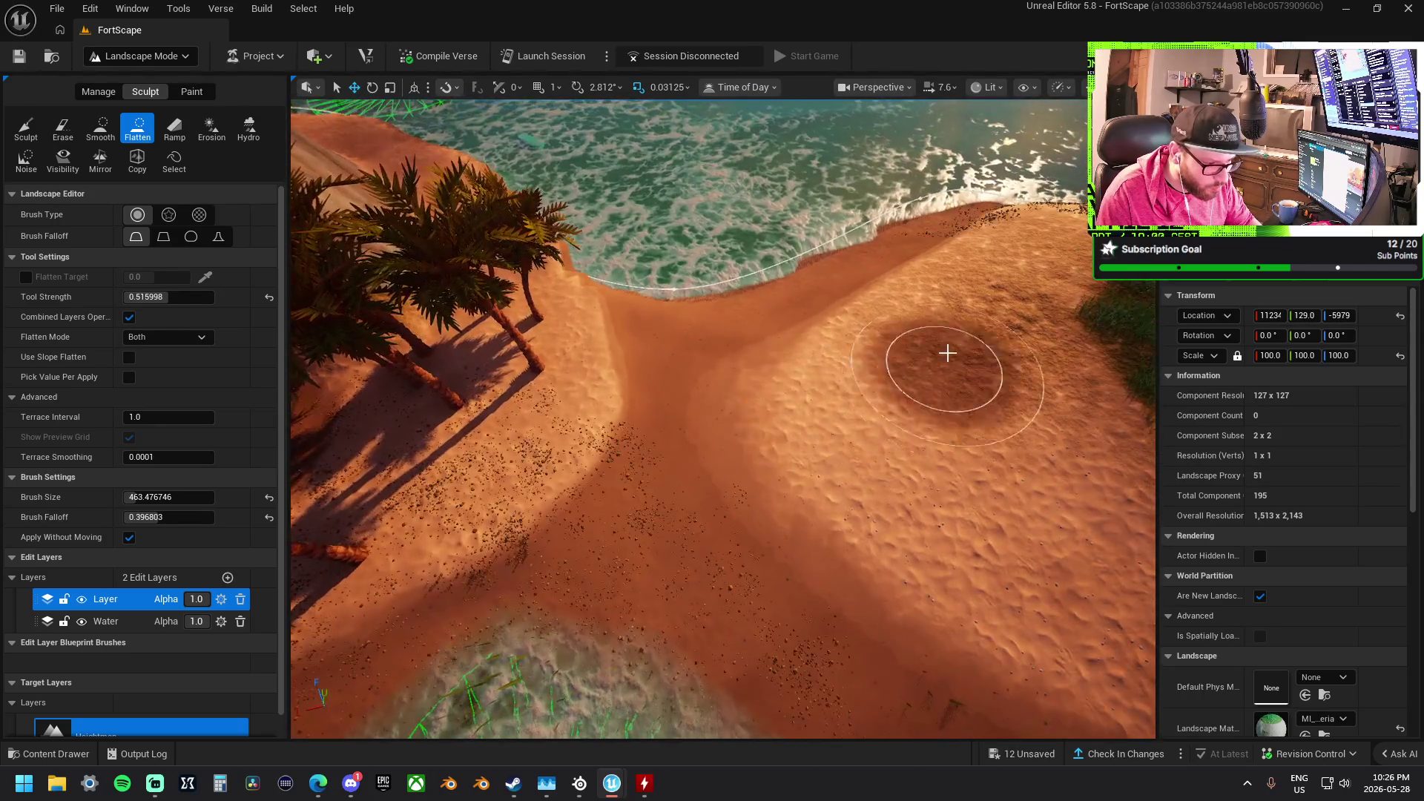
pyautogui.moveTo(747, 394)
pyautogui.mouseDown()
pyautogui.moveTo(657, 400)
pyautogui.moveTo(577, 381)
pyautogui.moveTo(740, 395)
pyautogui.moveTo(714, 427)
pyautogui.moveTo(706, 416)
pyautogui.moveTo(905, 522)
pyautogui.mouseUp()
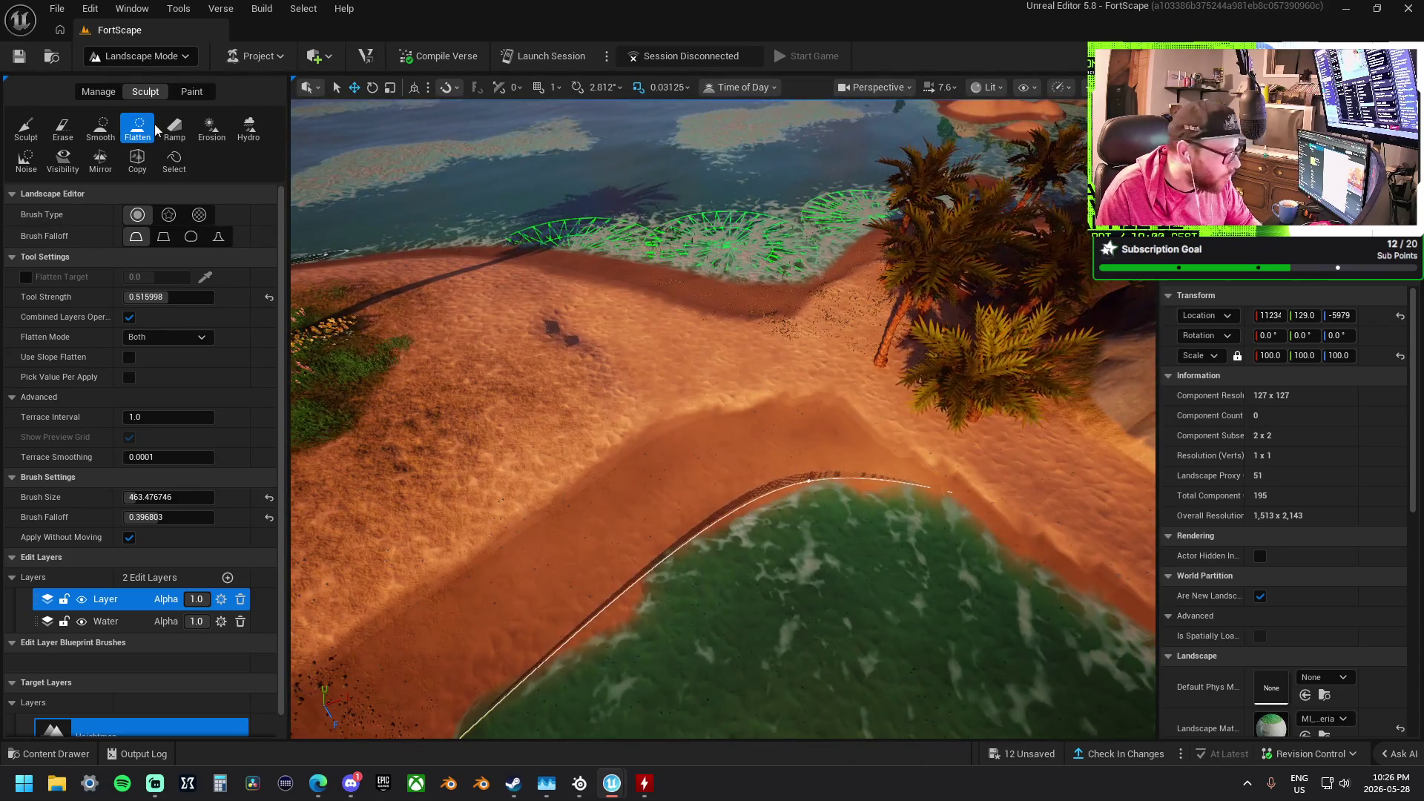
# With Smooth, soften the sand junction, the shoreline edge and the nearby shallows
pyautogui.click(100, 128)
pyautogui.moveTo(794, 479)
pyautogui.mouseDown()
pyautogui.moveTo(817, 430)
pyautogui.moveTo(706, 423)
pyautogui.moveTo(803, 399)
pyautogui.moveTo(620, 413)
pyautogui.moveTo(905, 461)
pyautogui.moveTo(1016, 547)
pyautogui.moveTo(935, 527)
pyautogui.mouseUp()
pyautogui.moveTo(575, 375)
pyautogui.mouseDown()
pyautogui.moveTo(918, 407)
pyautogui.moveTo(1044, 348)
pyautogui.mouseUp()
pyautogui.moveTo(992, 402)
pyautogui.mouseDown()
pyautogui.moveTo(853, 427)
pyautogui.moveTo(1127, 349)
pyautogui.moveTo(905, 445)
pyautogui.moveTo(482, 443)
pyautogui.mouseUp()
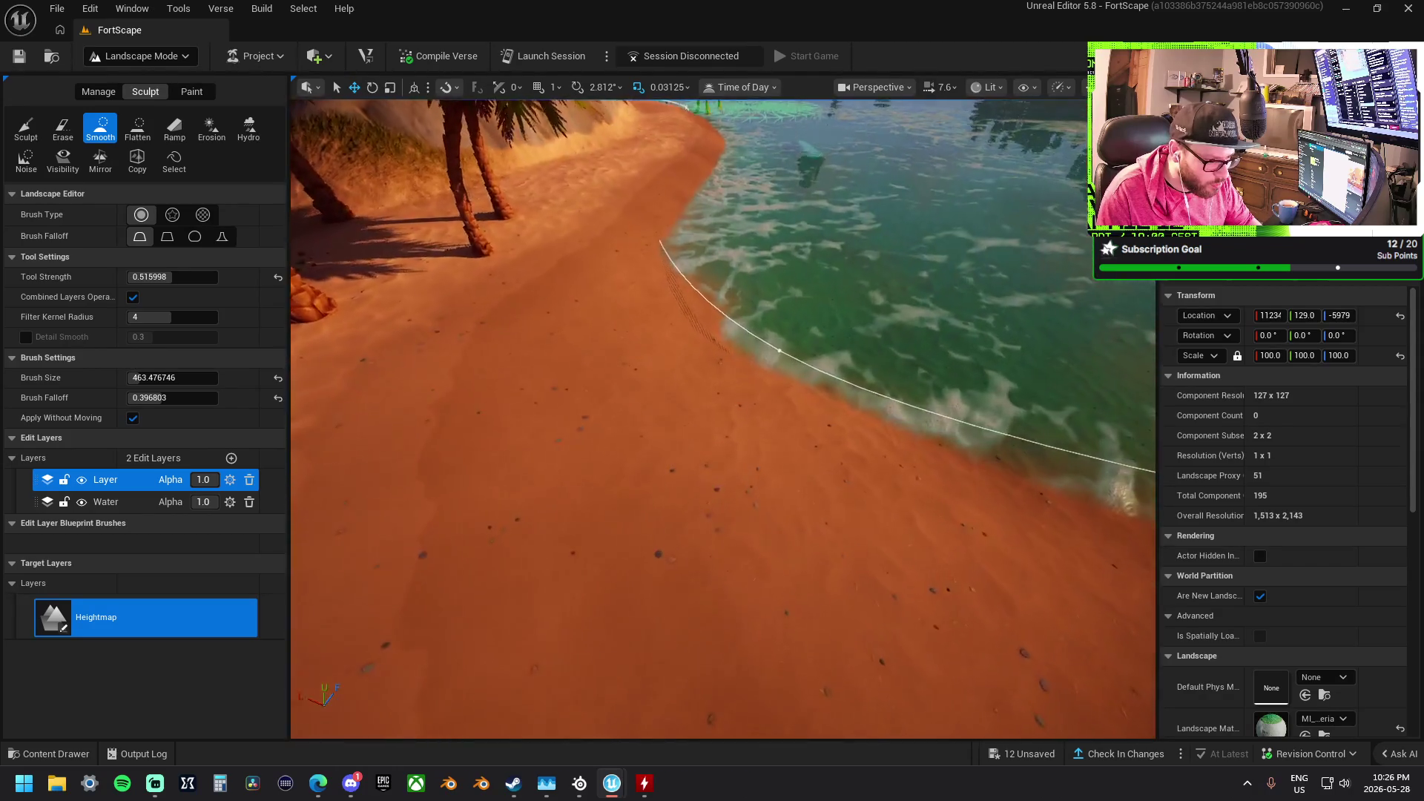
pyautogui.scroll(5, 994, 467)
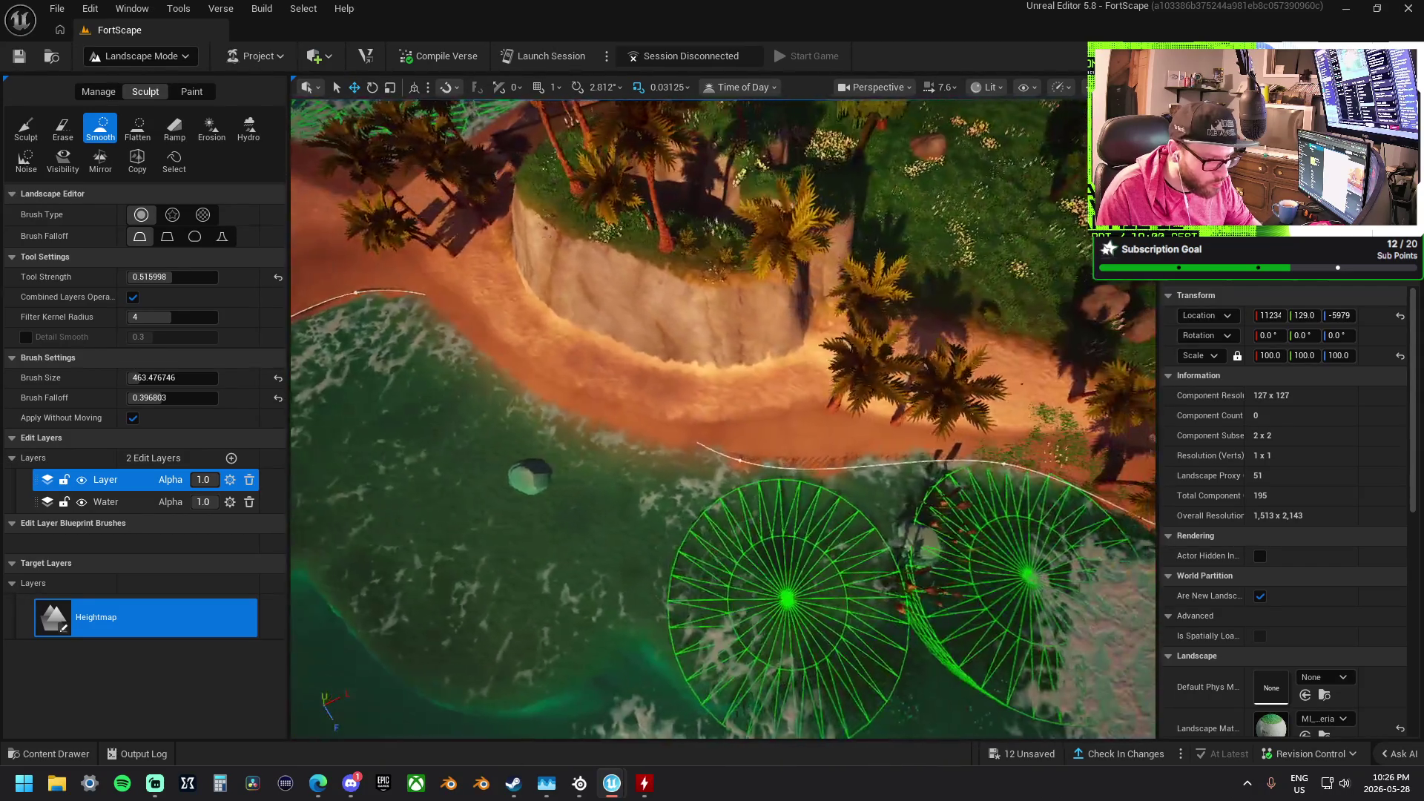
pyautogui.scroll(-2, 456, 455)
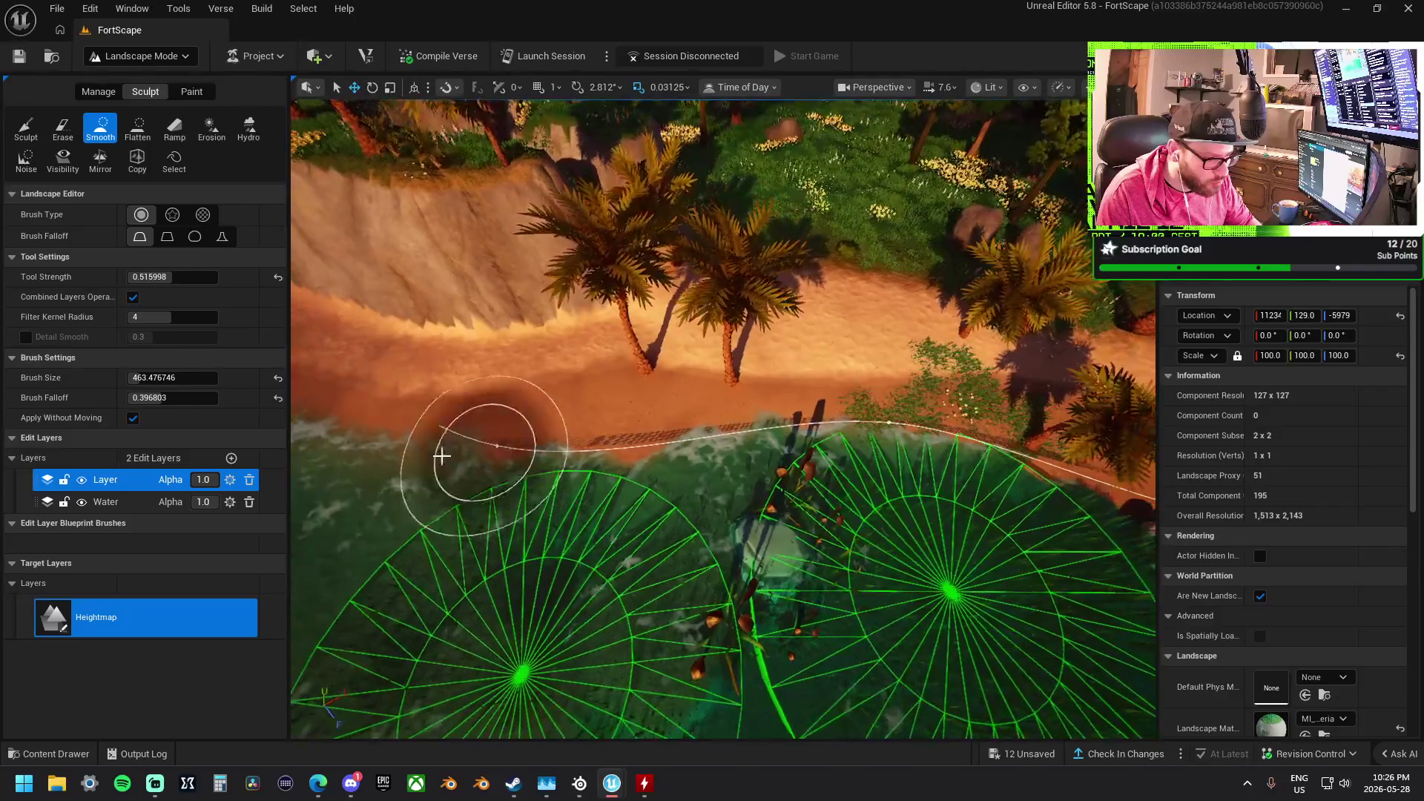
pyautogui.scroll(-3, 1001, 509)
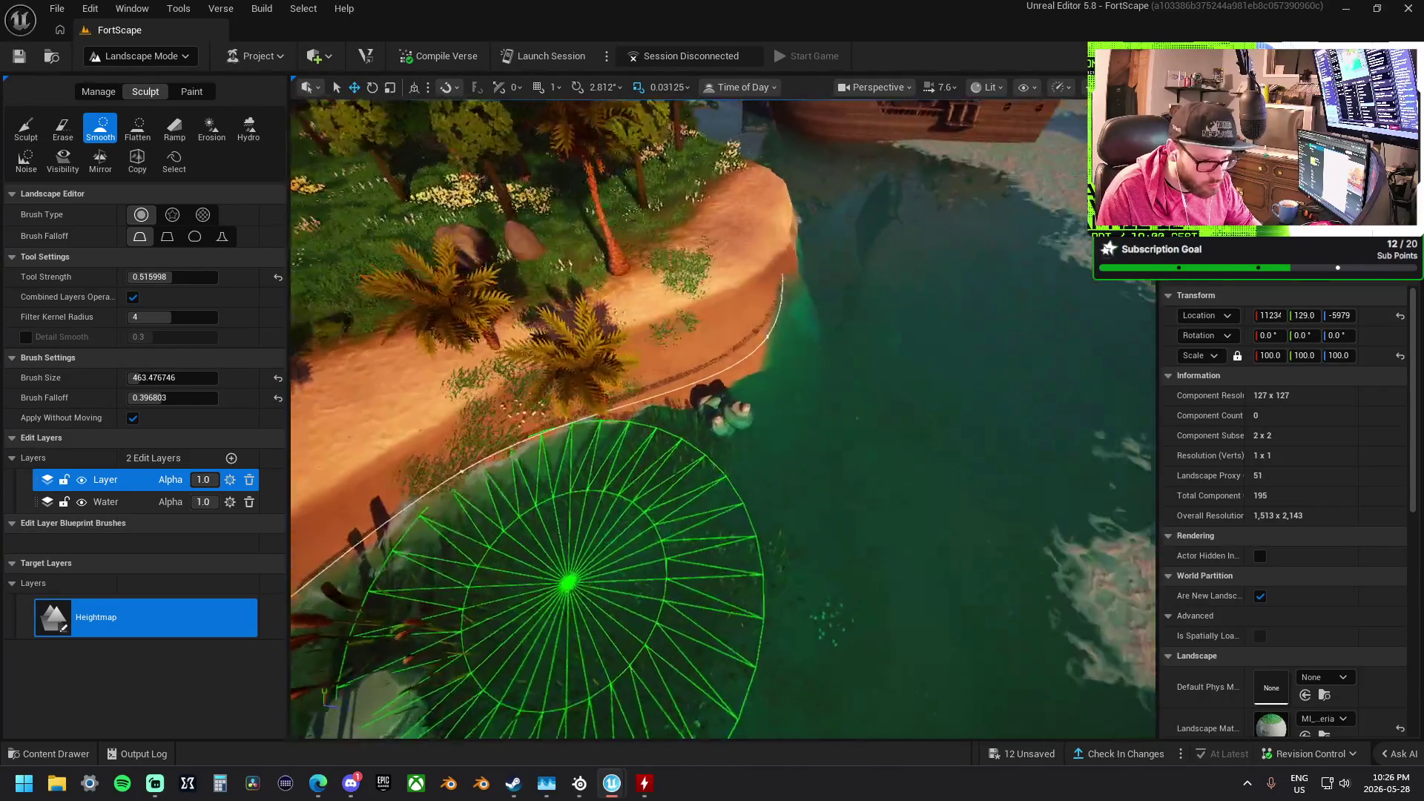
pyautogui.scroll(4, 1001, 509)
pyautogui.scroll(-2, 561, 359)
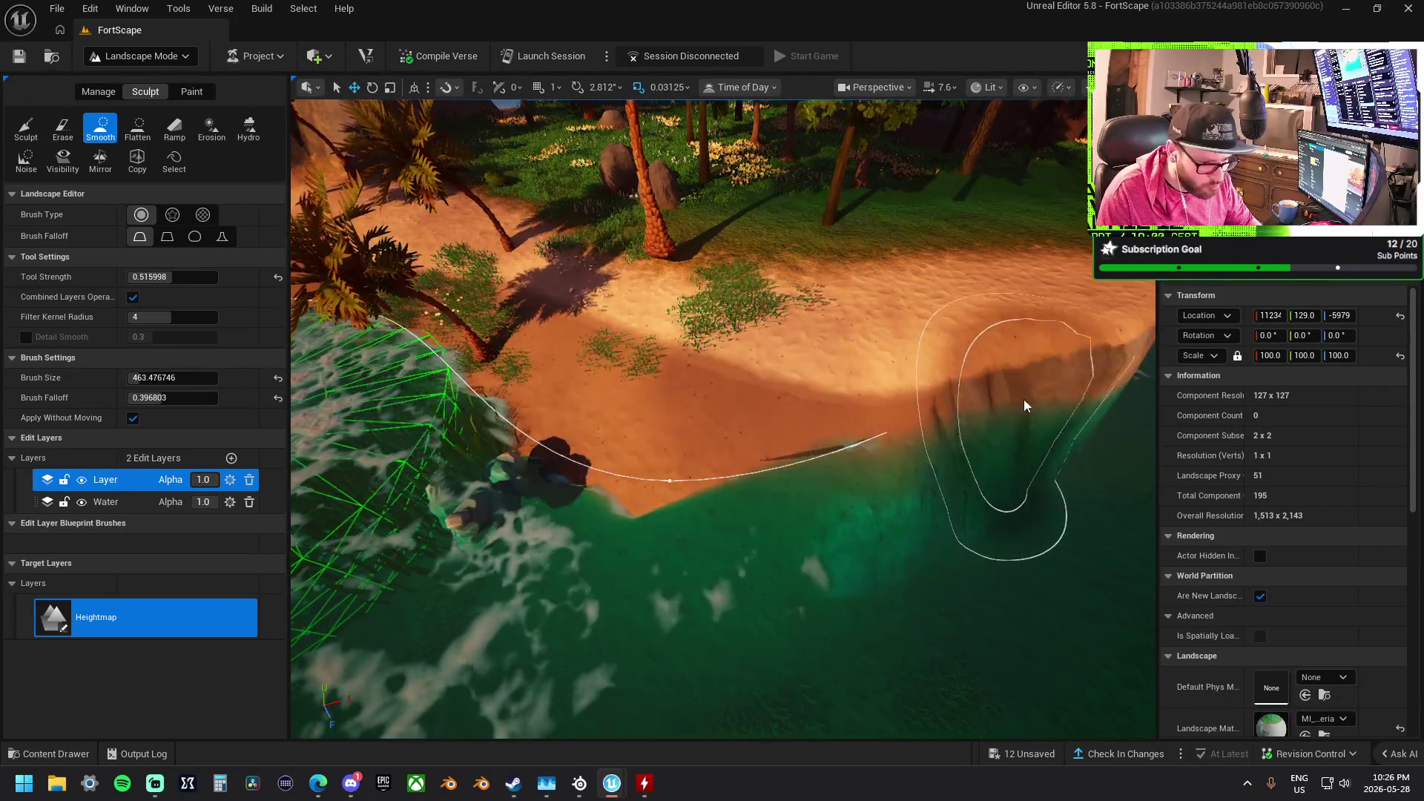
pyautogui.scroll(5, 719, 514)
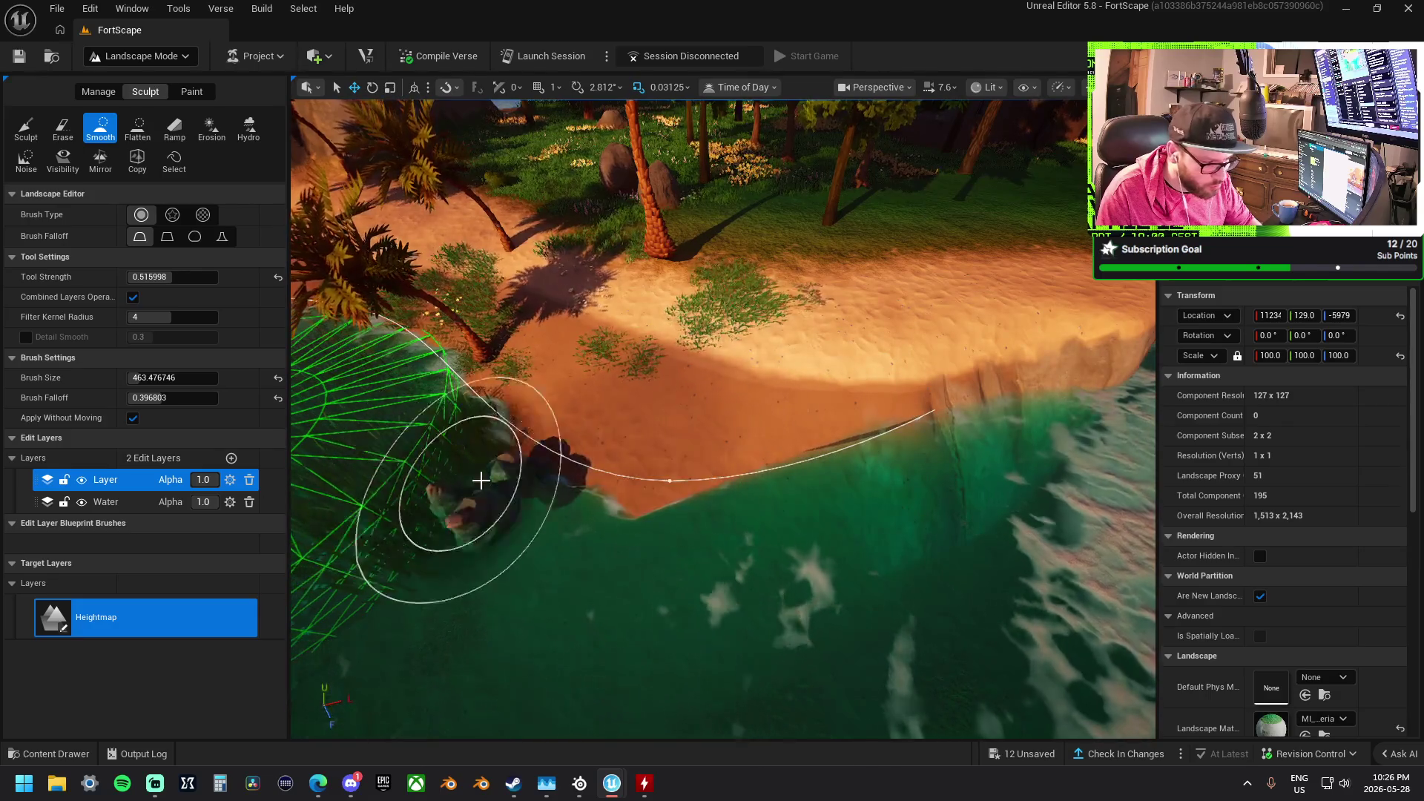
pyautogui.scroll(-5, 723, 419)
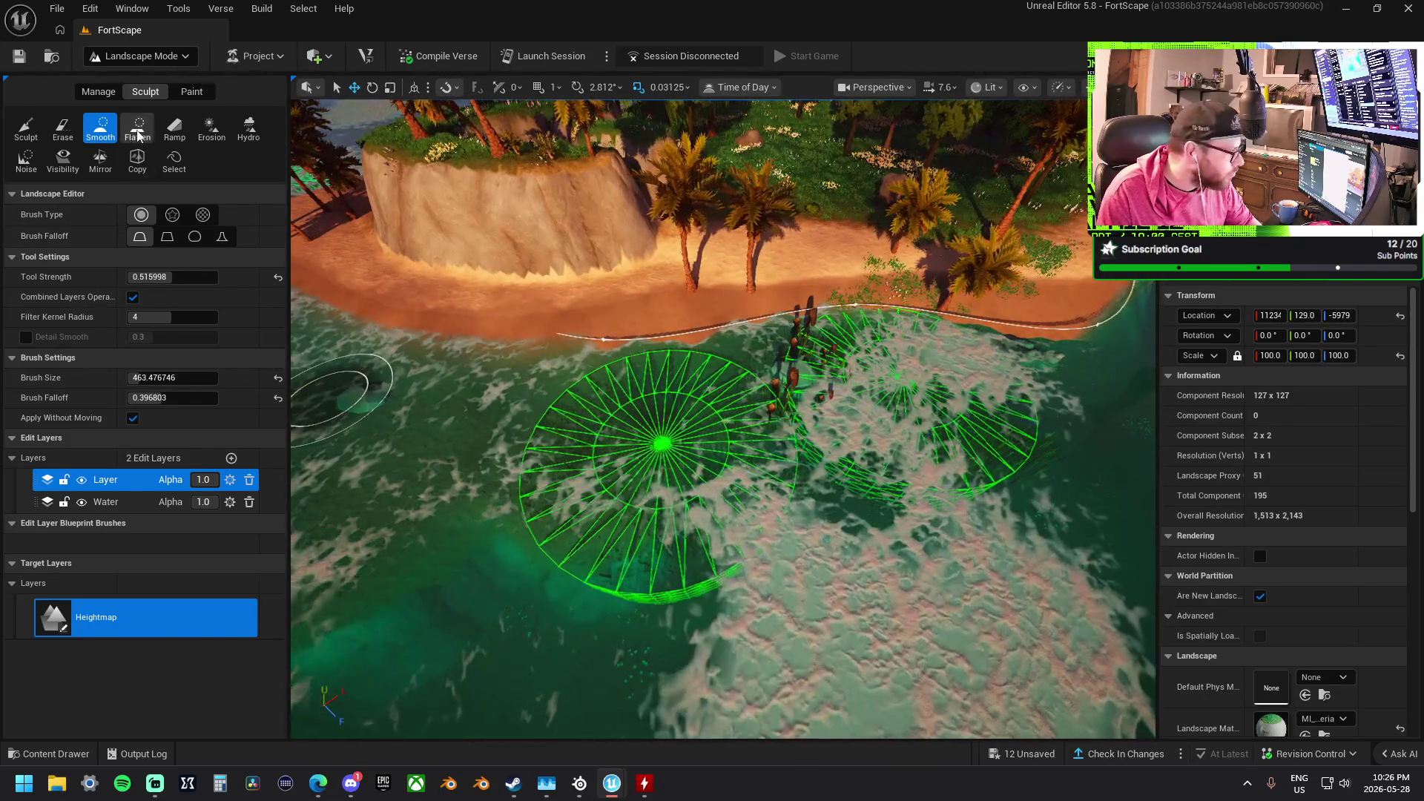
# Select the Flatten sculpting tool
pyautogui.click(138, 133)
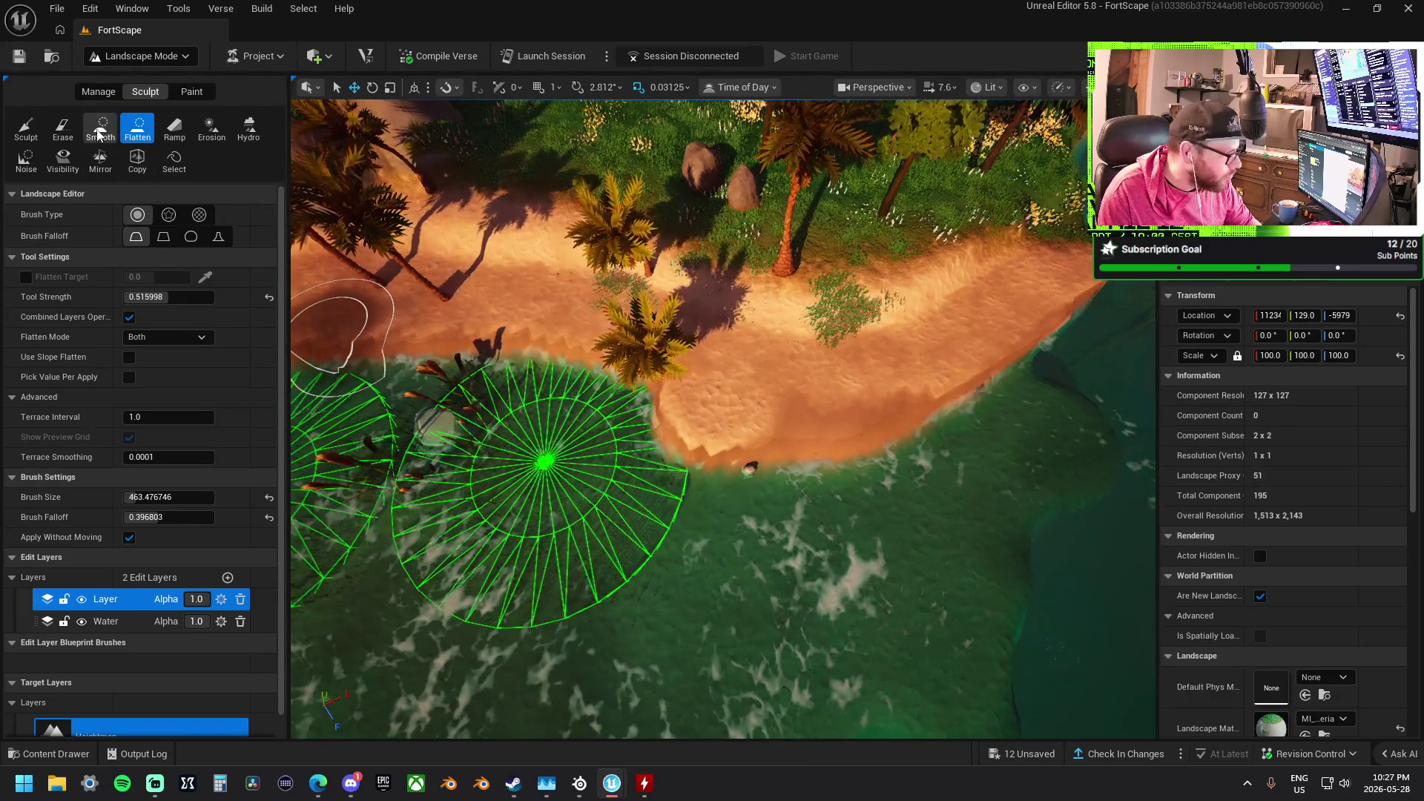
pyautogui.click(100, 129)
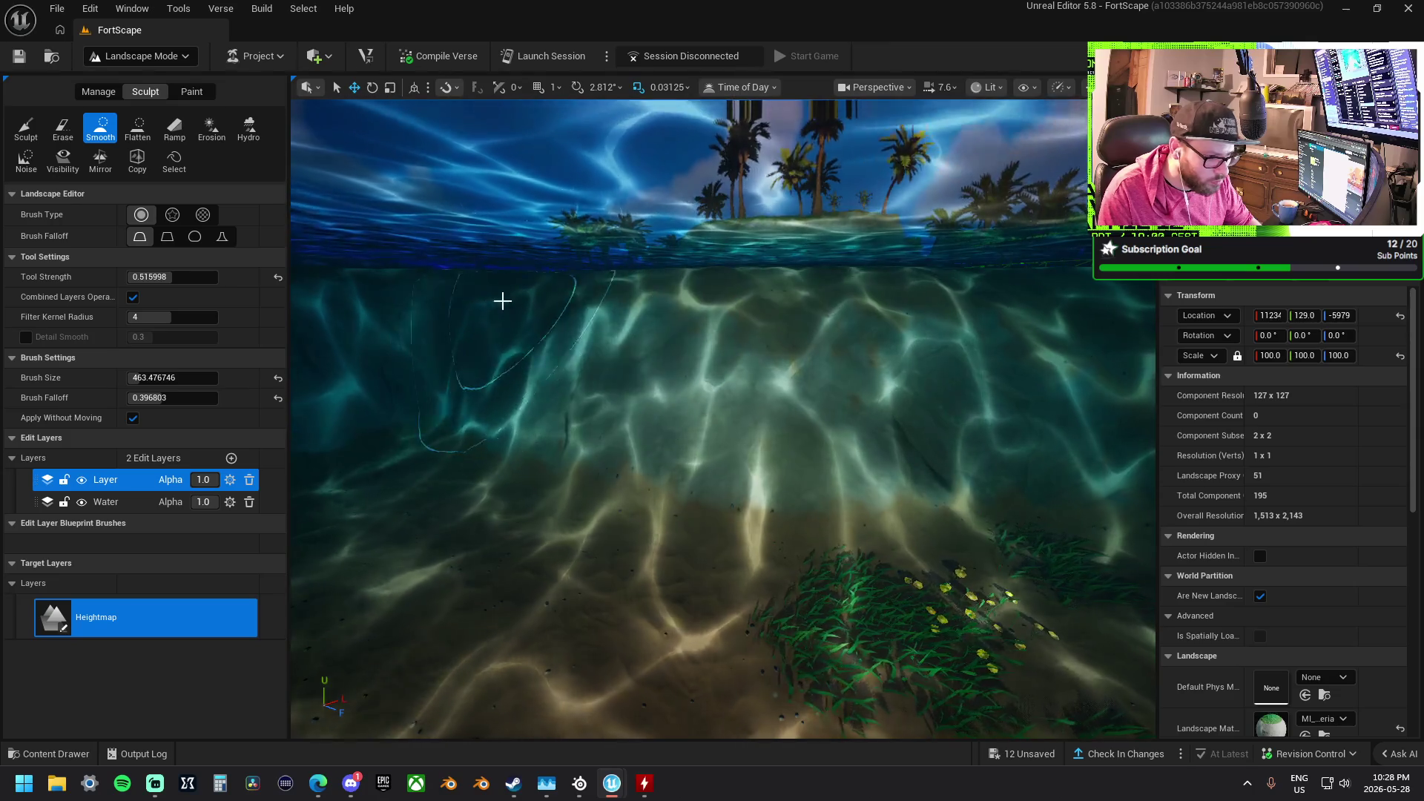
pyautogui.scroll(5, 682, 384)
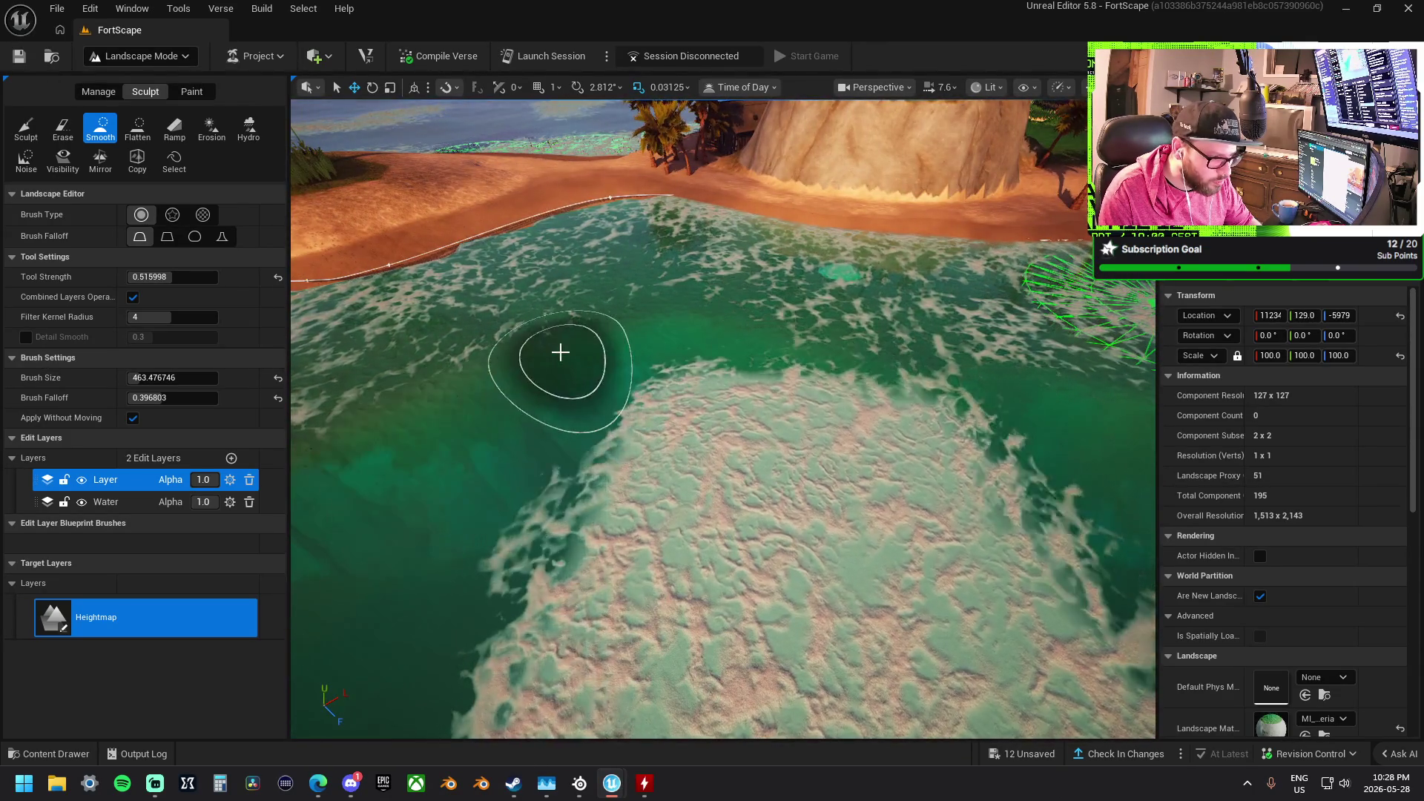
pyautogui.scroll(5, 561, 349)
pyautogui.scroll(-5, 723, 419)
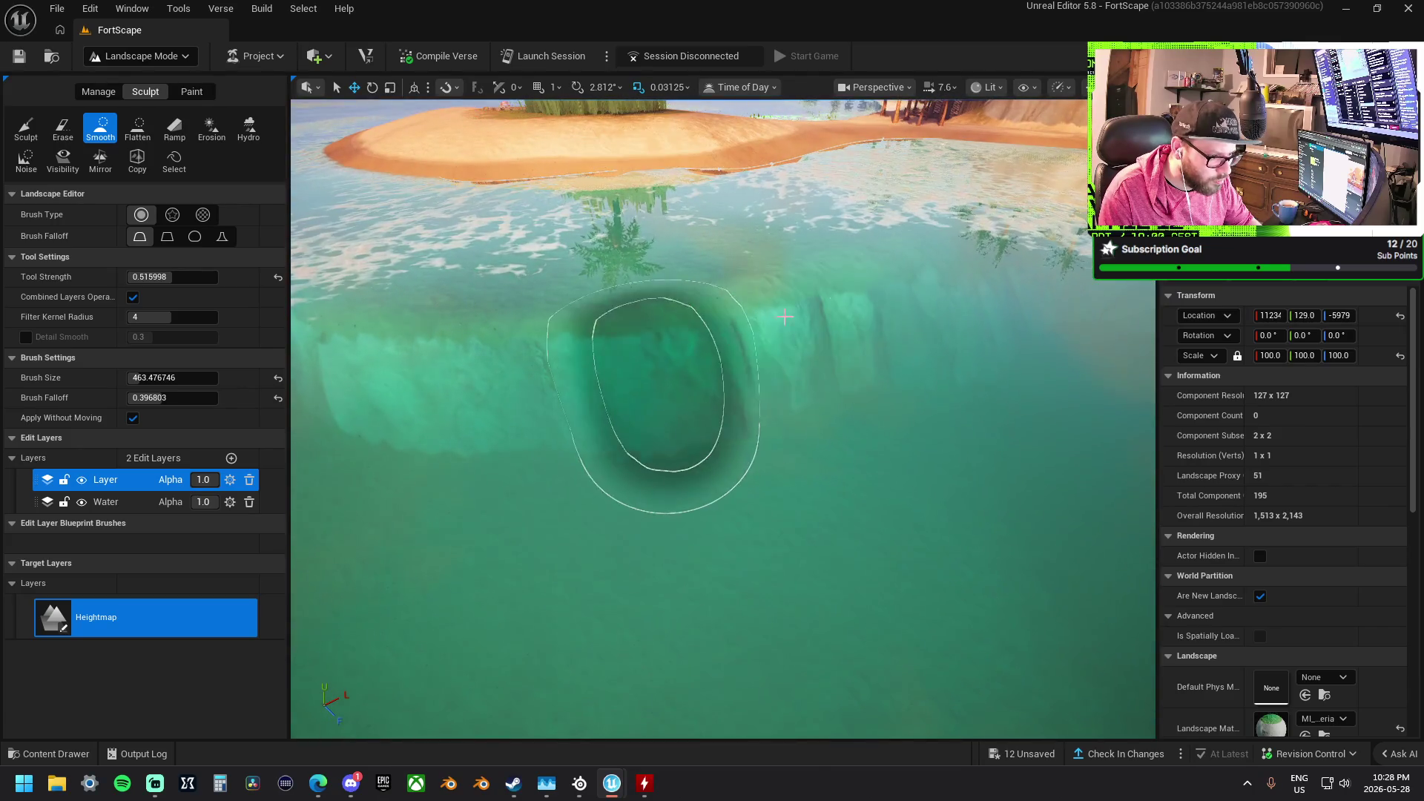
pyautogui.scroll(5, 809, 340)
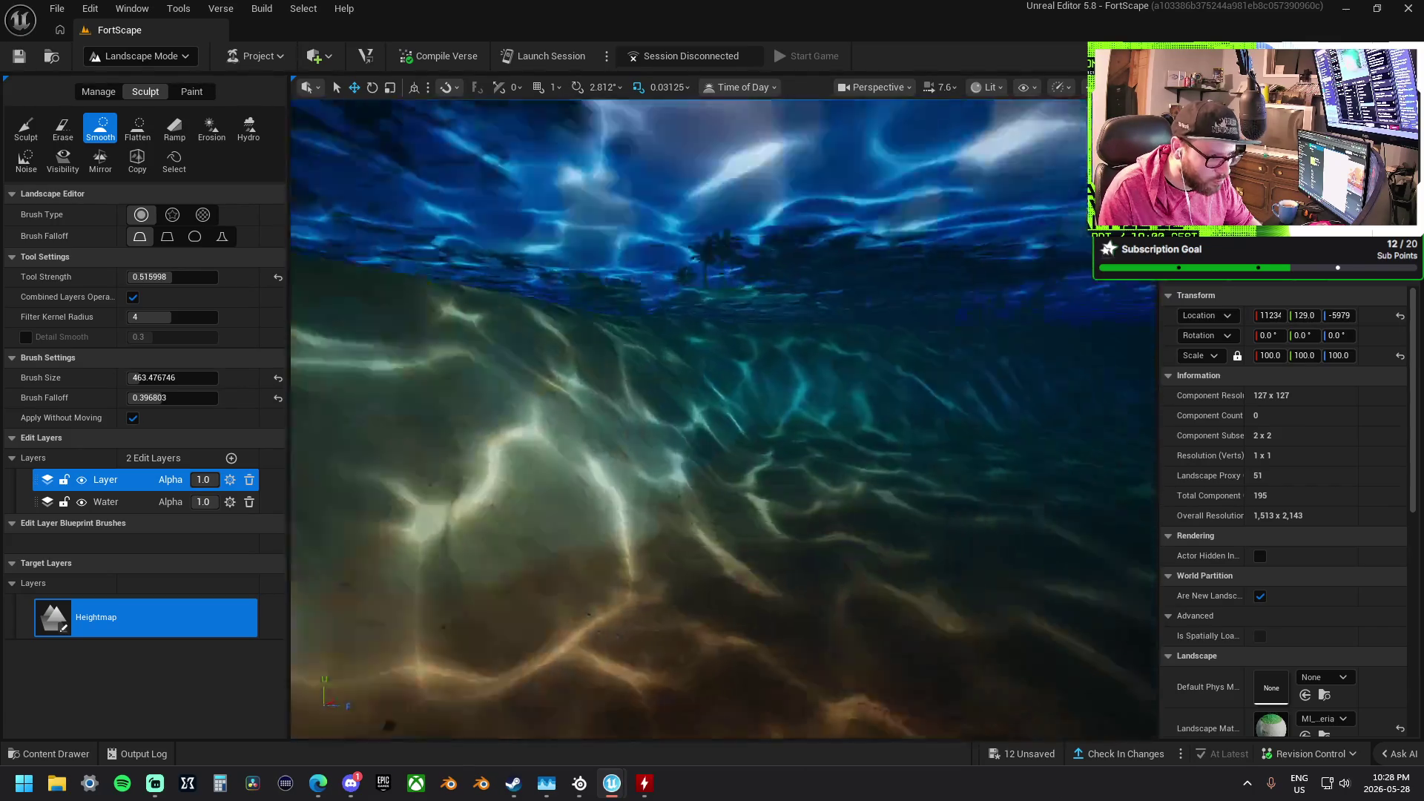
pyautogui.scroll(5, 722, 419)
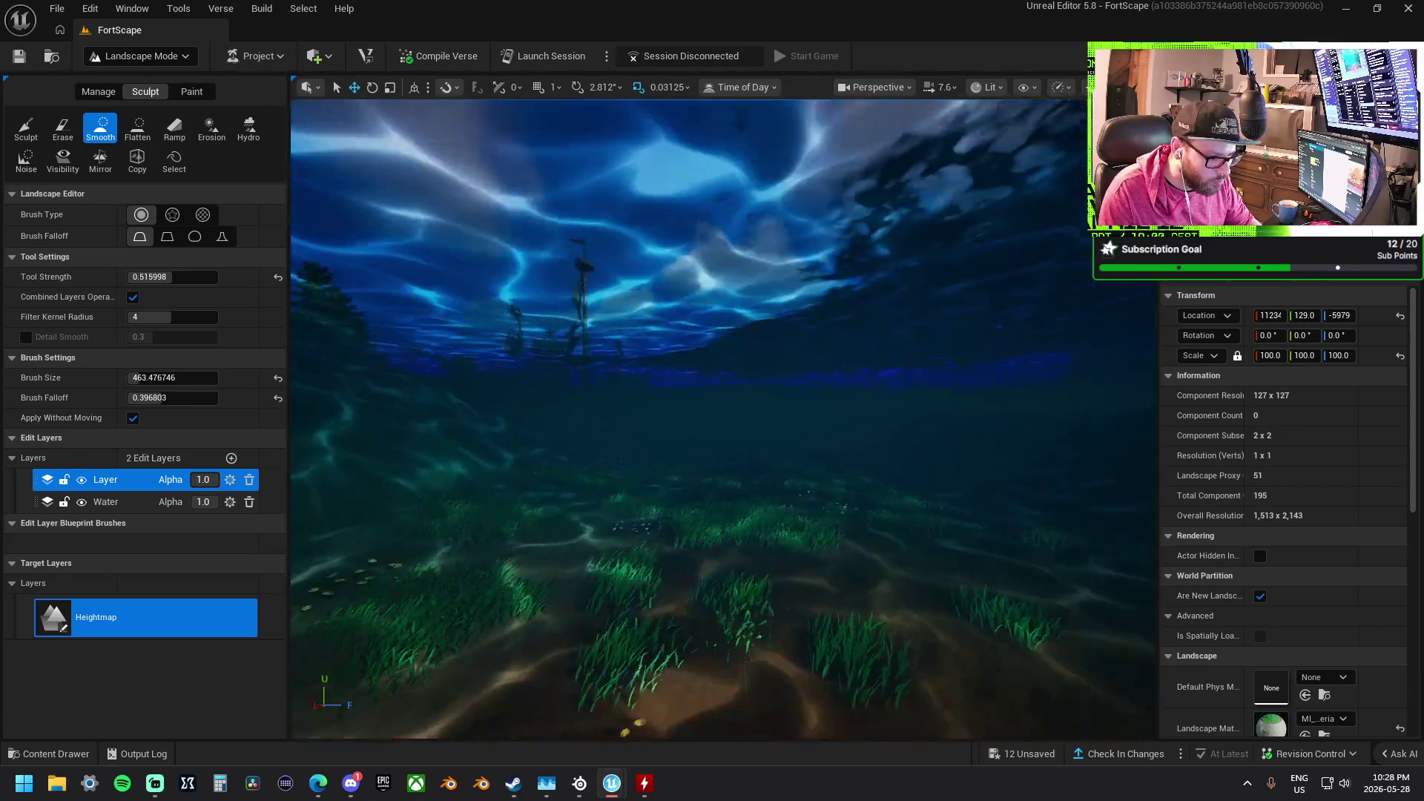
pyautogui.scroll(5, 849, 388)
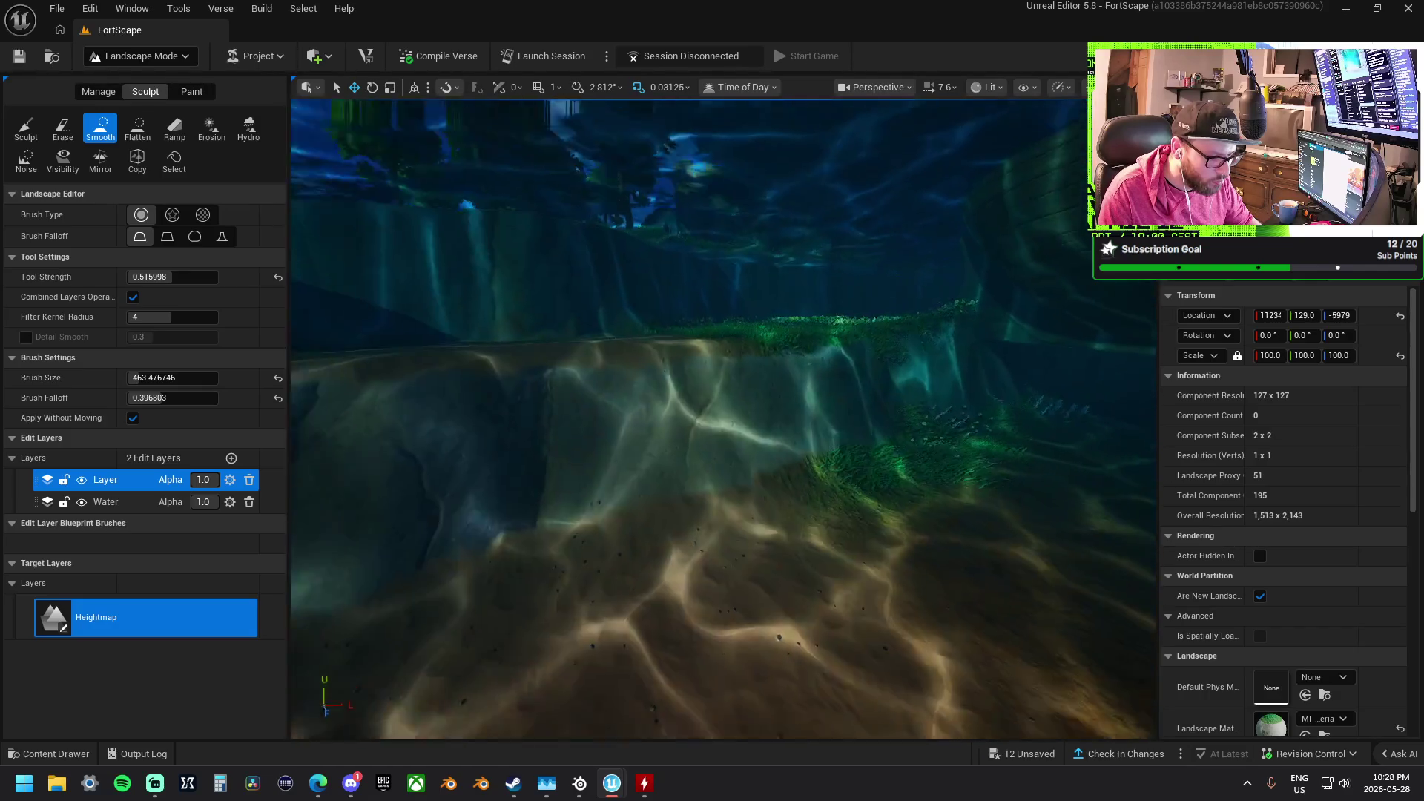
pyautogui.scroll(5, 849, 388)
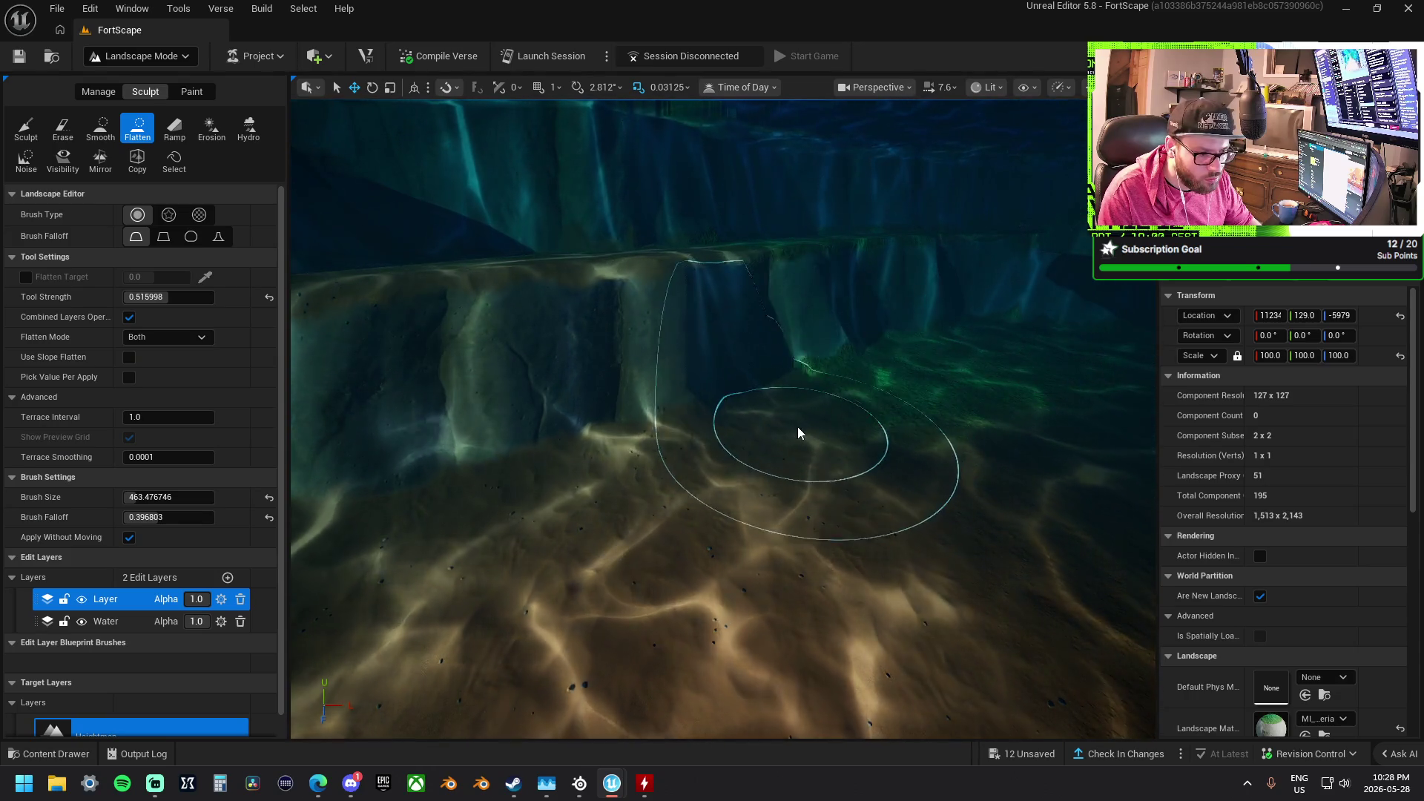
# Fly the view beneath the pier to inspect the sloped seabed under the pirate ship
pyautogui.scroll(5, 793, 429)
pyautogui.scroll(5, 761, 427)
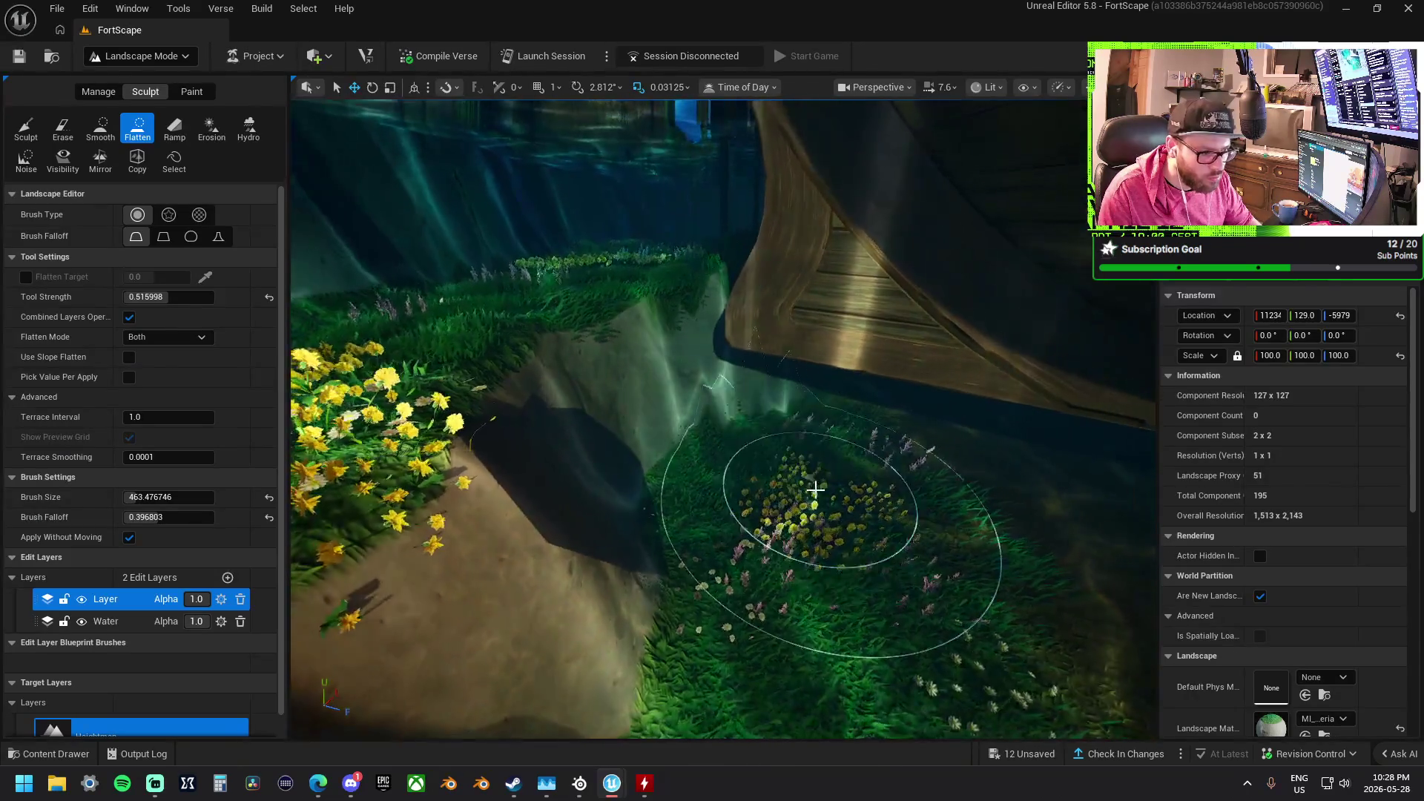
pyautogui.scroll(8, 764, 371)
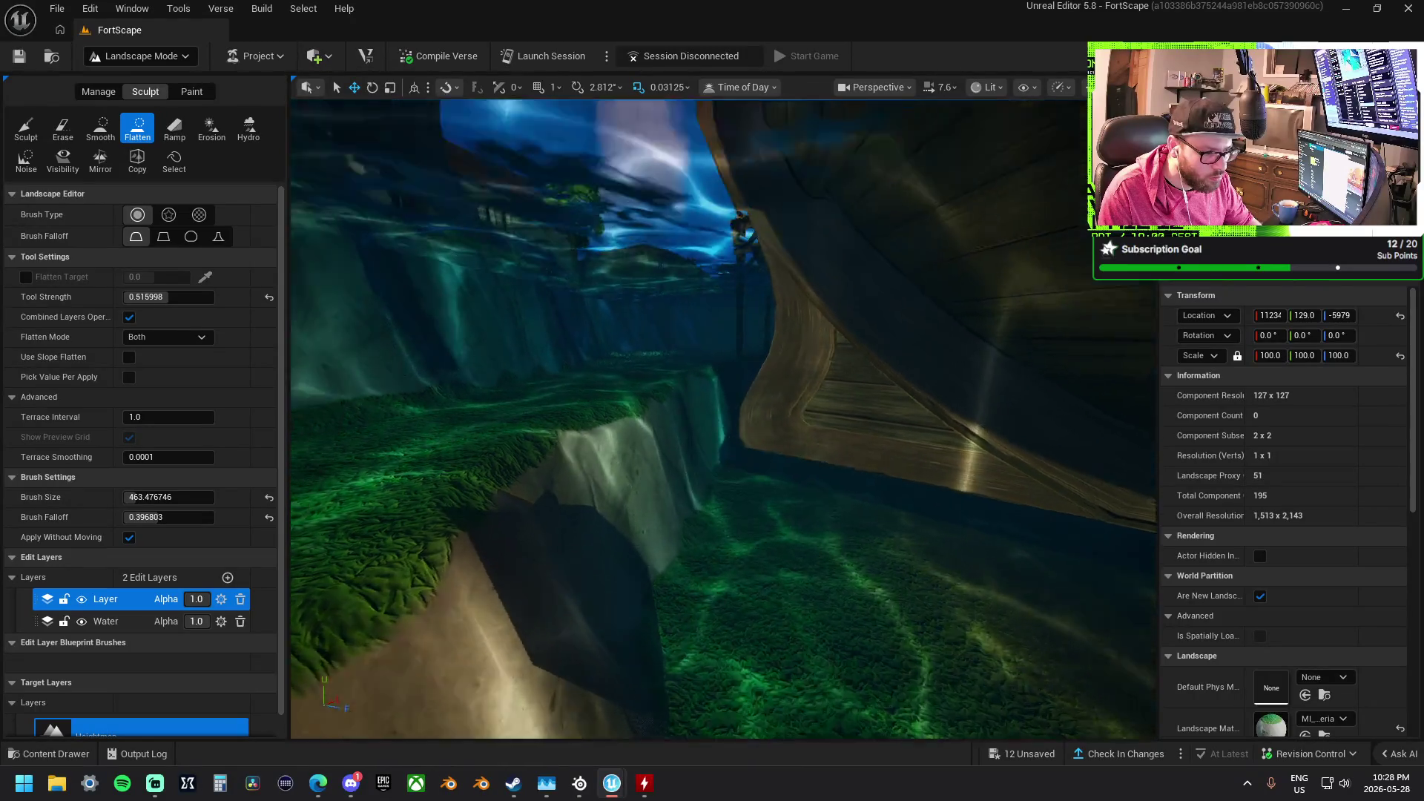
pyautogui.scroll(-8, 880, 443)
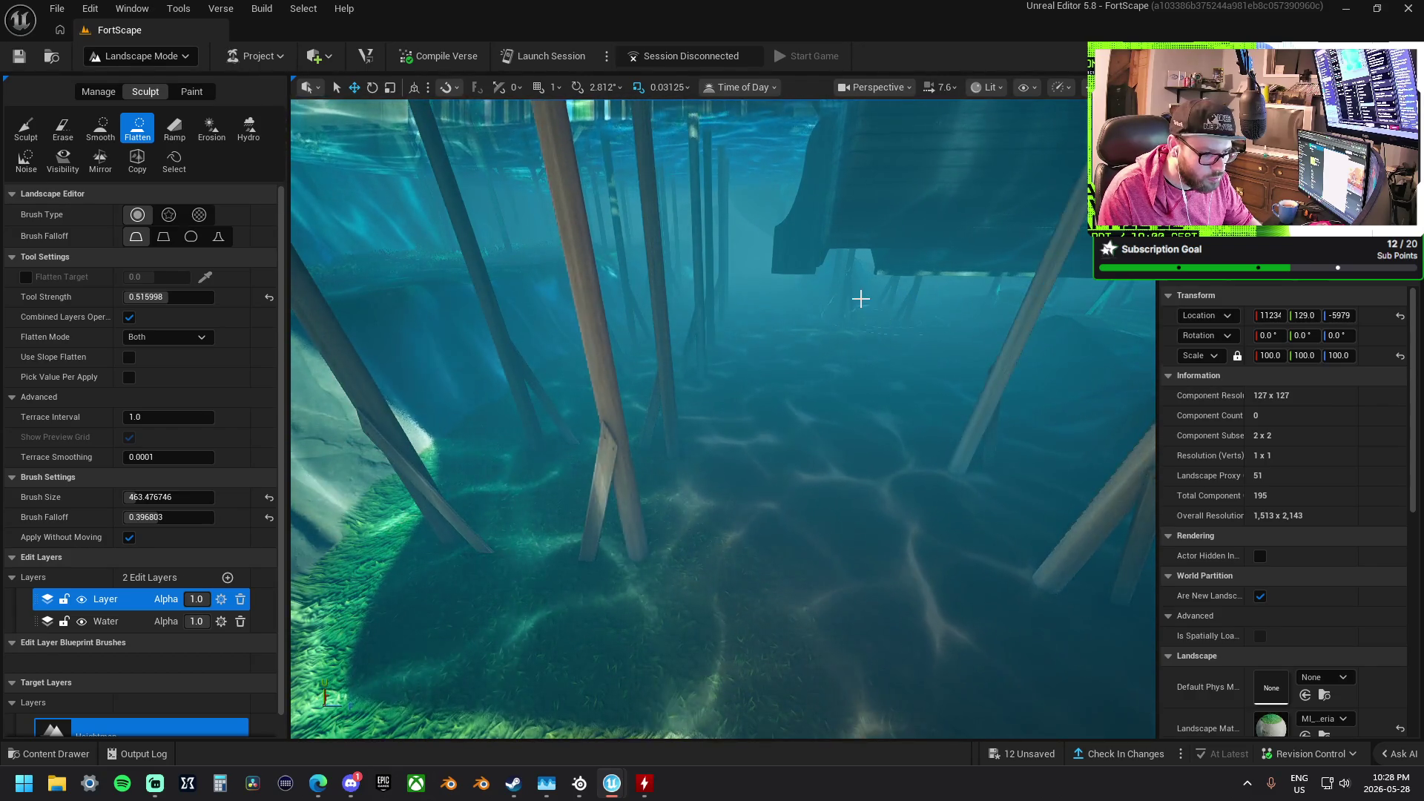
pyautogui.scroll(6, 829, 299)
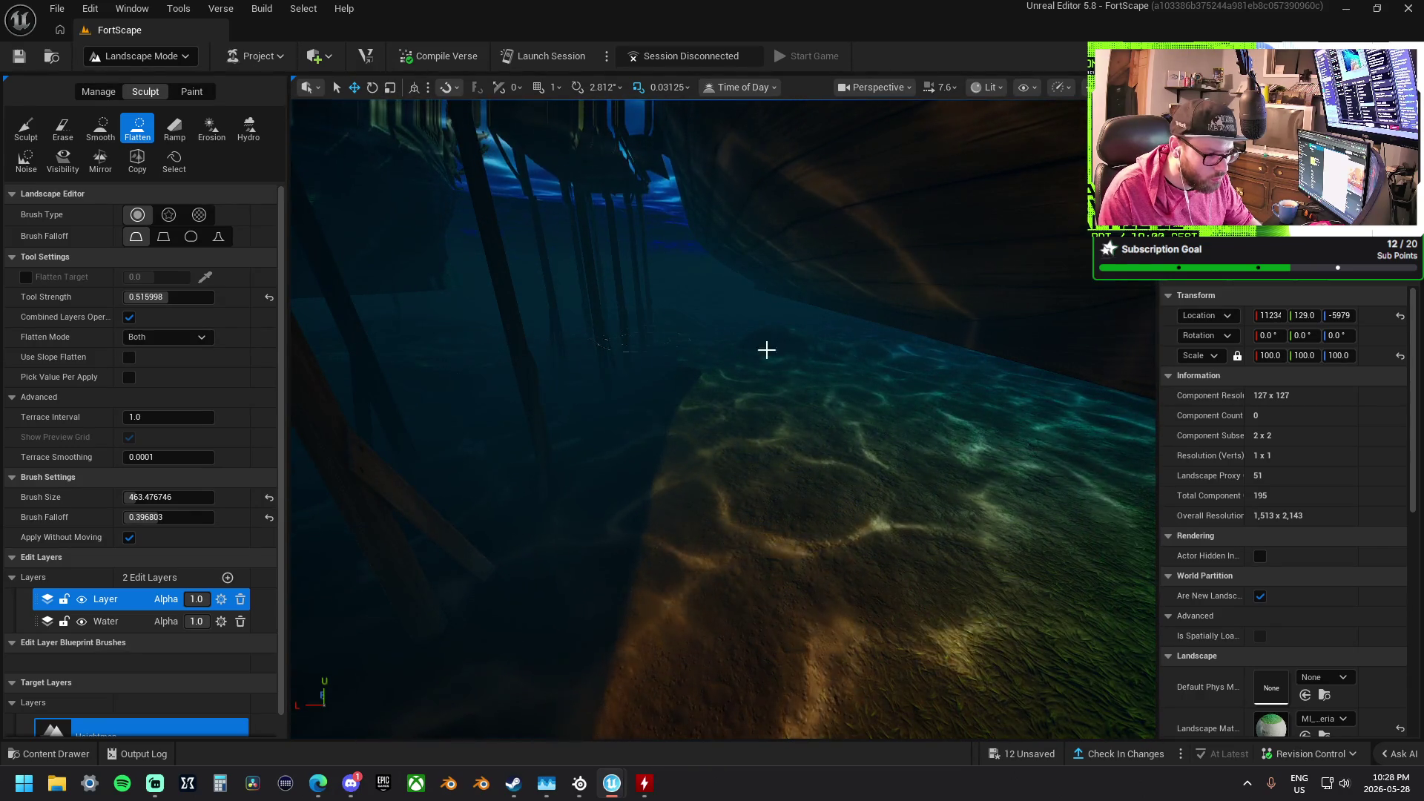
pyautogui.moveTo(756, 363)
pyautogui.mouseDown()
pyautogui.moveTo(816, 333)
pyautogui.moveTo(786, 371)
pyautogui.moveTo(757, 349)
pyautogui.moveTo(764, 364)
pyautogui.moveTo(764, 327)
pyautogui.moveTo(764, 348)
pyautogui.mouseUp()
pyautogui.moveTo(692, 459)
pyautogui.mouseDown()
pyautogui.moveTo(704, 423)
pyautogui.moveTo(712, 445)
pyautogui.moveTo(690, 400)
pyautogui.moveTo(697, 426)
pyautogui.moveTo(649, 514)
pyautogui.mouseUp()
pyautogui.scroll(5, 649, 514)
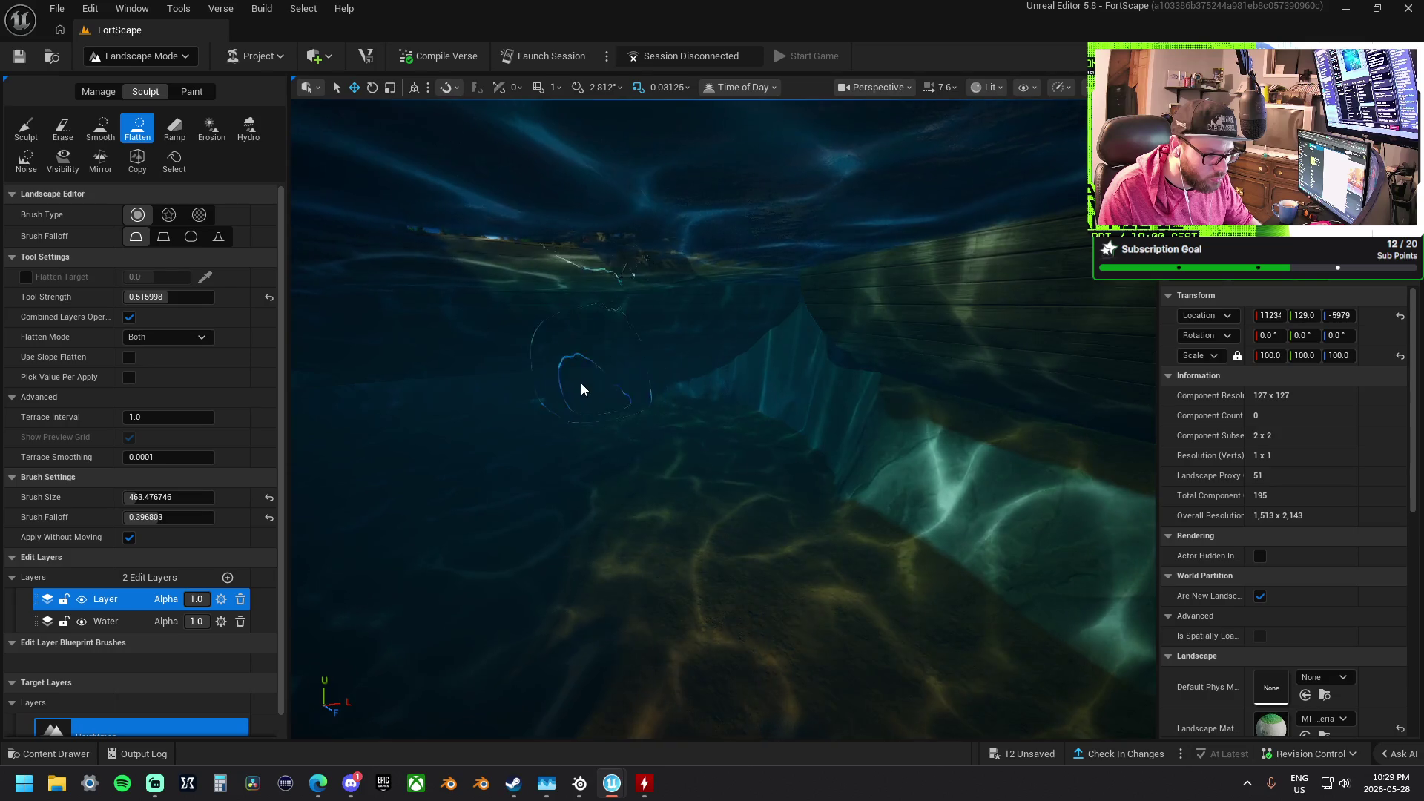
pyautogui.scroll(-5, 741, 415)
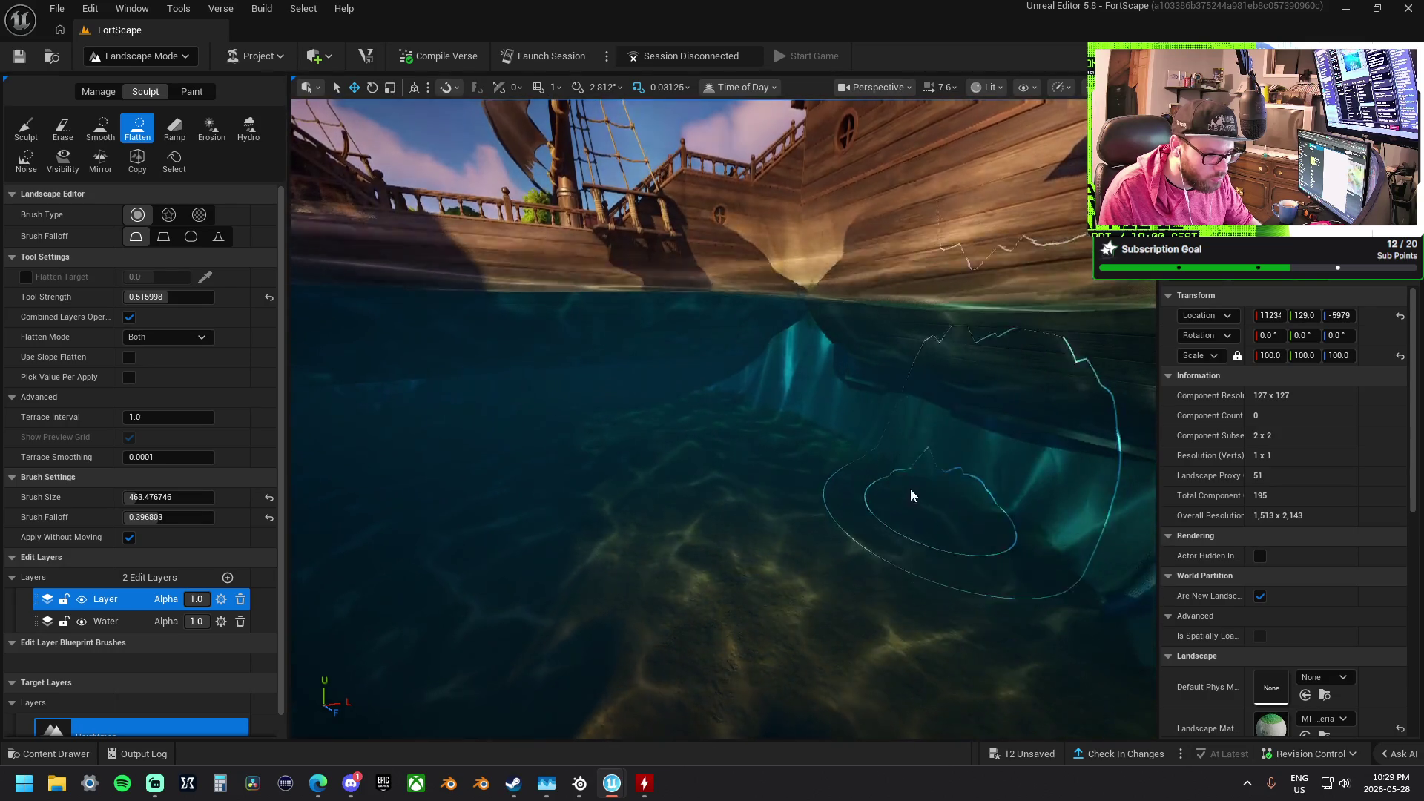
# Level the seabed beside the underwater cliff below the ship's hull
pyautogui.moveTo(842, 456); pyautogui.dragTo(741, 348)
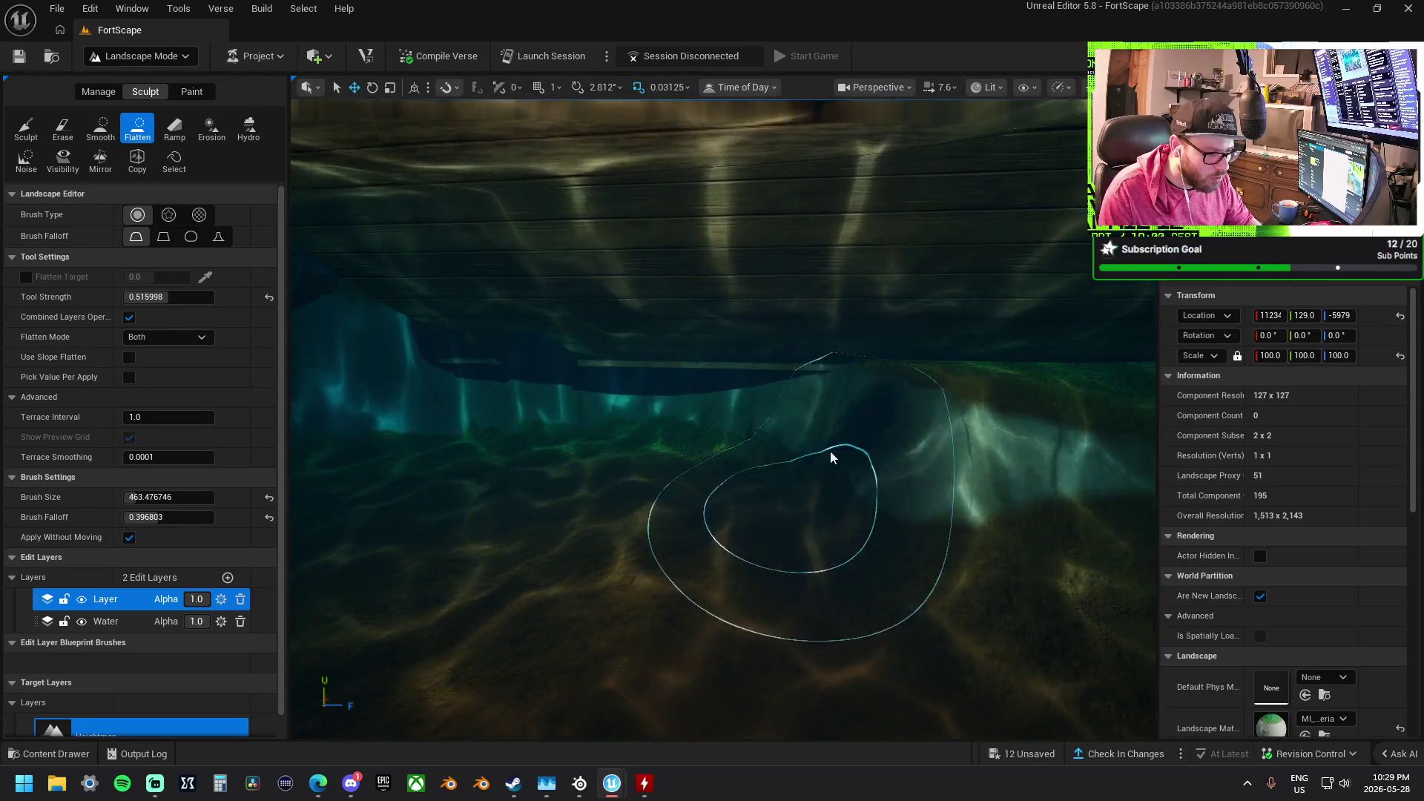
pyautogui.moveTo(908, 464)
pyautogui.mouseDown()
pyautogui.moveTo(368, 460)
pyautogui.moveTo(772, 483)
pyautogui.moveTo(633, 467)
pyautogui.moveTo(444, 499)
pyautogui.moveTo(445, 475)
pyautogui.mouseUp()
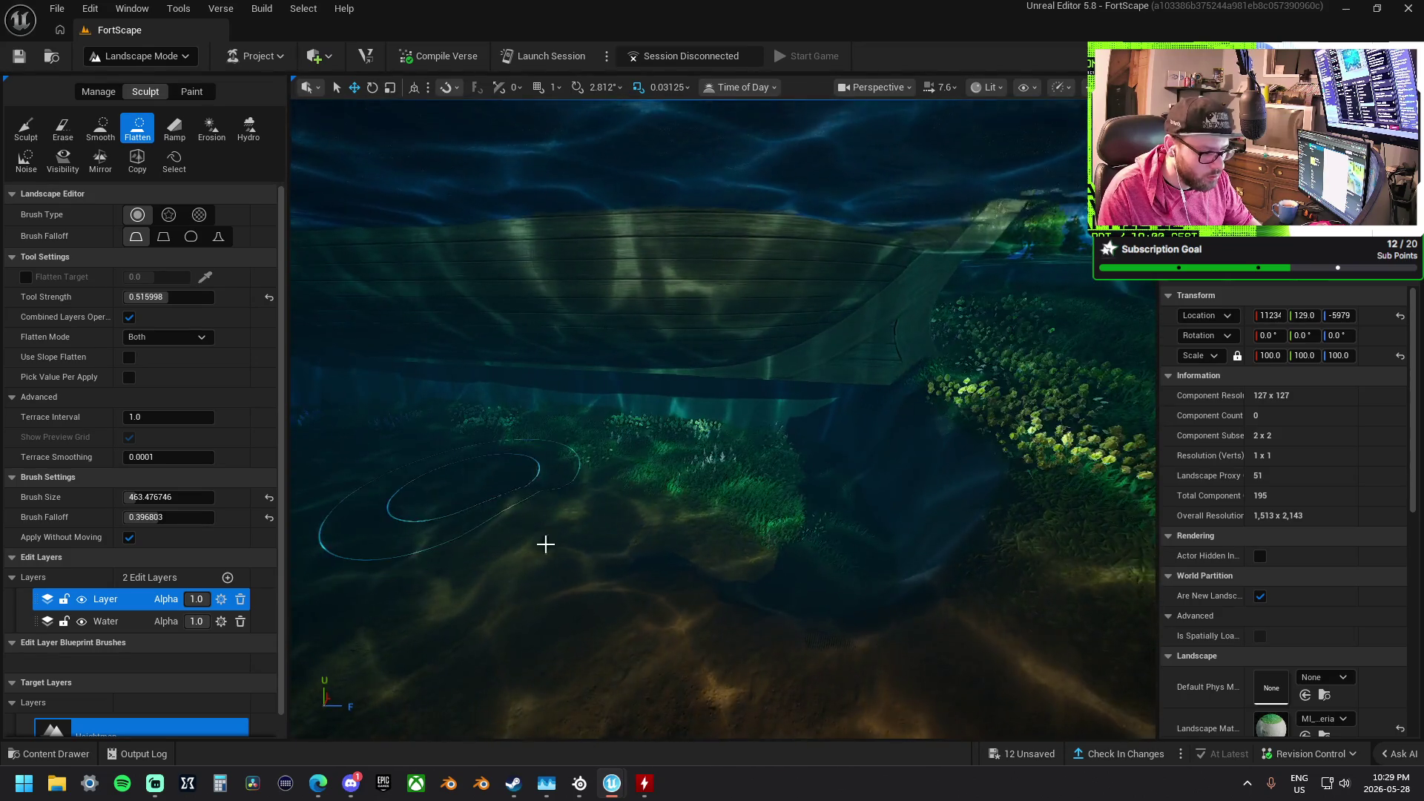
pyautogui.scroll(10, 890, 515)
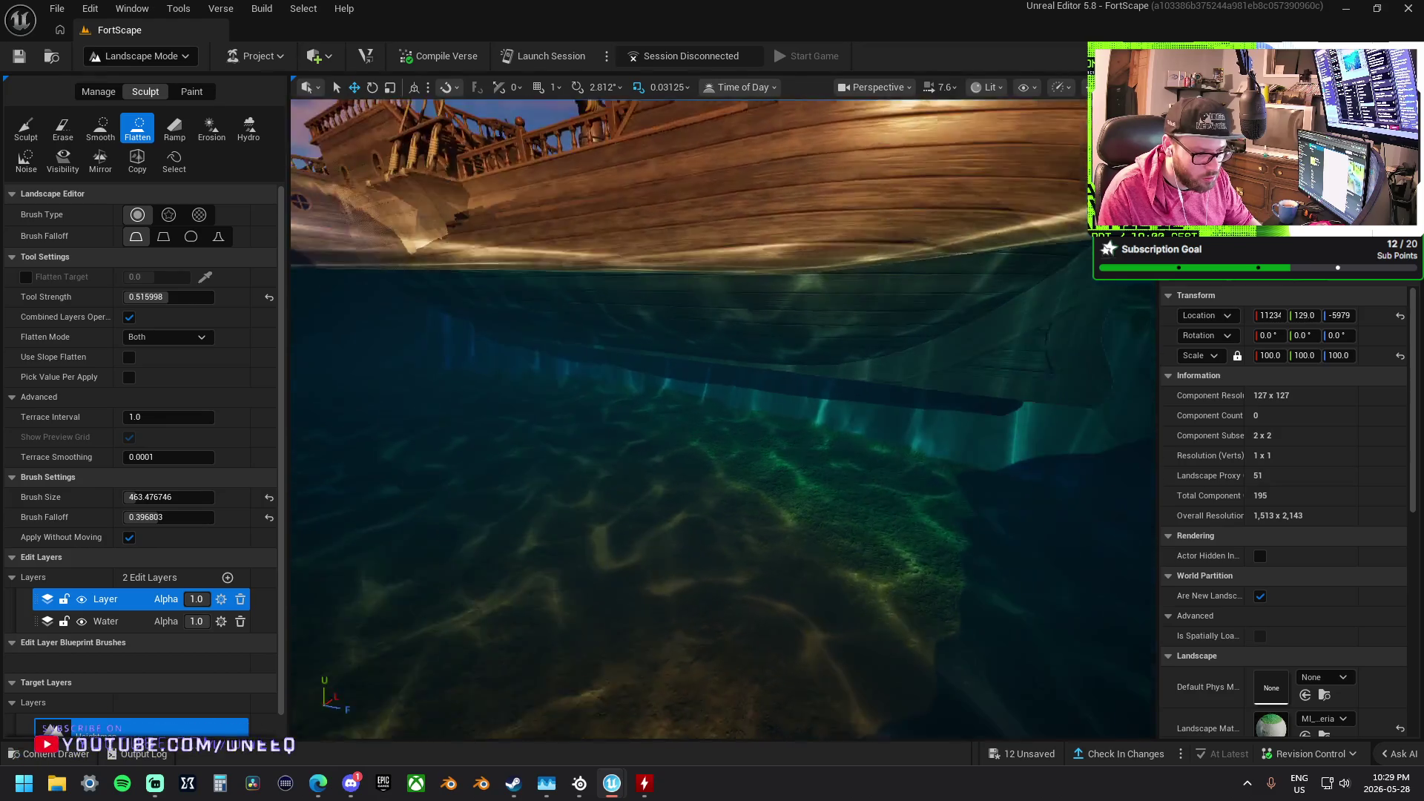
# Flatten the grassy islet between the ships down below the water surface
pyautogui.press('e')
pyautogui.press('e')
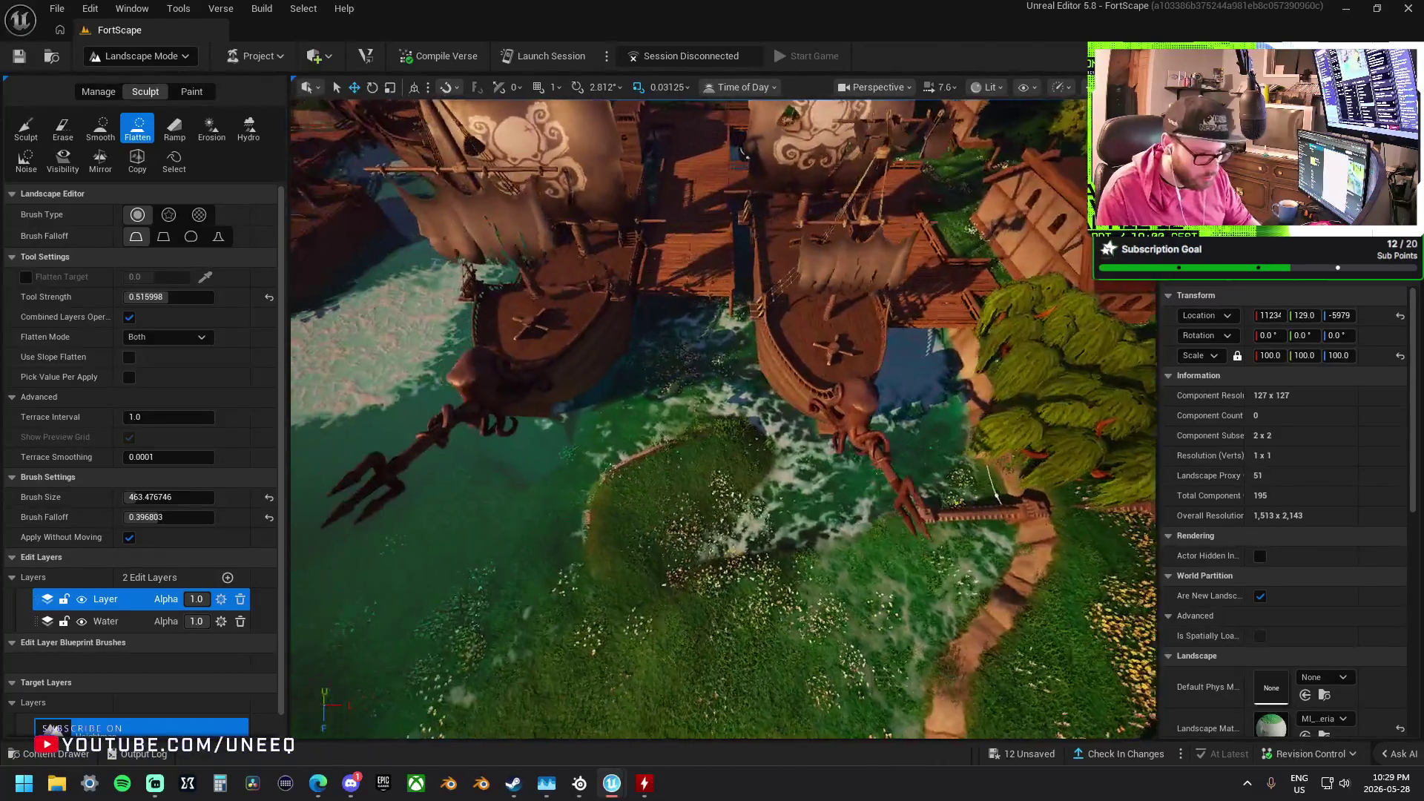
pyautogui.scroll(5, 758, 432)
pyautogui.moveTo(758, 432); pyautogui.dragTo(871, 439)
pyautogui.moveTo(753, 488); pyautogui.dragTo(498, 480)
pyautogui.moveTo(651, 546)
pyautogui.mouseDown()
pyautogui.moveTo(778, 546)
pyautogui.moveTo(875, 499)
pyautogui.moveTo(918, 455)
pyautogui.mouseUp()
# Fly below the water between the ship hulls and around the pier
pyautogui.press('w')
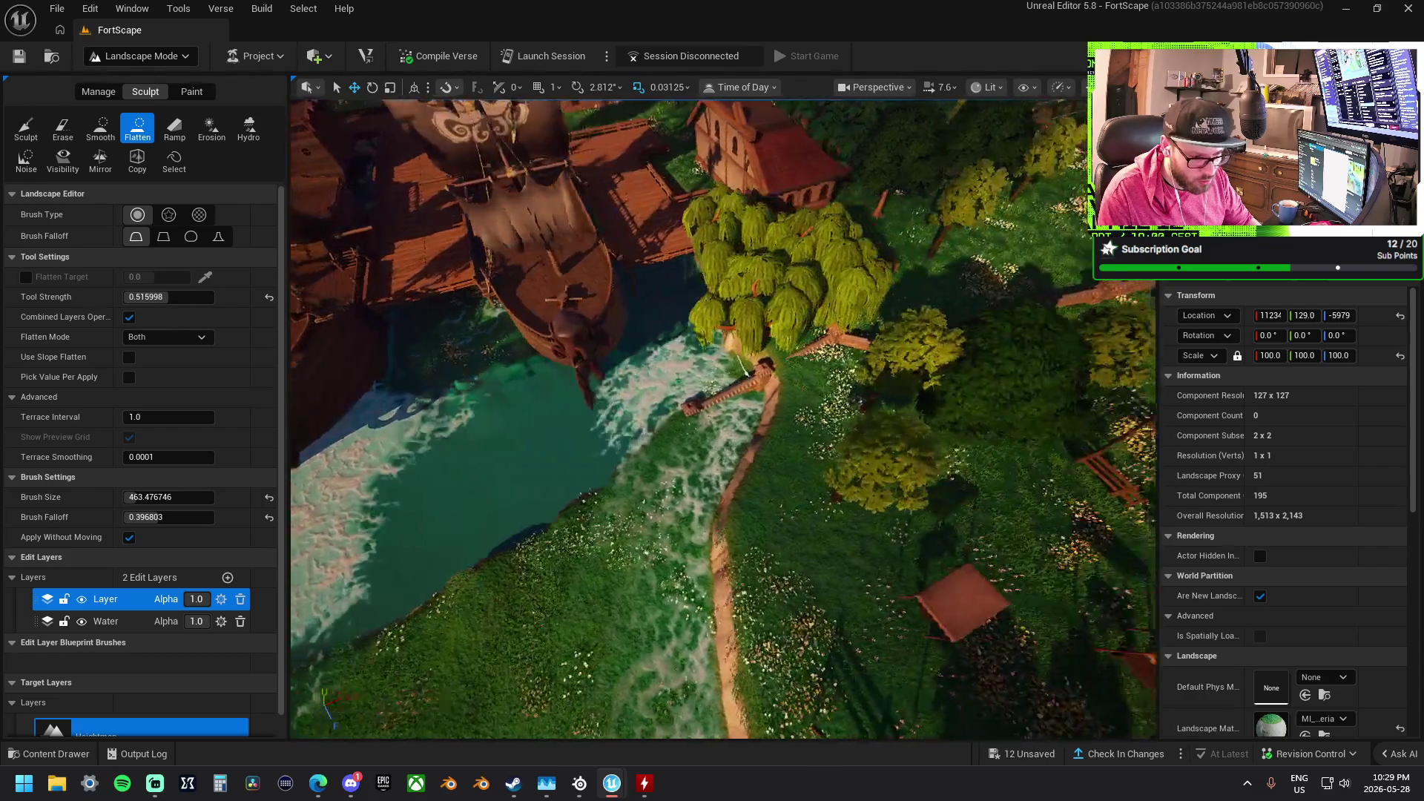
pyautogui.press('w')
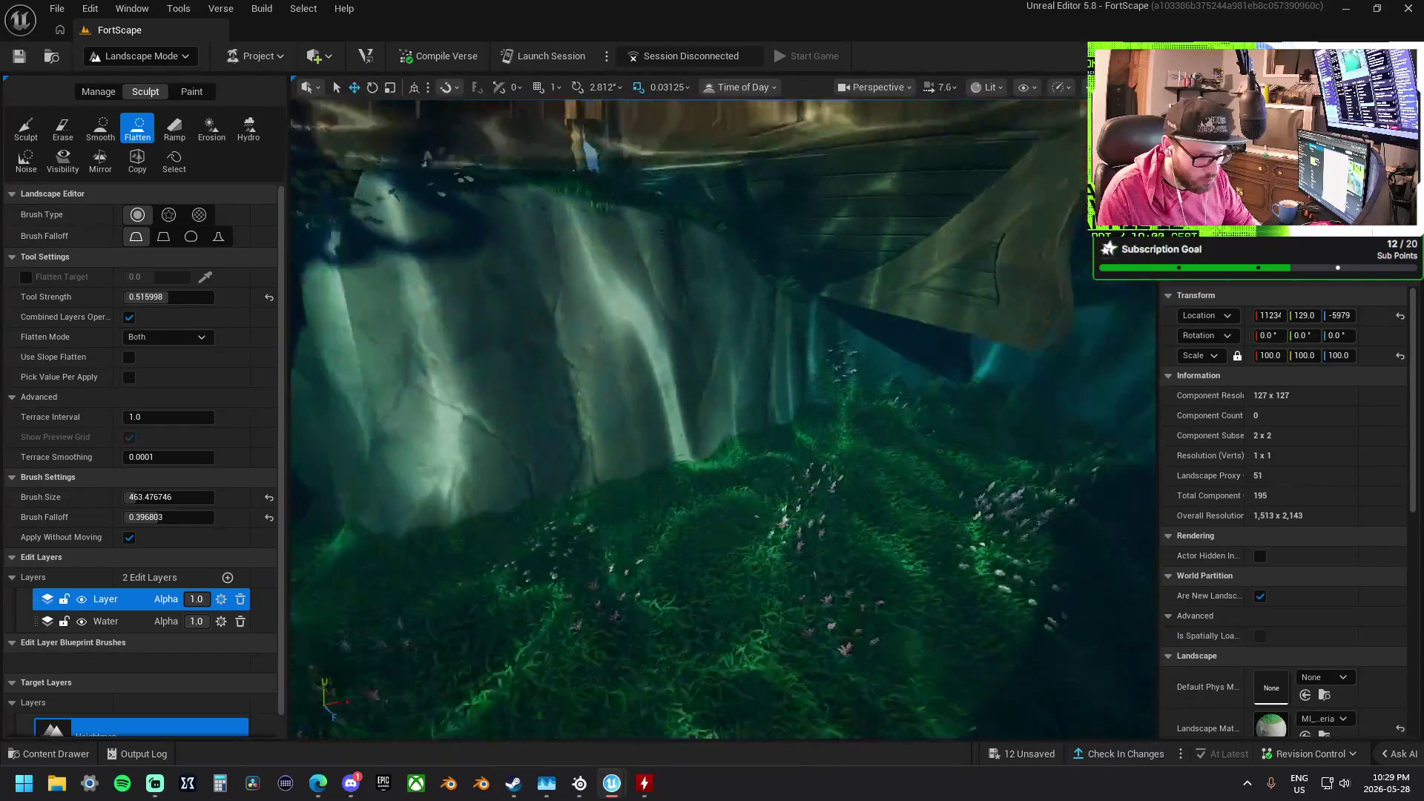
pyautogui.press('w')
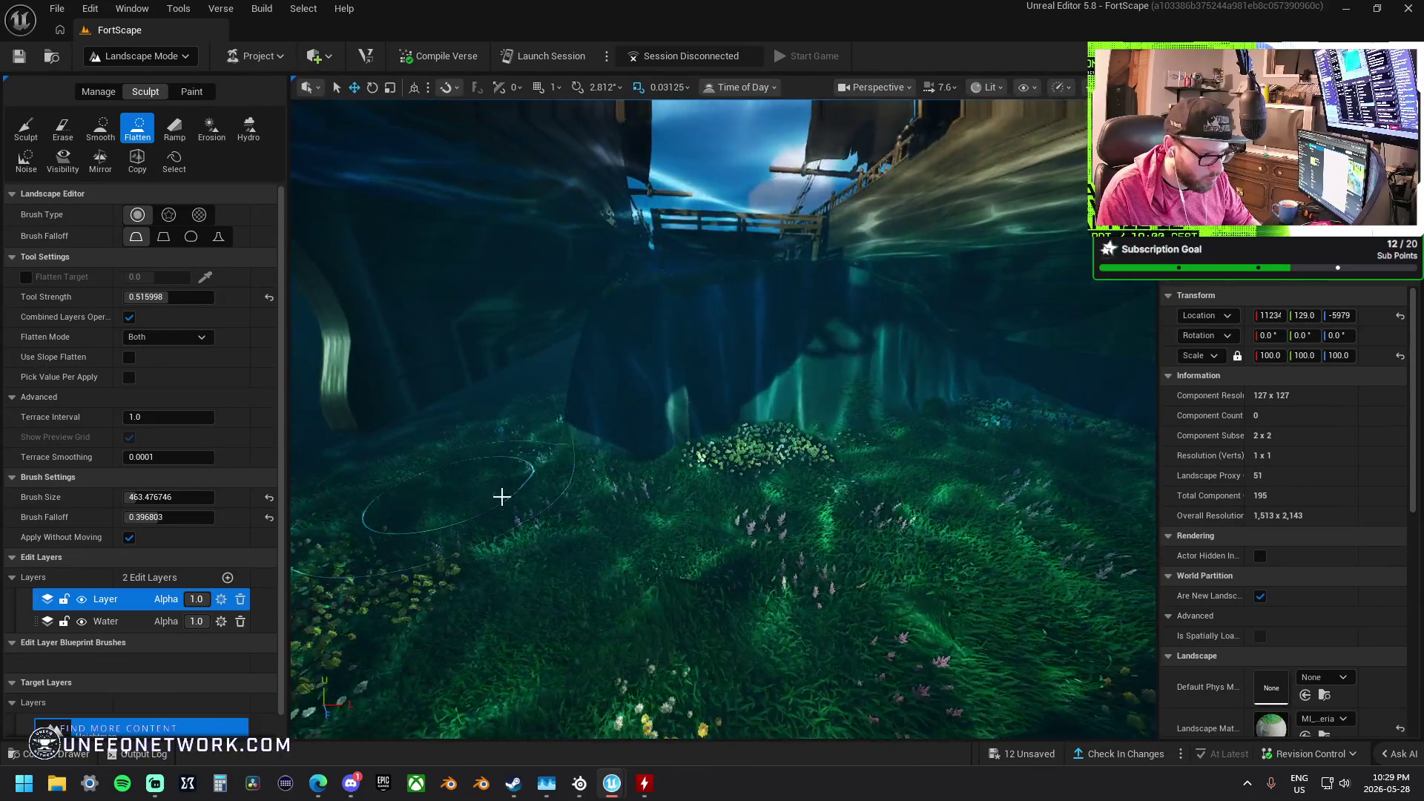
pyautogui.scroll(-5, 587, 444)
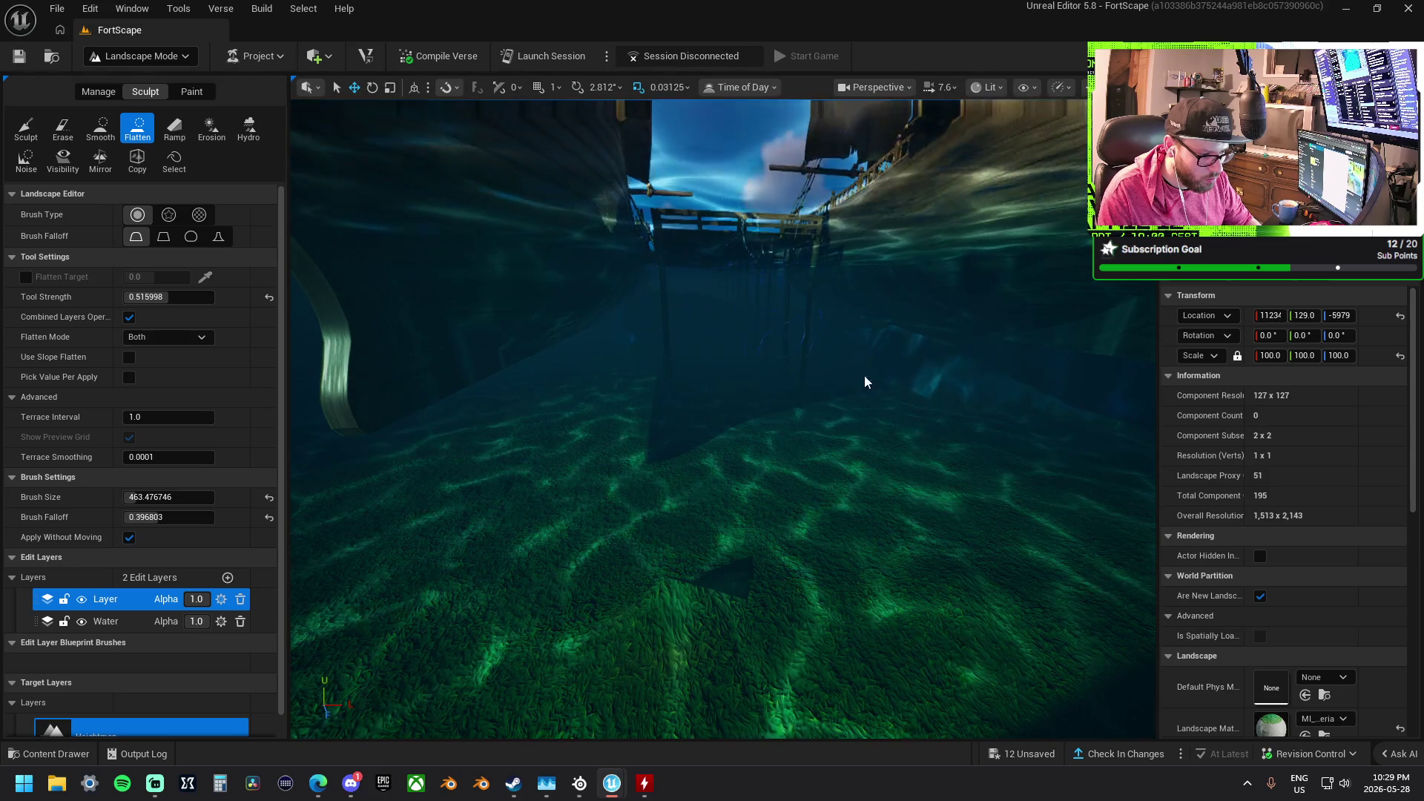
pyautogui.scroll(10, 903, 363)
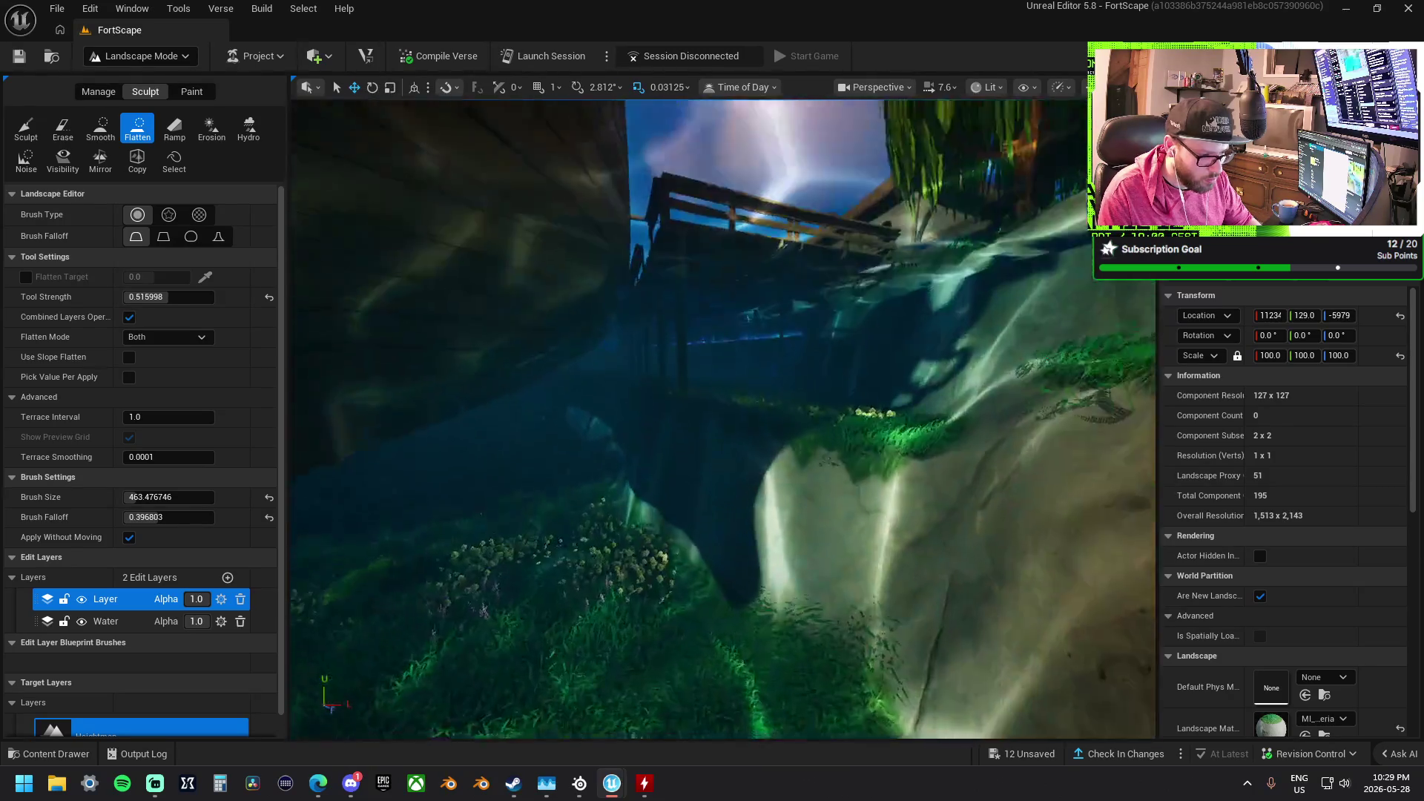
pyautogui.scroll(-10, 835, 464)
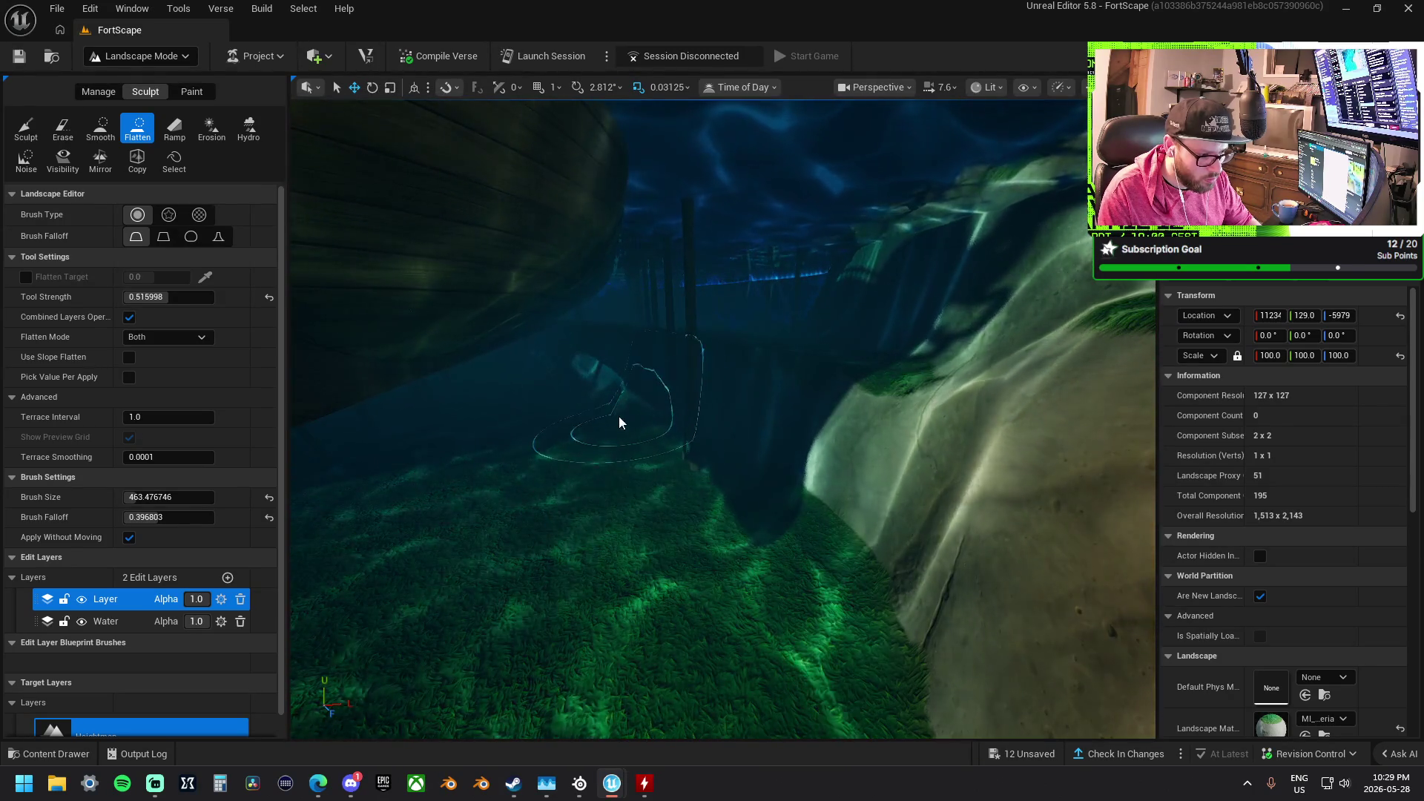
pyautogui.scroll(-10, 559, 377)
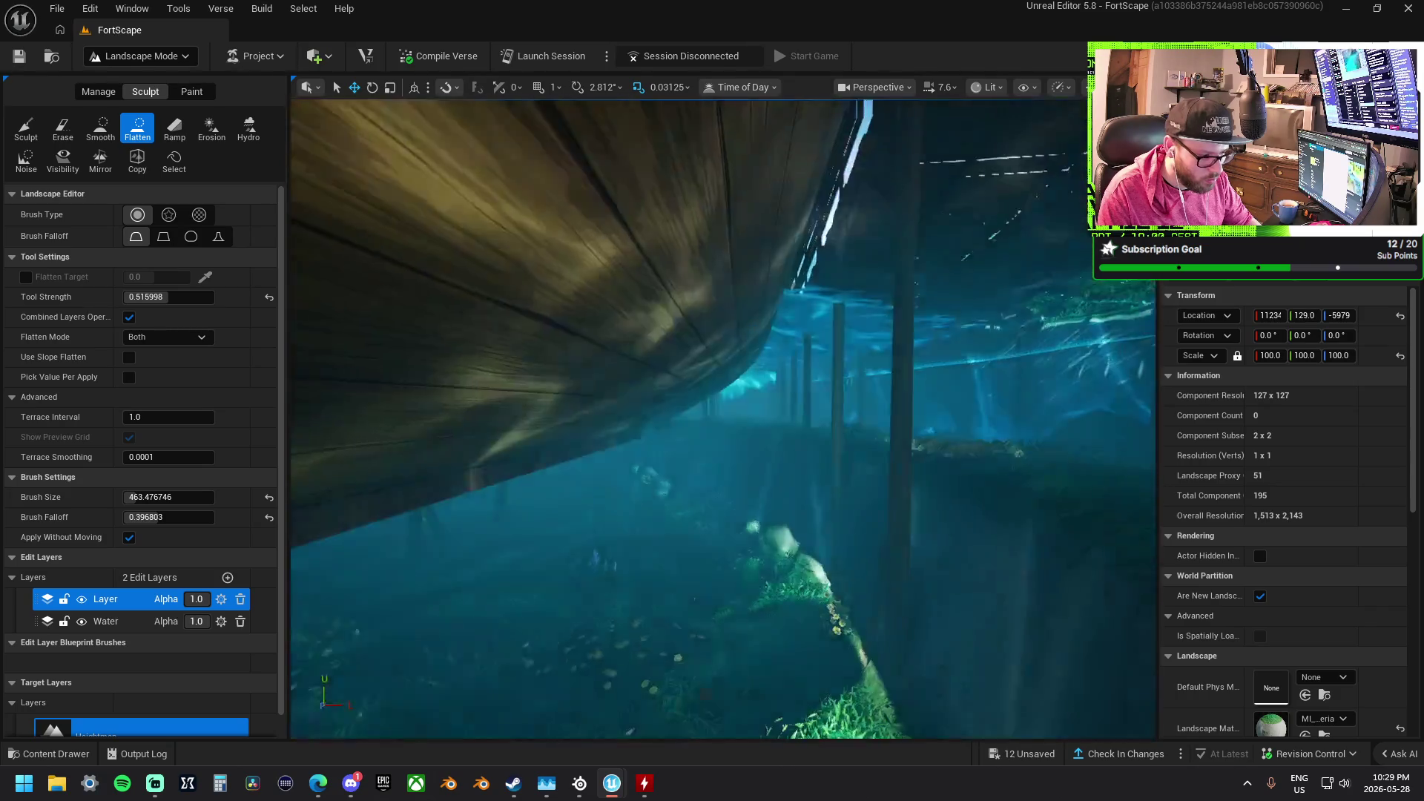
pyautogui.scroll(-5, 723, 419)
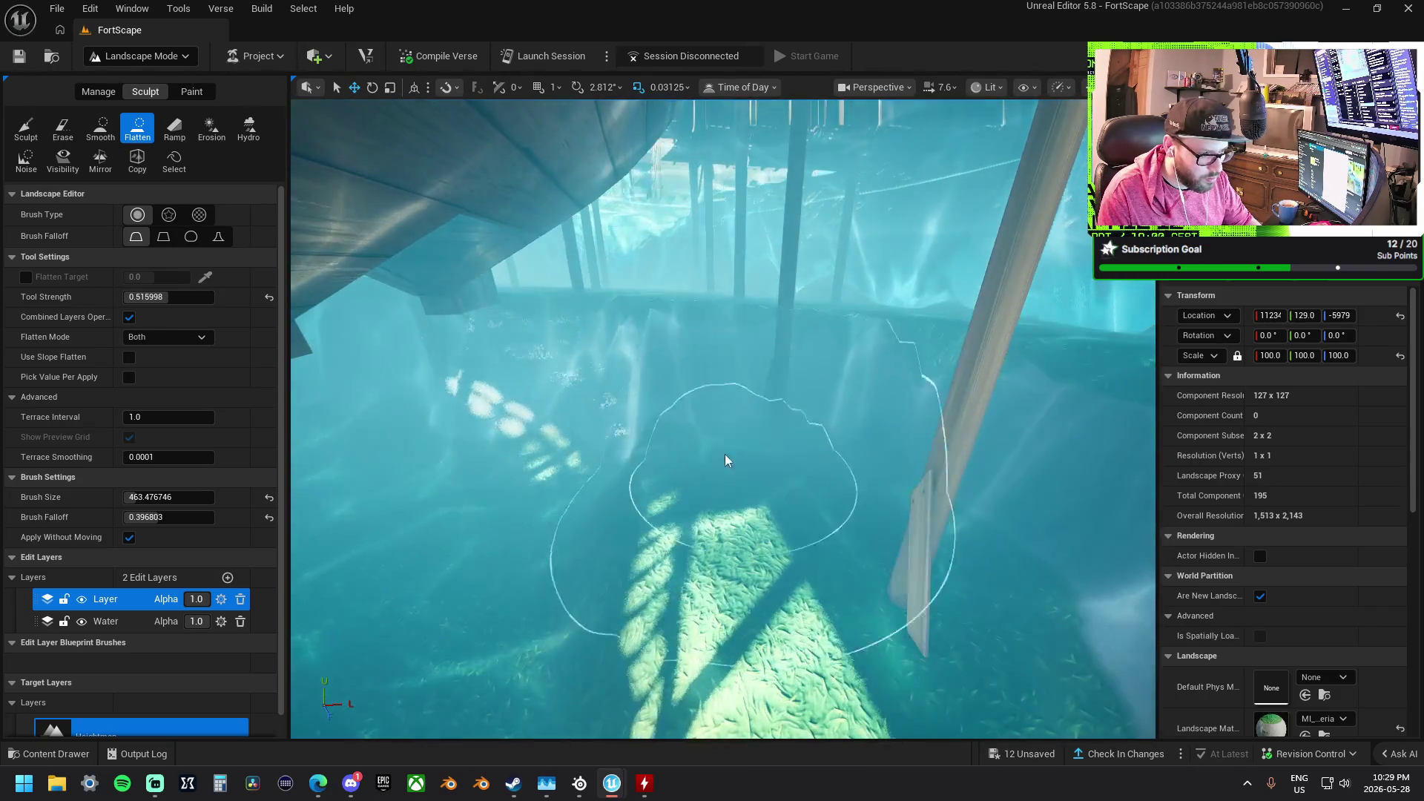
pyautogui.scroll(-10, 524, 404)
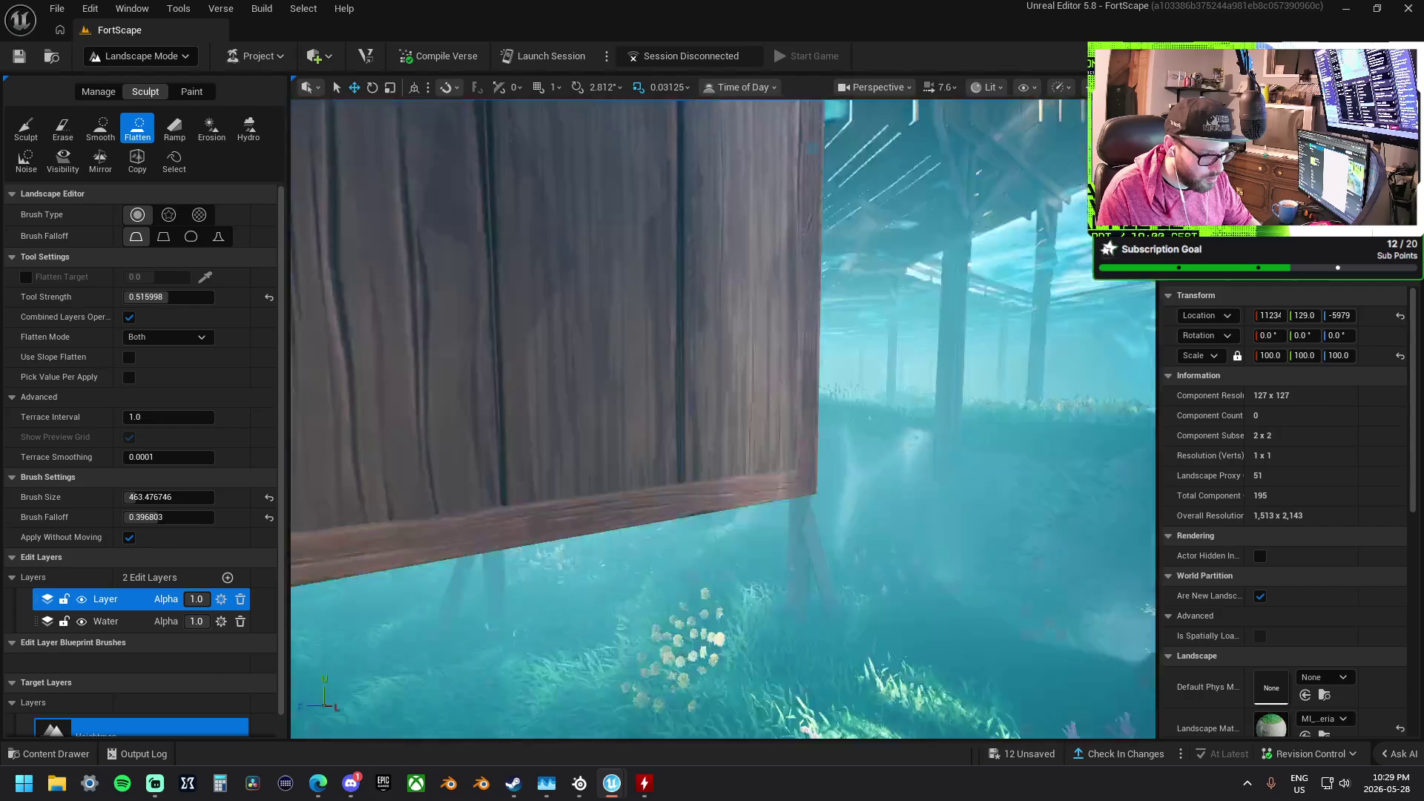
pyautogui.scroll(-10, 710, 553)
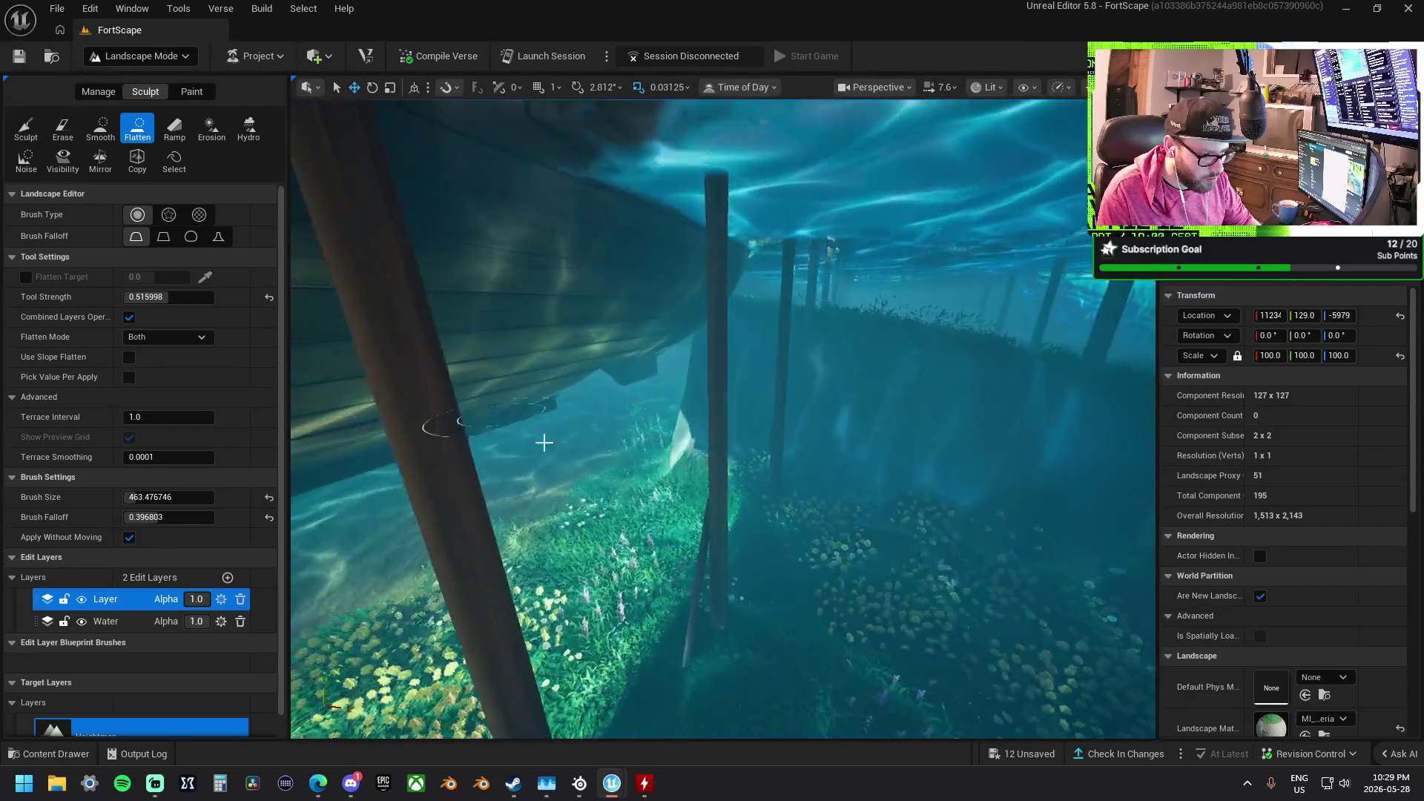
pyautogui.scroll(-5, 711, 552)
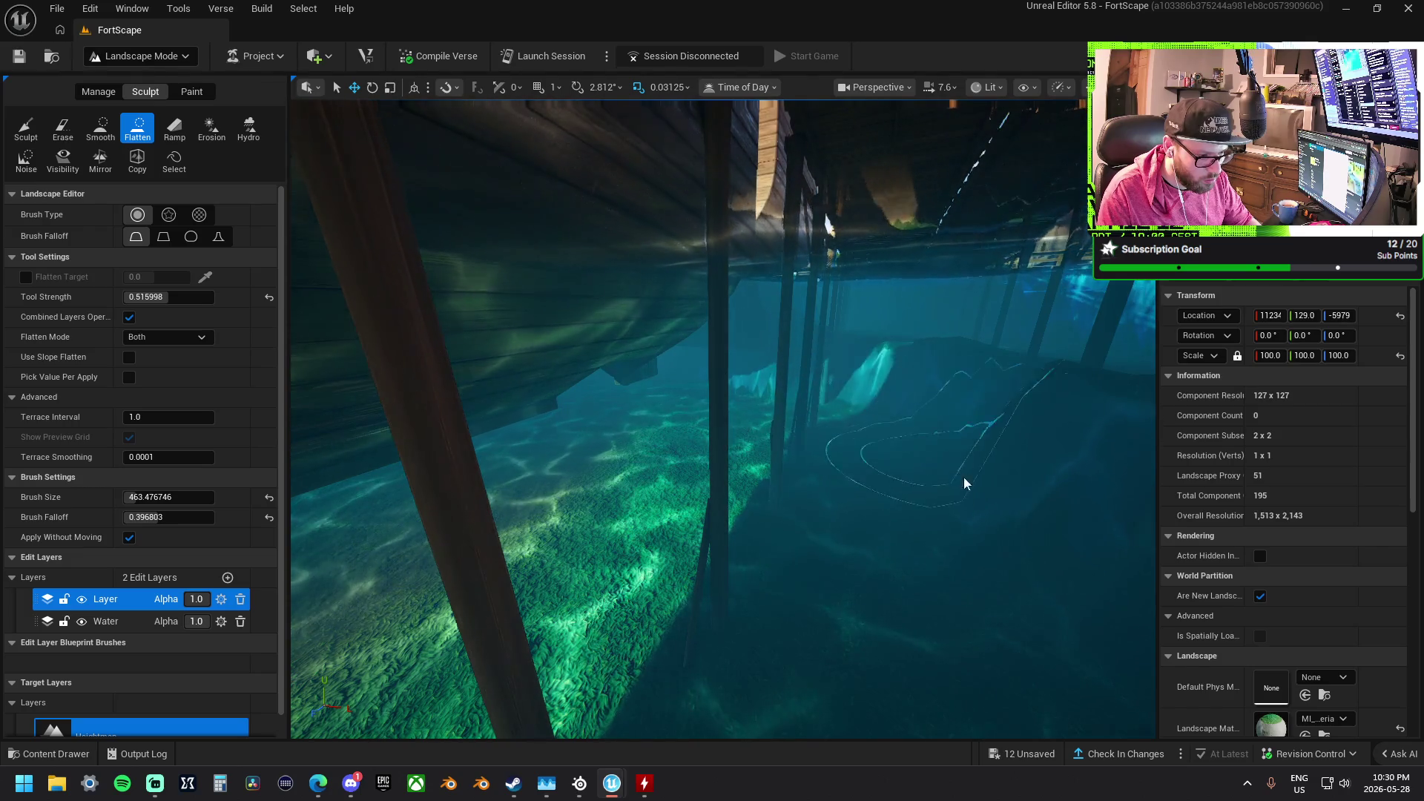
pyautogui.scroll(10, 792, 401)
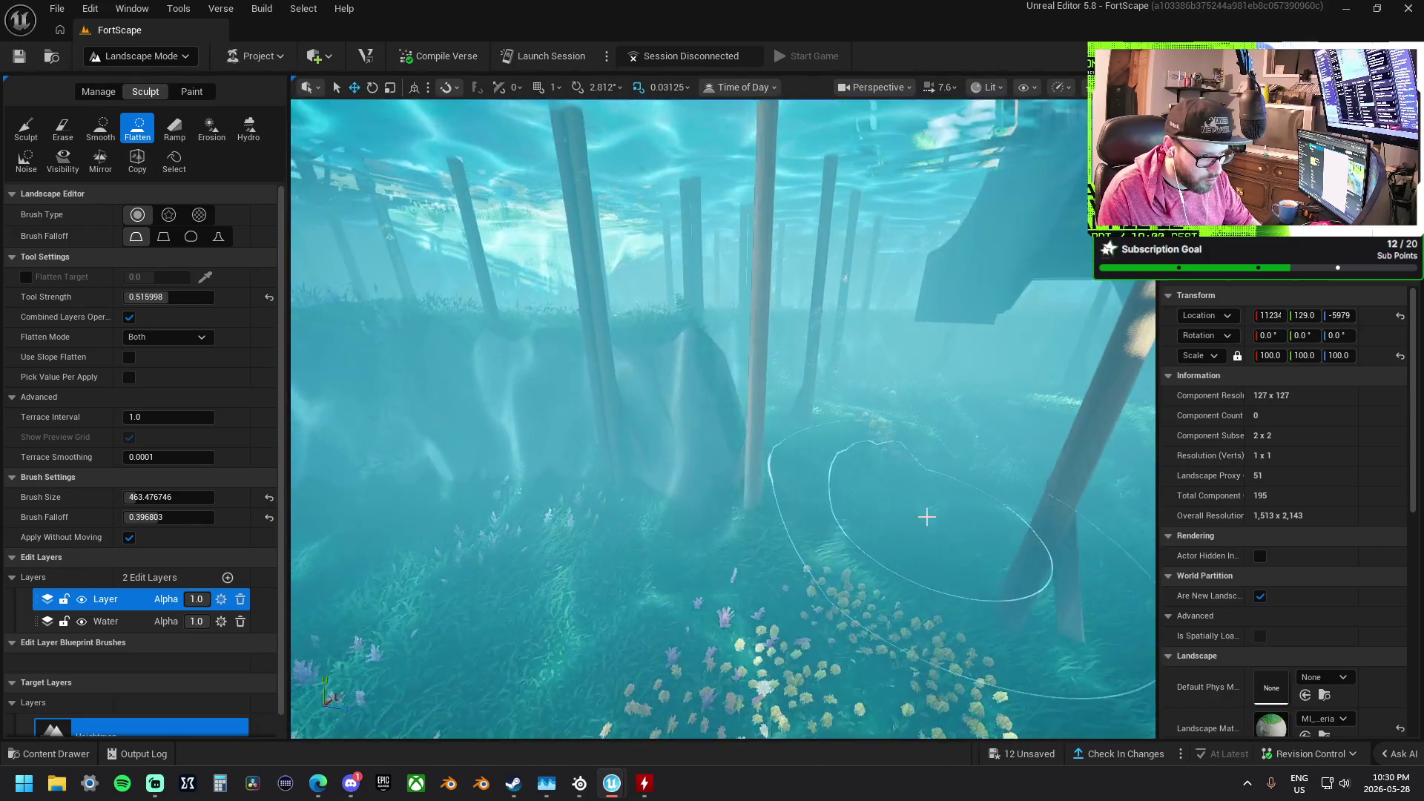
pyautogui.scroll(-3, 620, 452)
pyautogui.scroll(3, 795, 508)
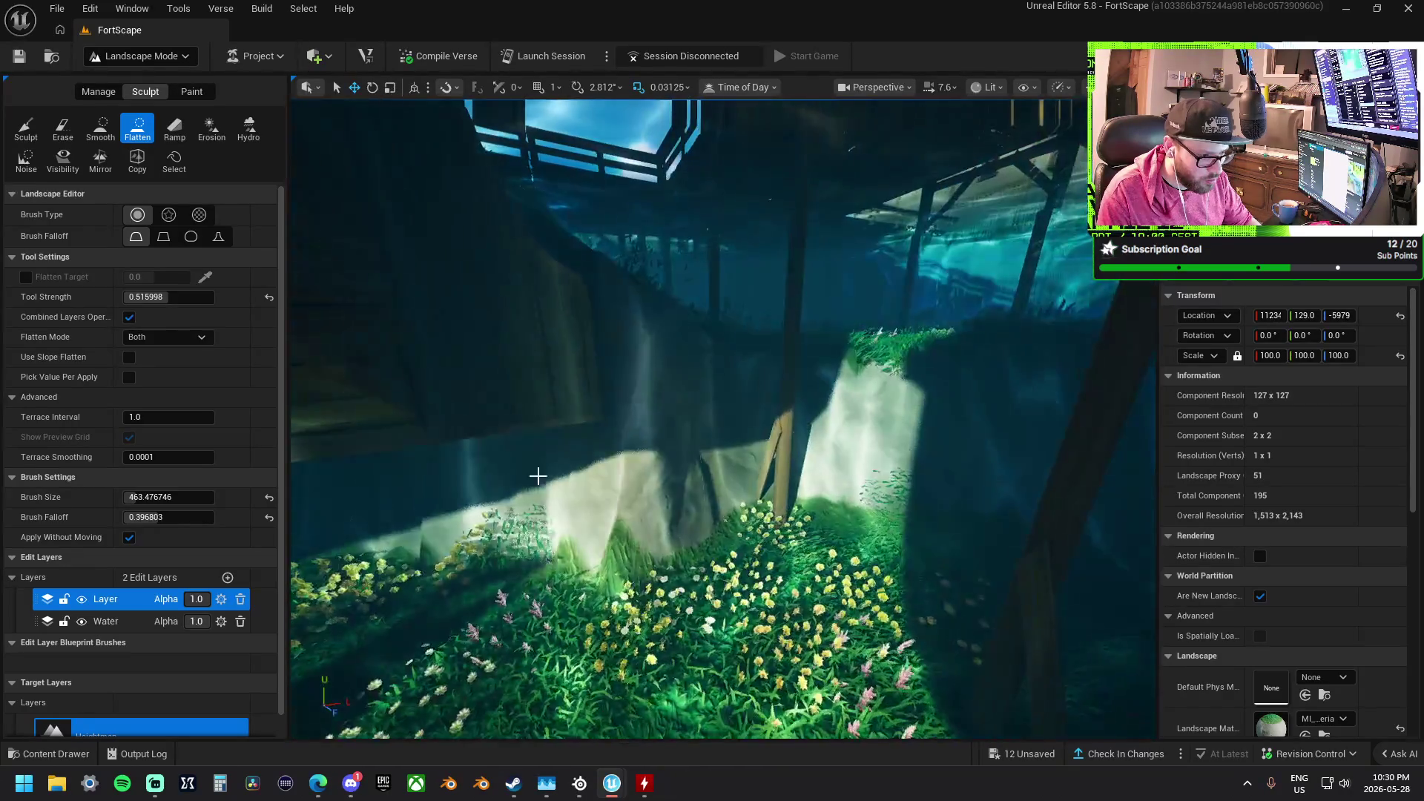
pyautogui.scroll(5, 559, 465)
pyautogui.scroll(-5, 581, 549)
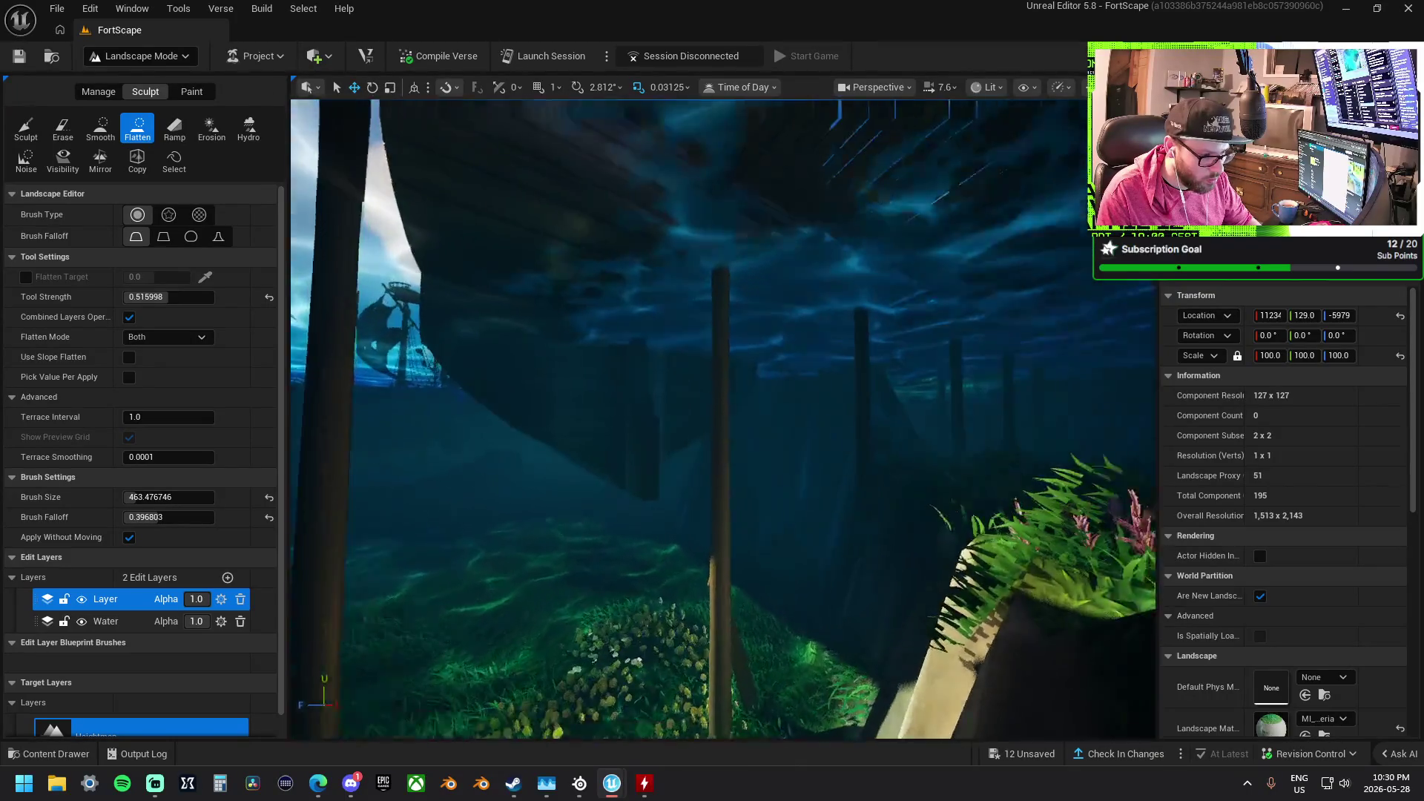
pyautogui.scroll(5, 581, 549)
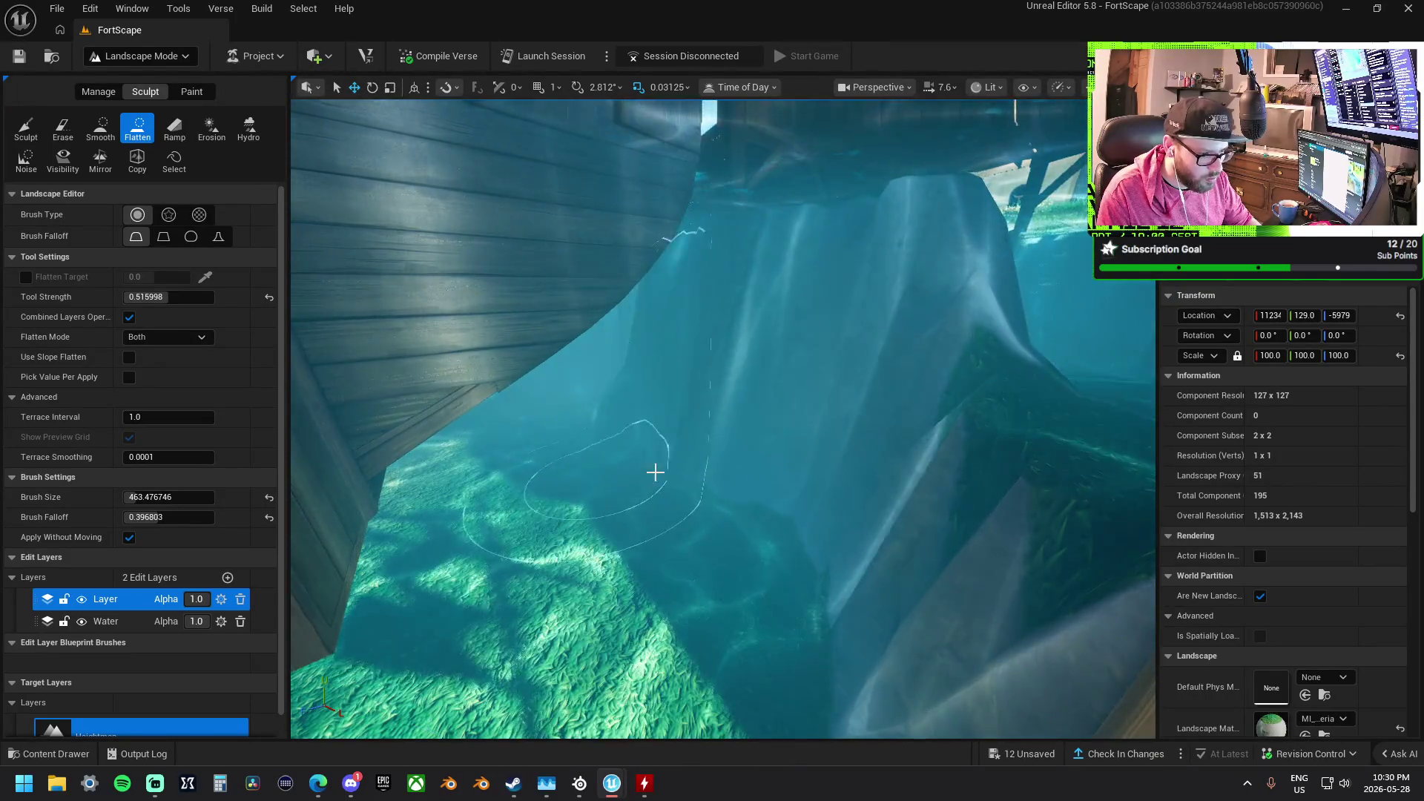
pyautogui.scroll(2, 804, 470)
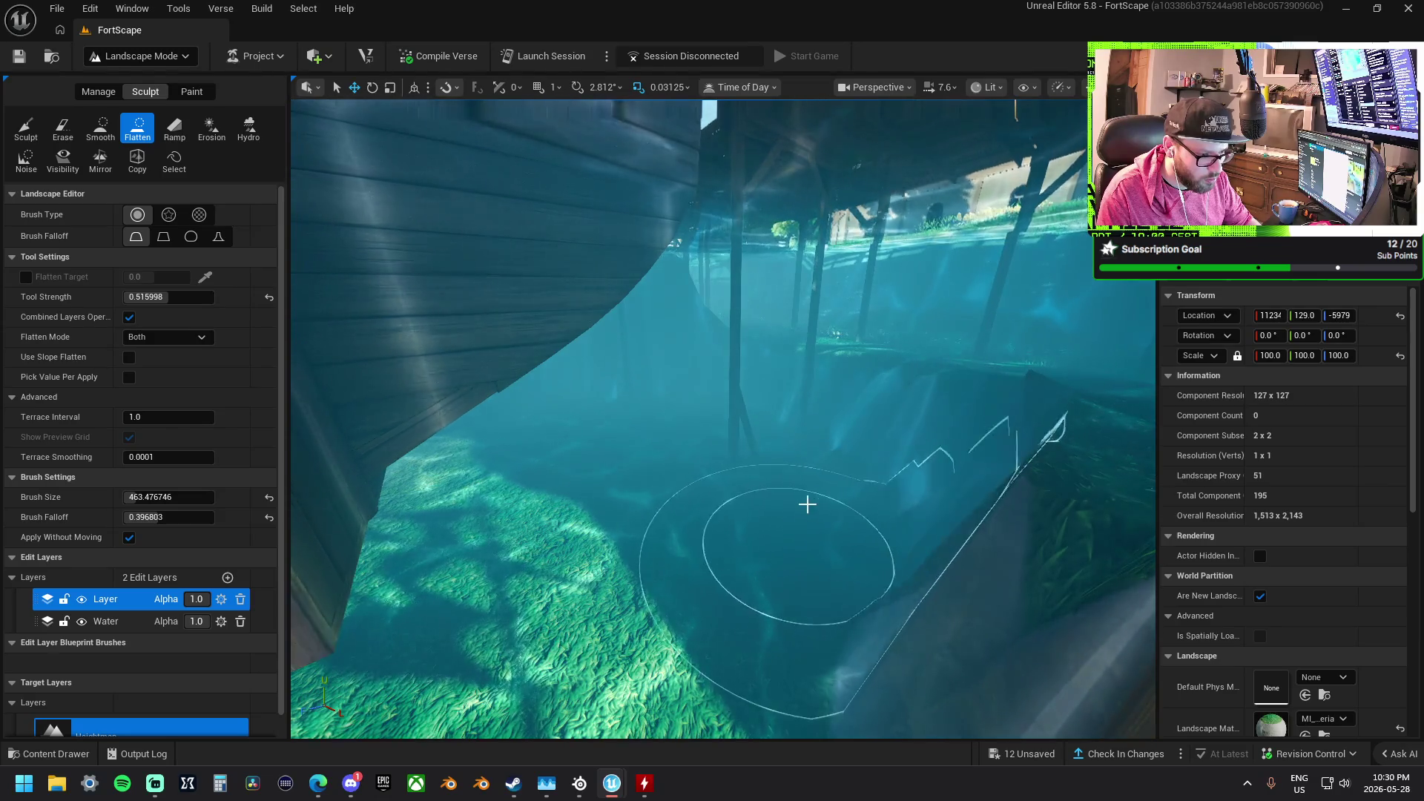
pyautogui.scroll(-3, 716, 453)
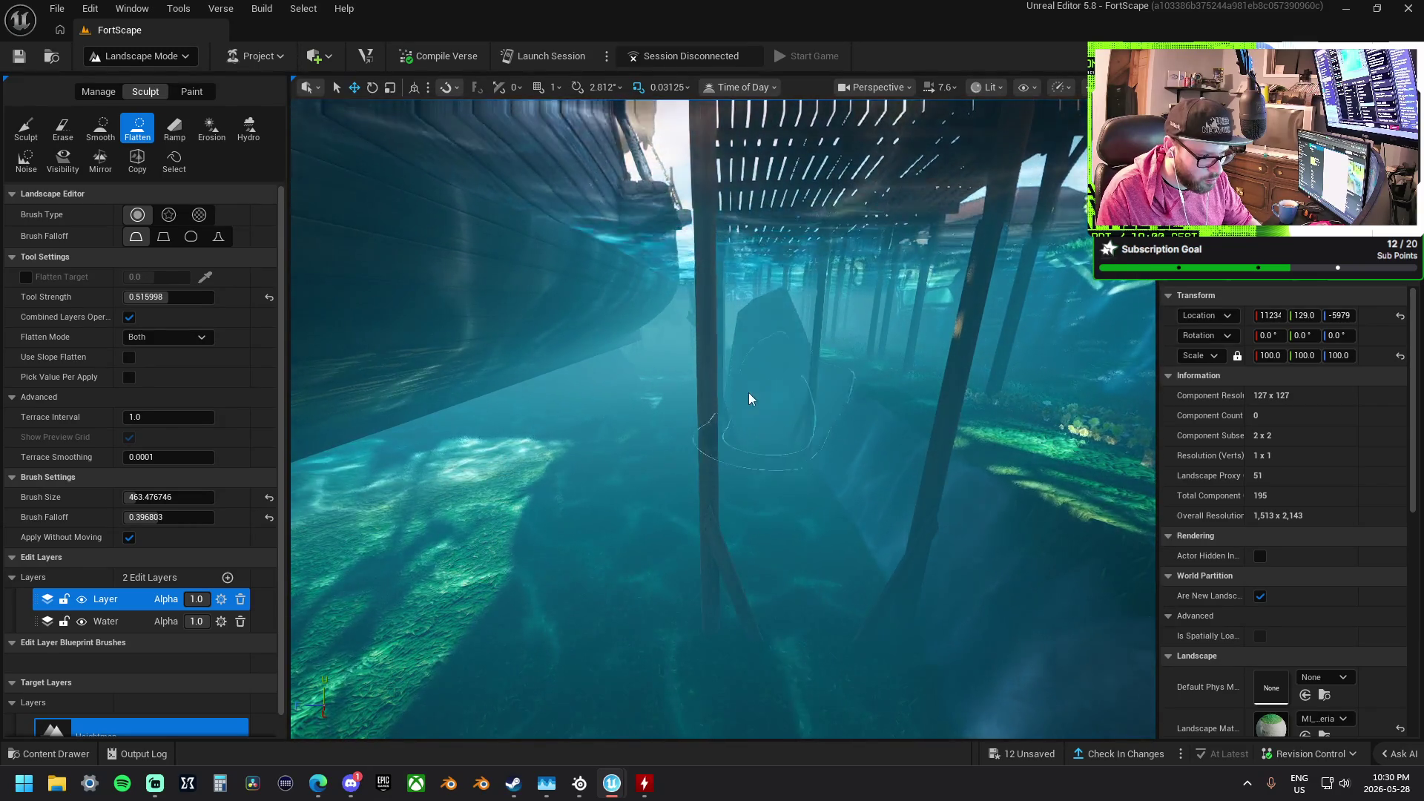
pyautogui.scroll(-5, 715, 410)
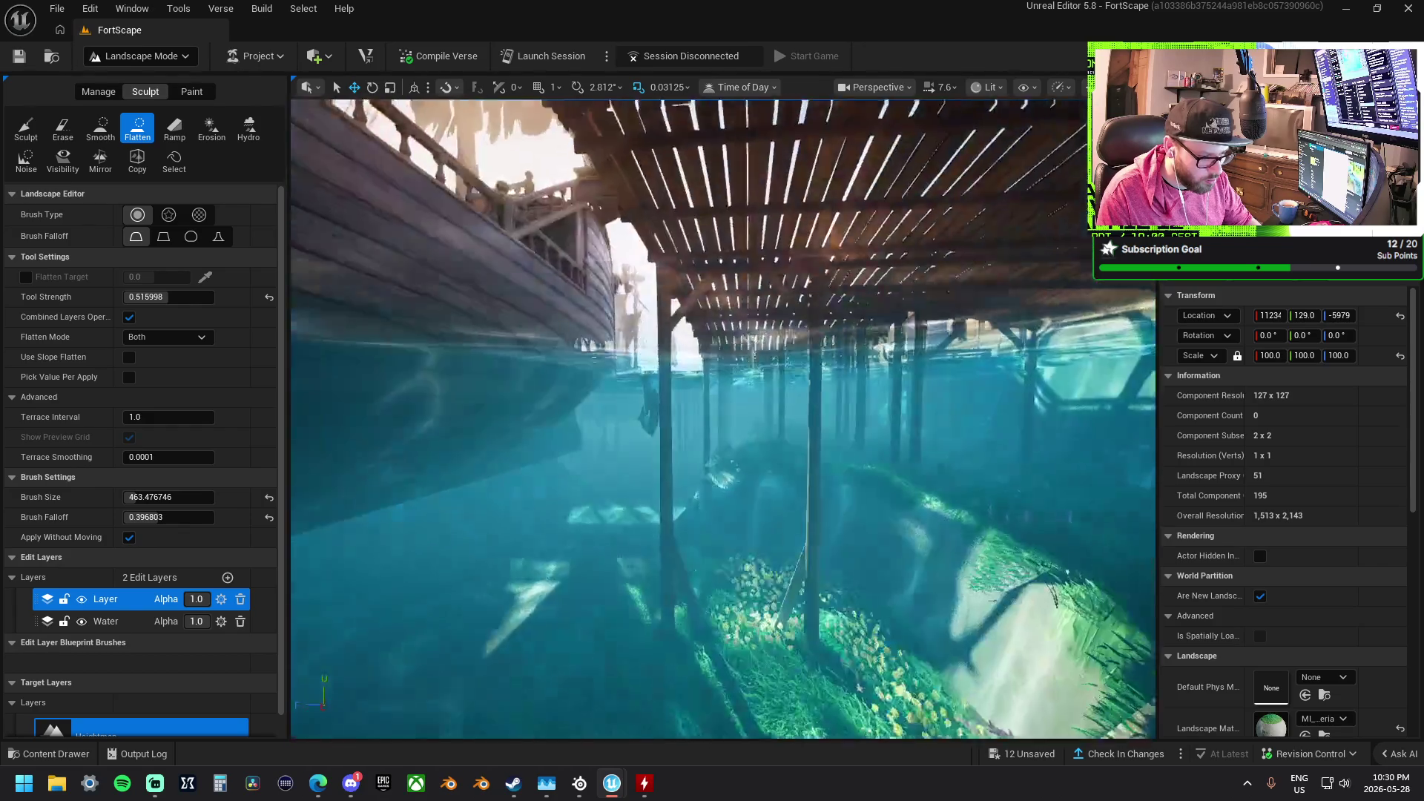
pyautogui.scroll(5, 677, 420)
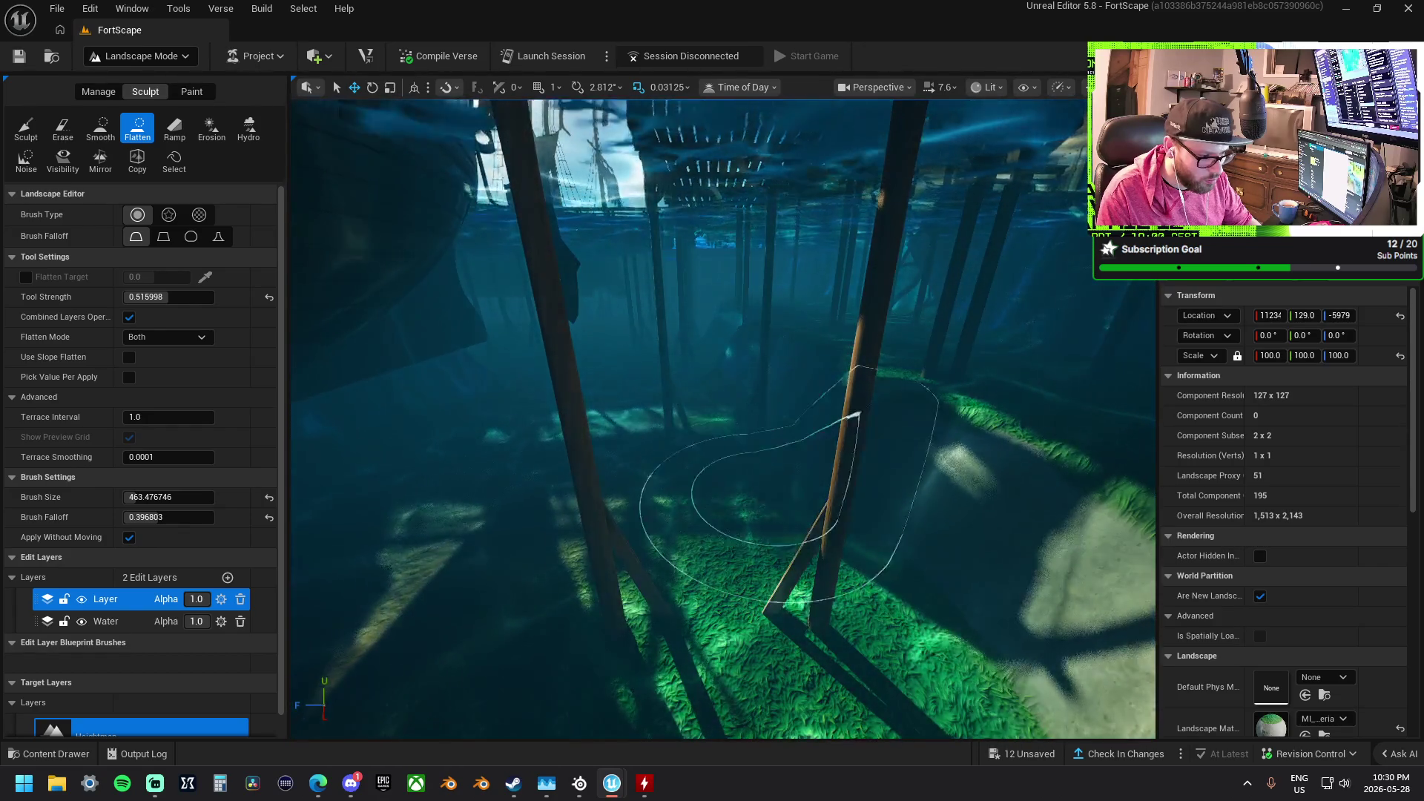
pyautogui.scroll(5, 742, 482)
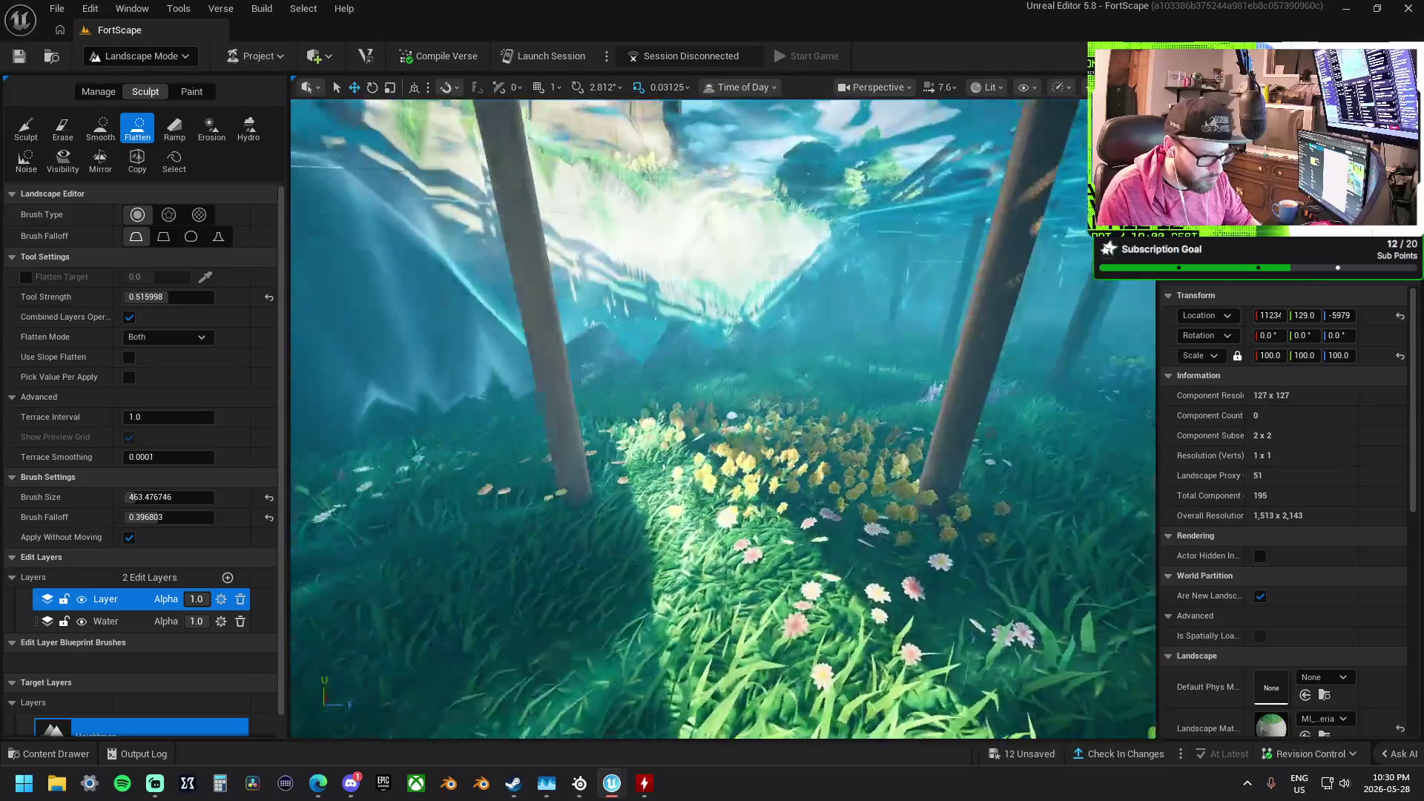
pyautogui.scroll(-5, 799, 534)
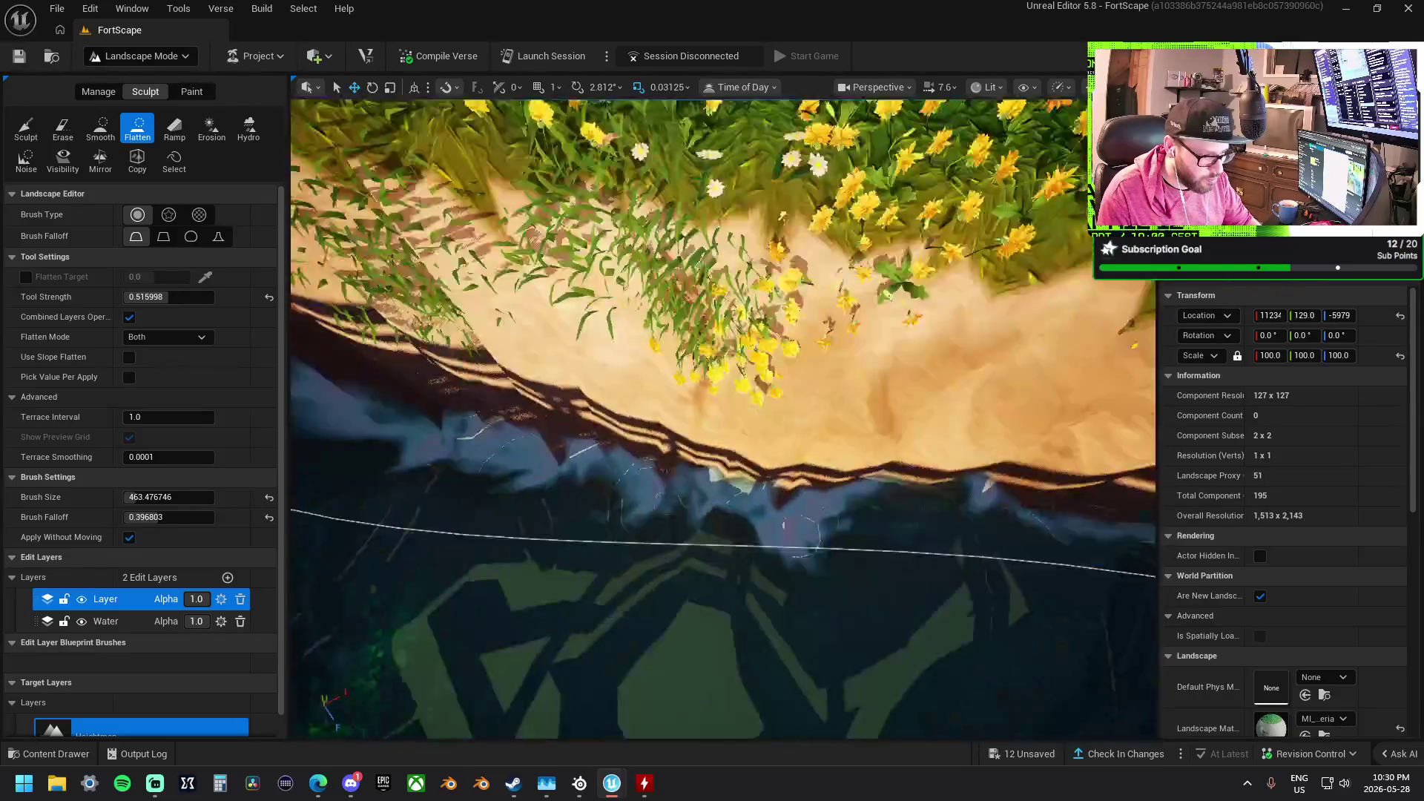
pyautogui.scroll(-3, 801, 531)
# Flatten the sandy shore edge beside the wooden deck so the grass extends out
pyautogui.moveTo(691, 391)
pyautogui.mouseDown()
pyautogui.moveTo(588, 372)
pyautogui.moveTo(519, 327)
pyautogui.moveTo(614, 387)
pyautogui.moveTo(814, 413)
pyautogui.mouseUp()
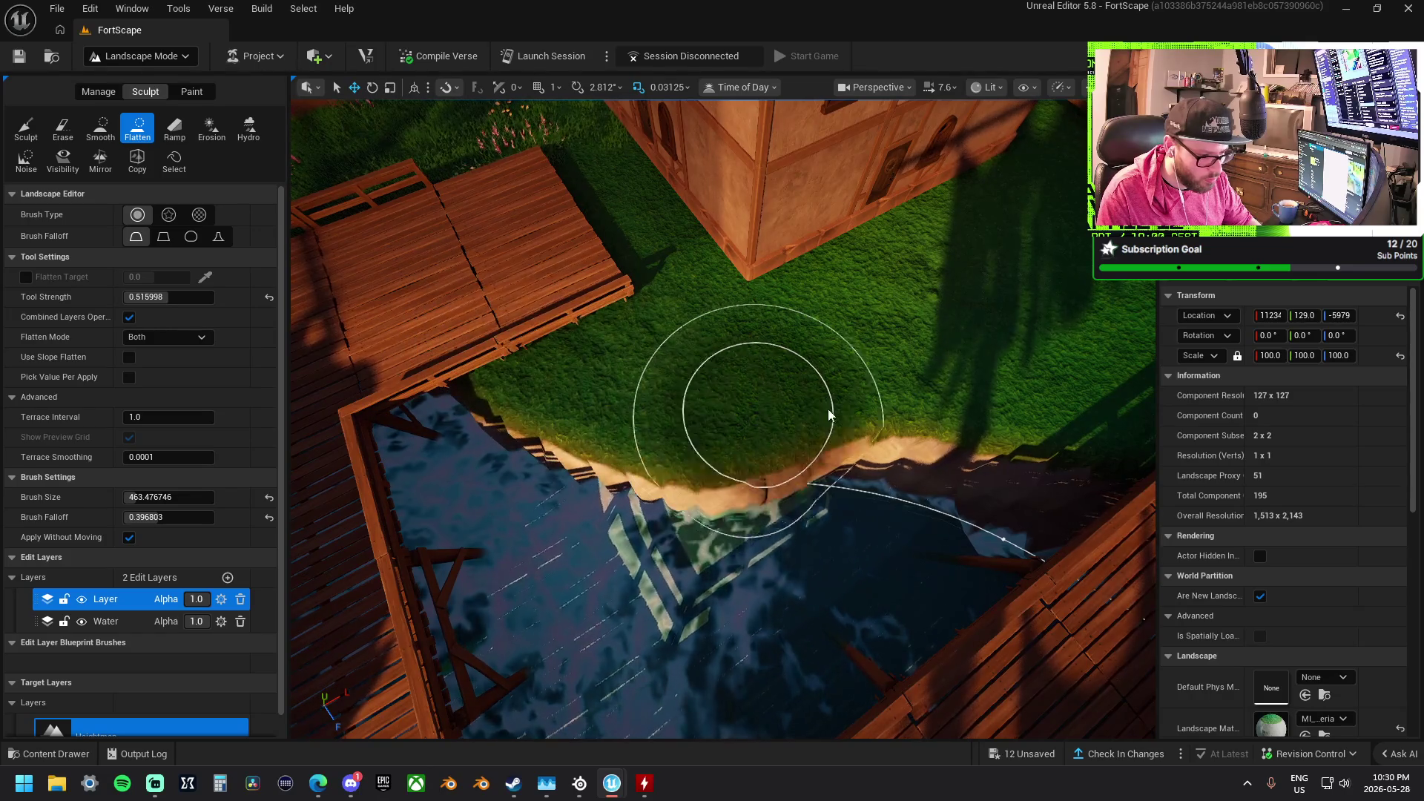
pyautogui.scroll(-2, 813, 413)
pyautogui.scroll(5, 1053, 473)
pyautogui.scroll(-3, 726, 366)
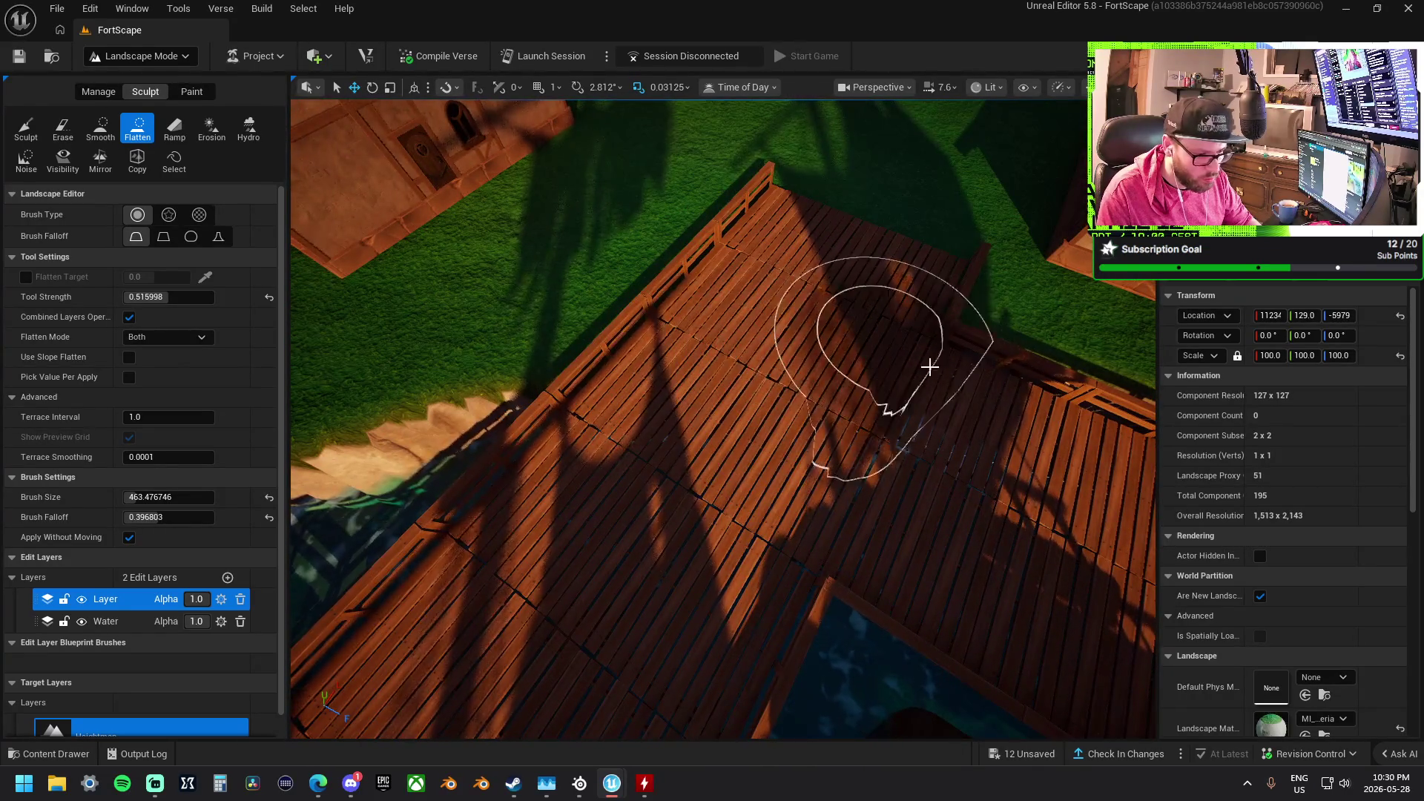
pyautogui.scroll(-5, 1074, 401)
pyautogui.scroll(4, 723, 419)
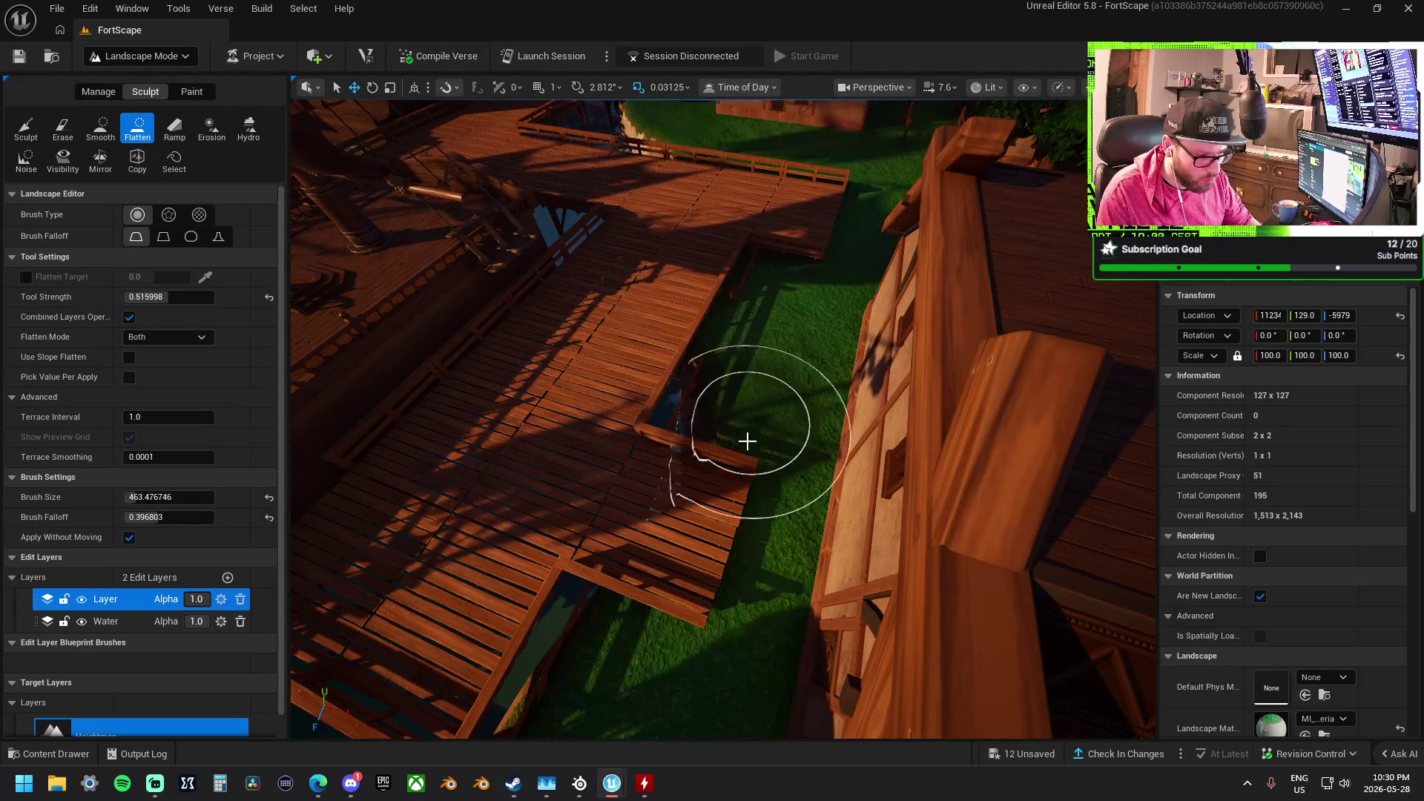
pyautogui.scroll(-5, 757, 437)
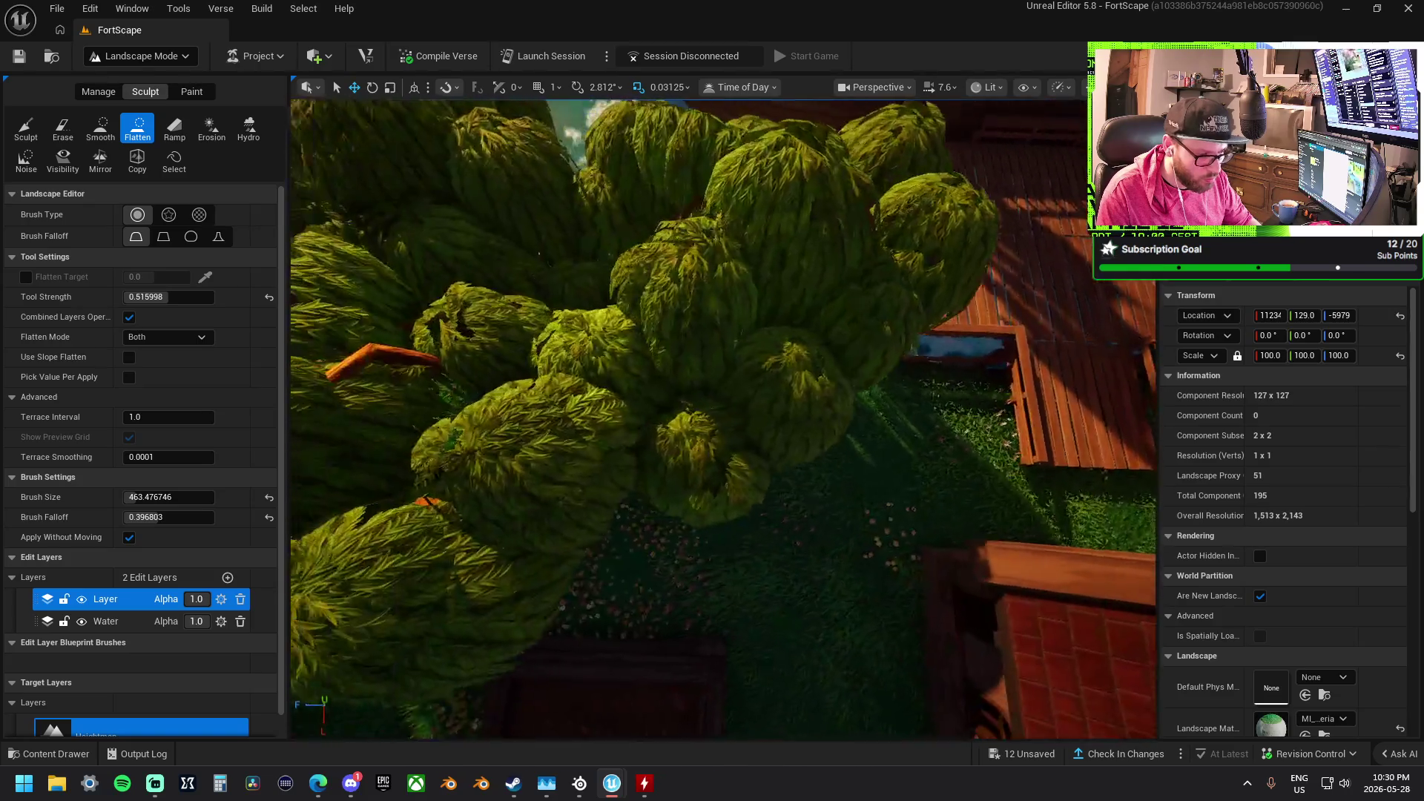
pyautogui.scroll(-5, 723, 419)
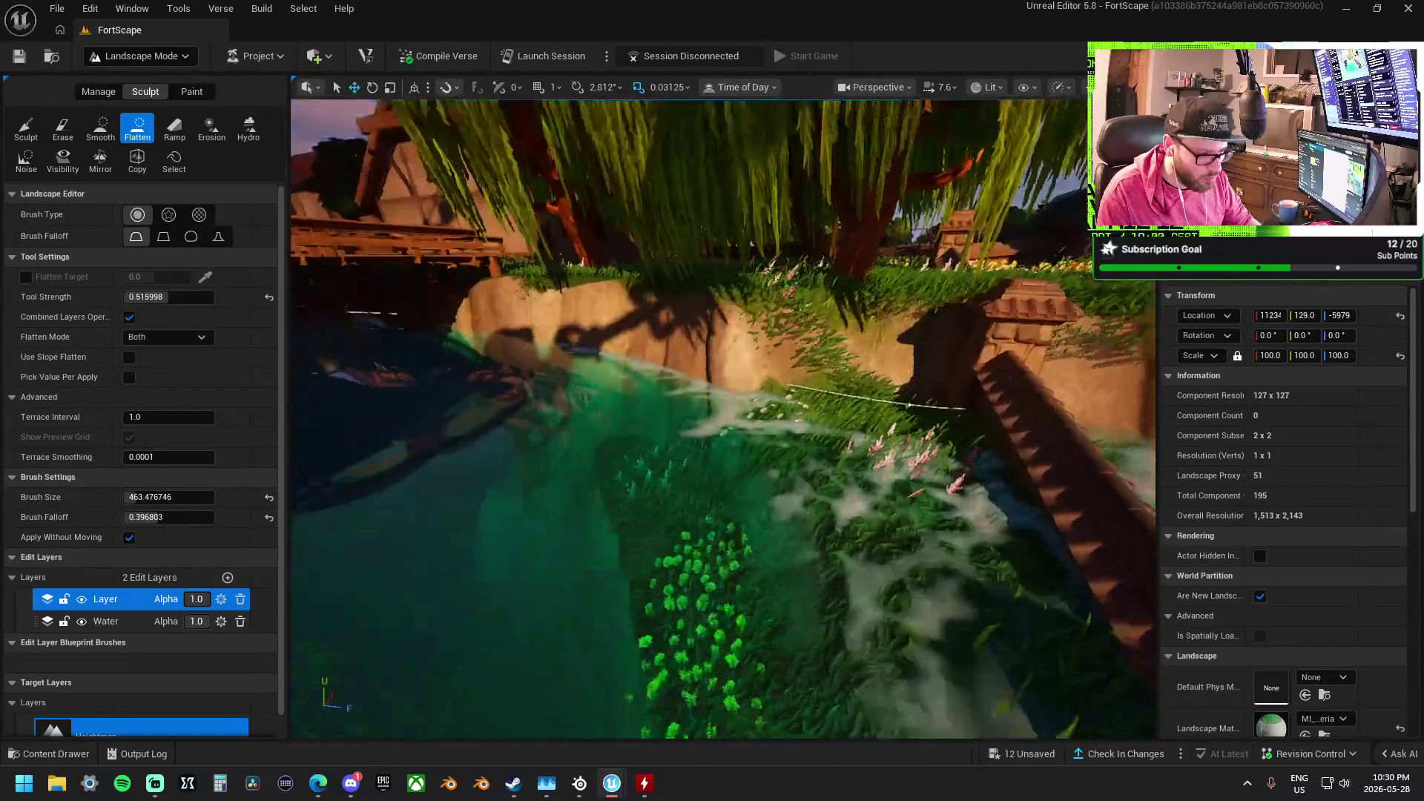
pyautogui.scroll(-5, 723, 419)
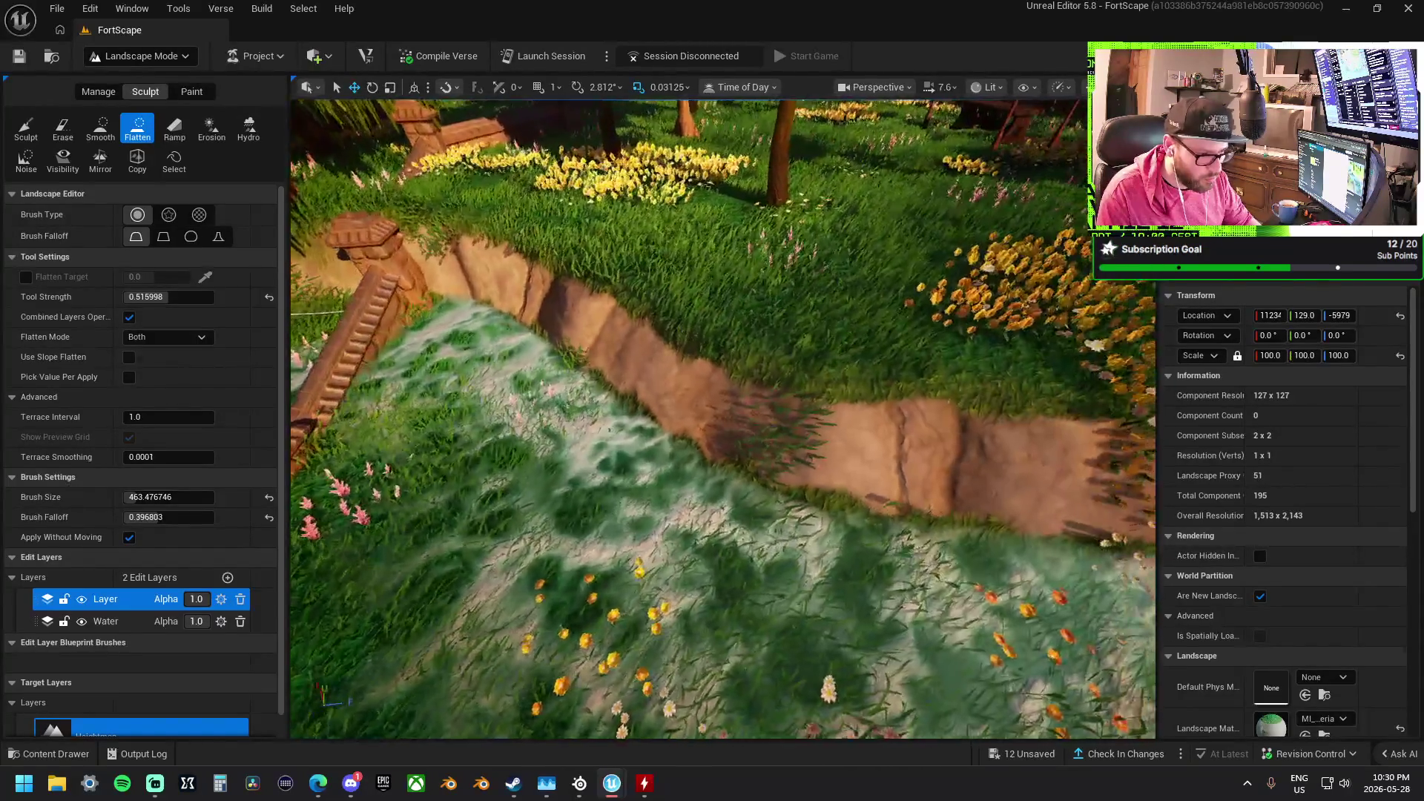
pyautogui.scroll(-3, 723, 419)
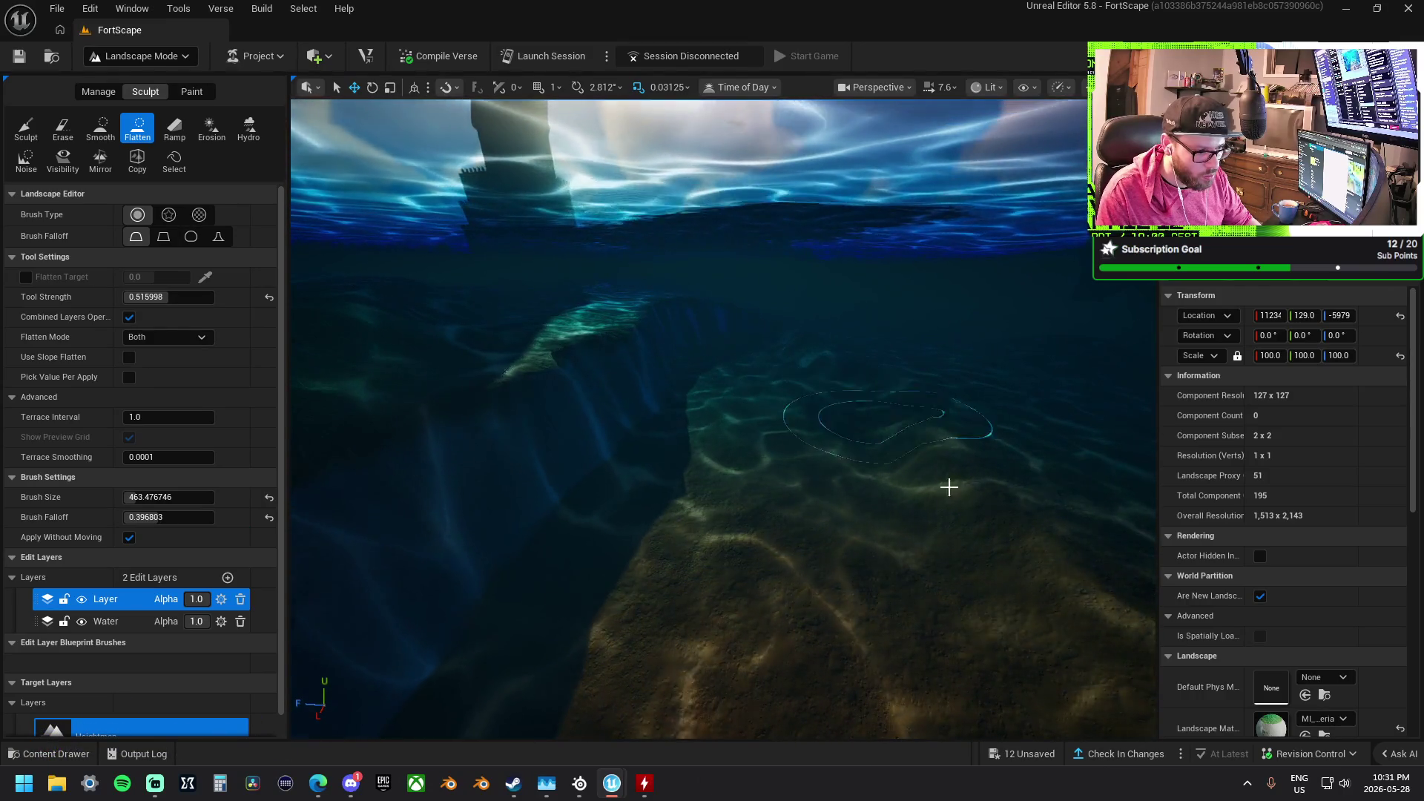
# Make Sculpt the active tool instead of Flatten, at brush size about 463 and strength about 0.52
pyautogui.click(28, 127)
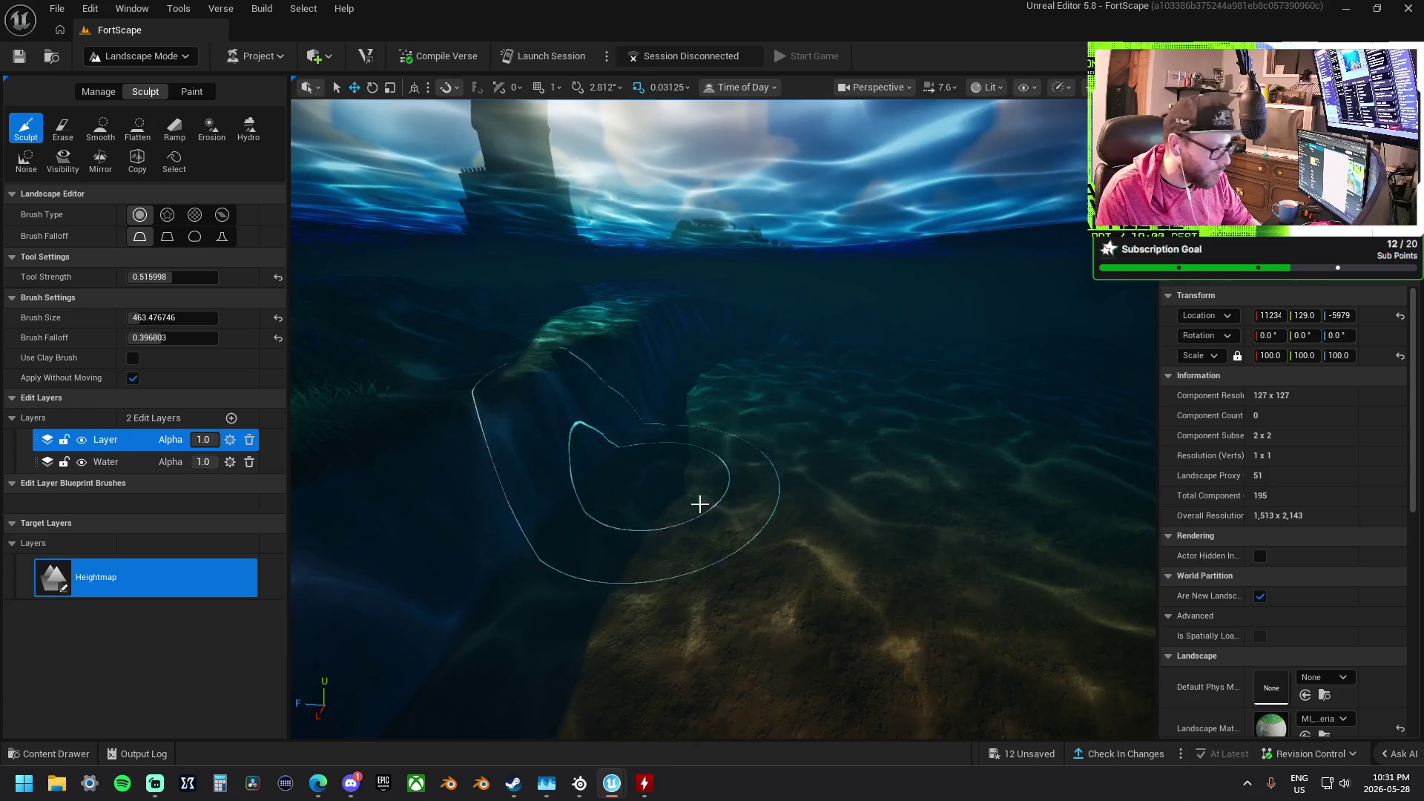
# Look over the underwater seabed and make Smooth the active tool at brush size about 463
pyautogui.moveTo(723, 415); pyautogui.dragTo(845, 415)
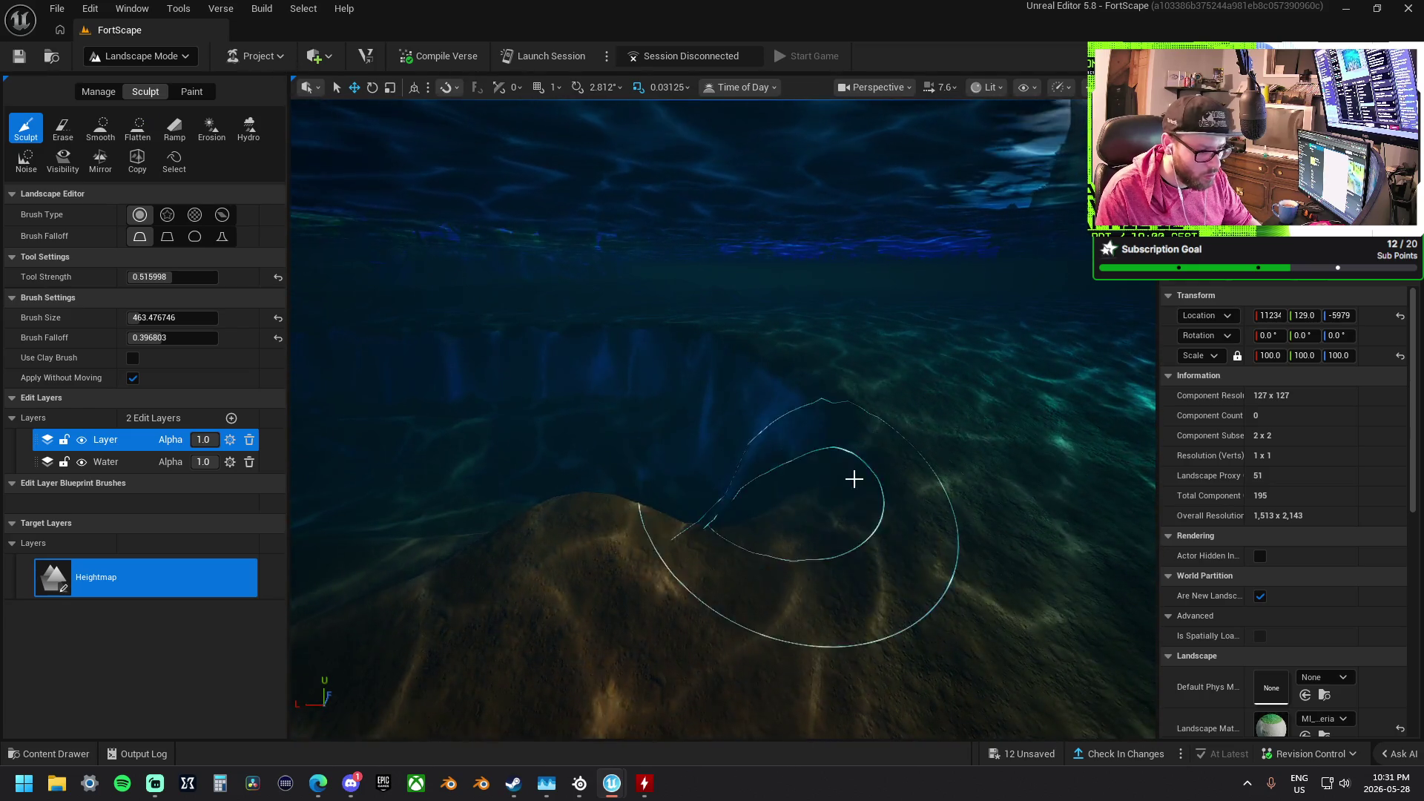
pyautogui.moveTo(684, 417); pyautogui.dragTo(704, 374)
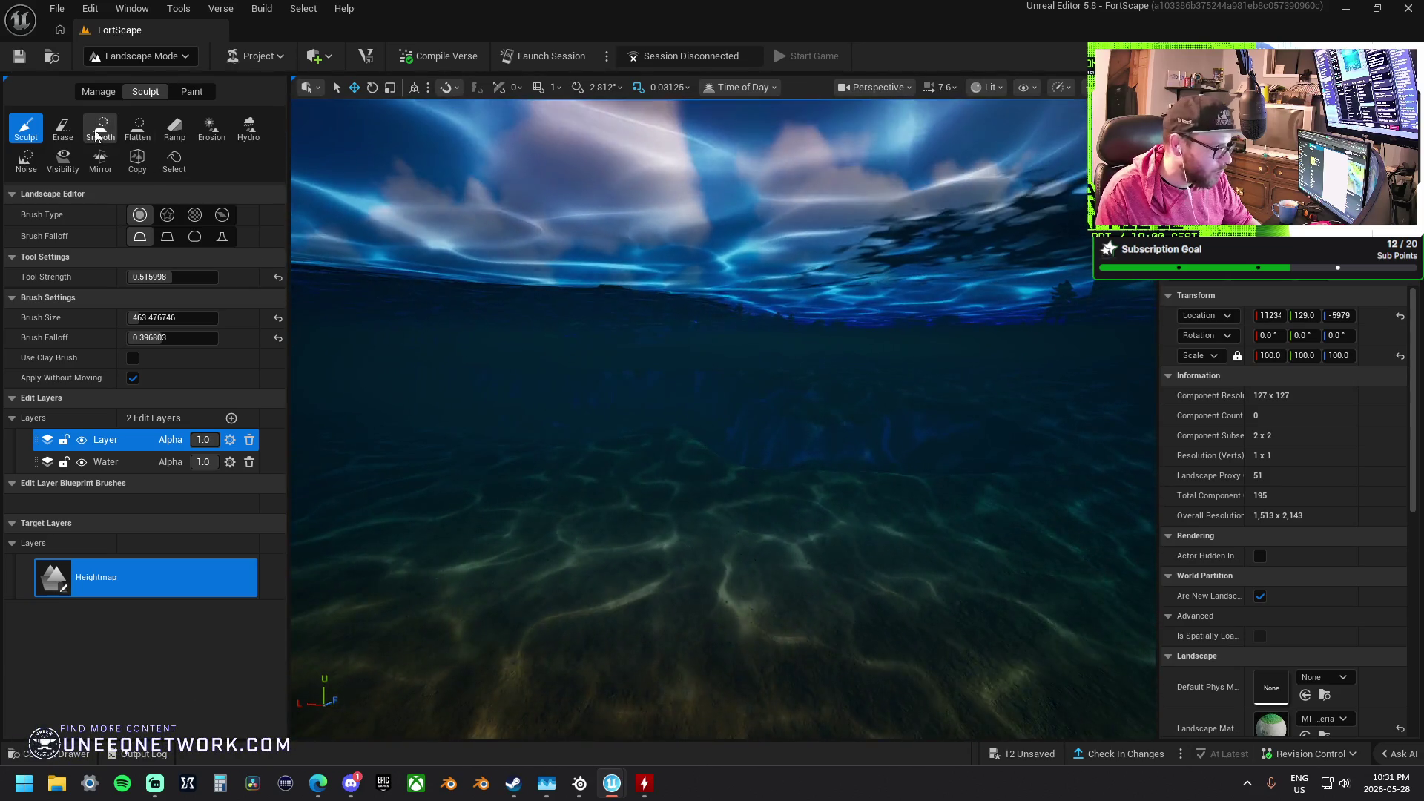
pyautogui.click(100, 128)
pyautogui.moveTo(852, 490); pyautogui.dragTo(922, 496)
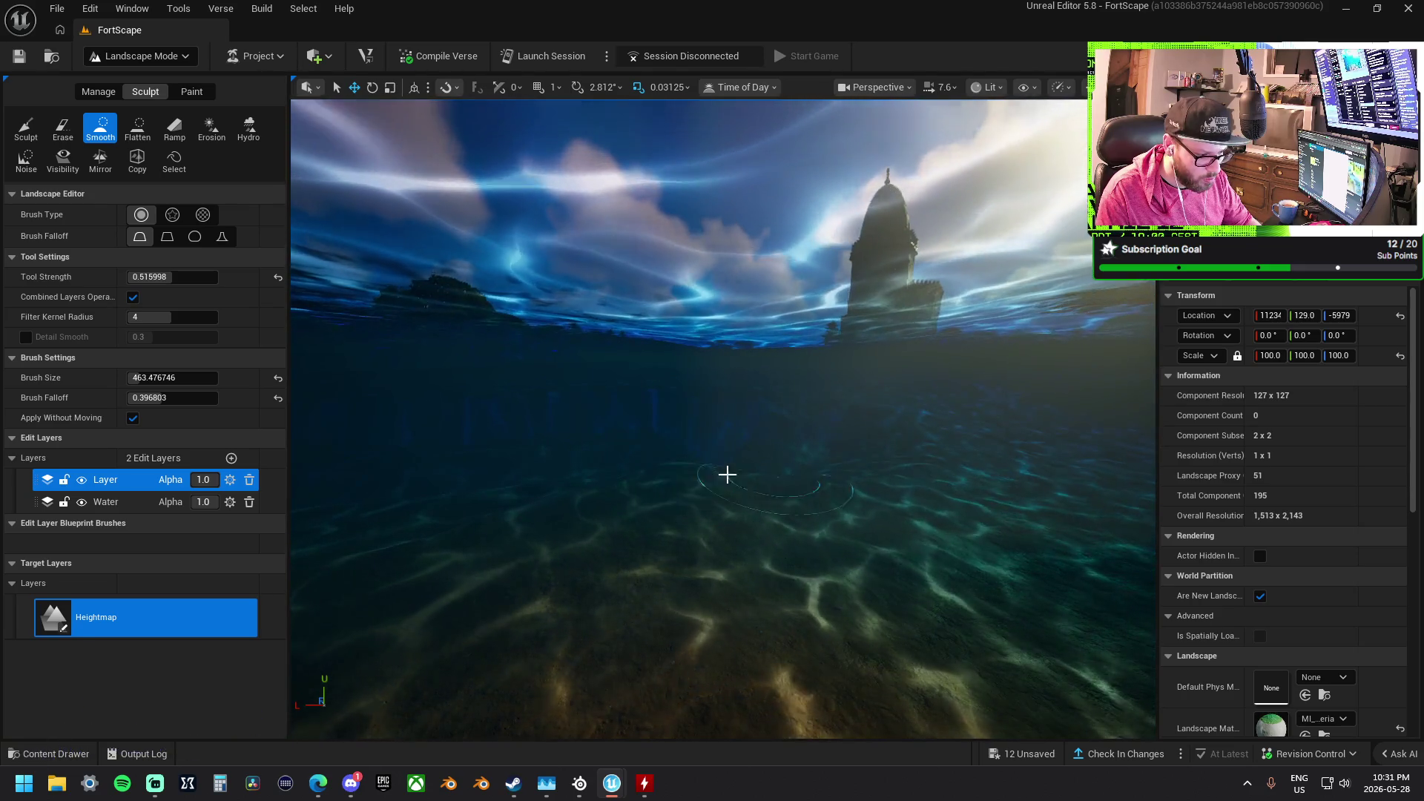
pyautogui.moveTo(680, 472); pyautogui.dragTo(686, 519)
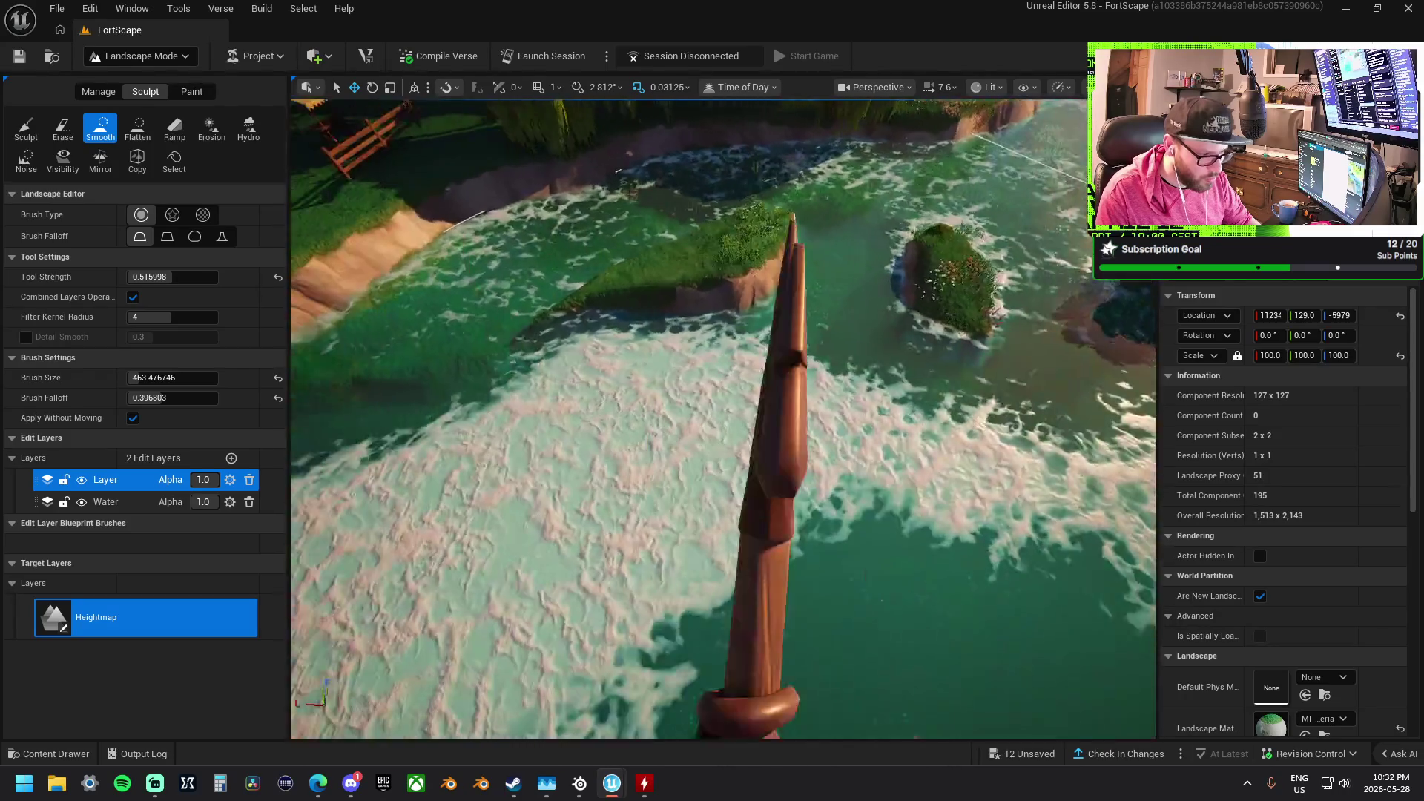
# Fly to the village and raise a mound over the yellow flowers beside the fence, then choose Flatten
pyautogui.press('Left')
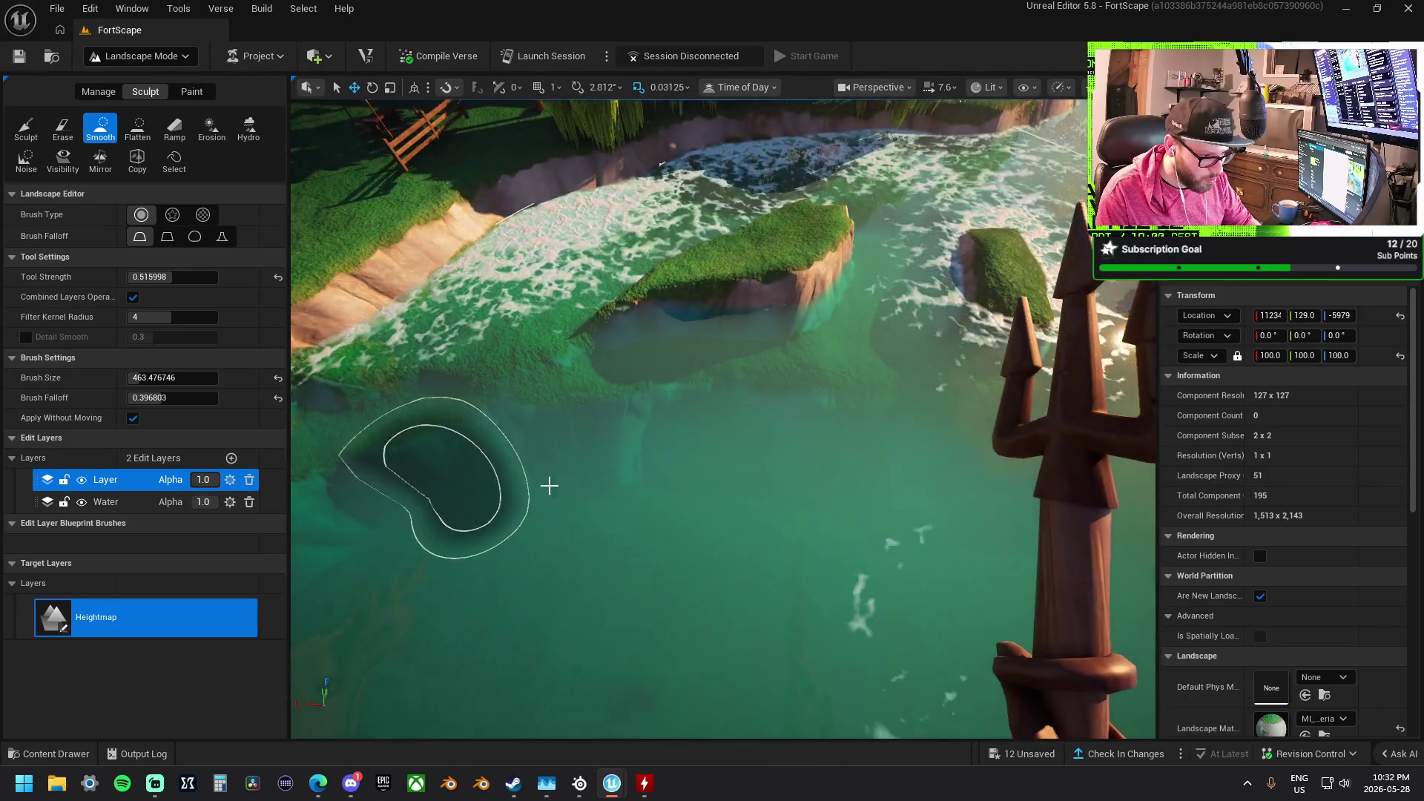
pyautogui.press('Left')
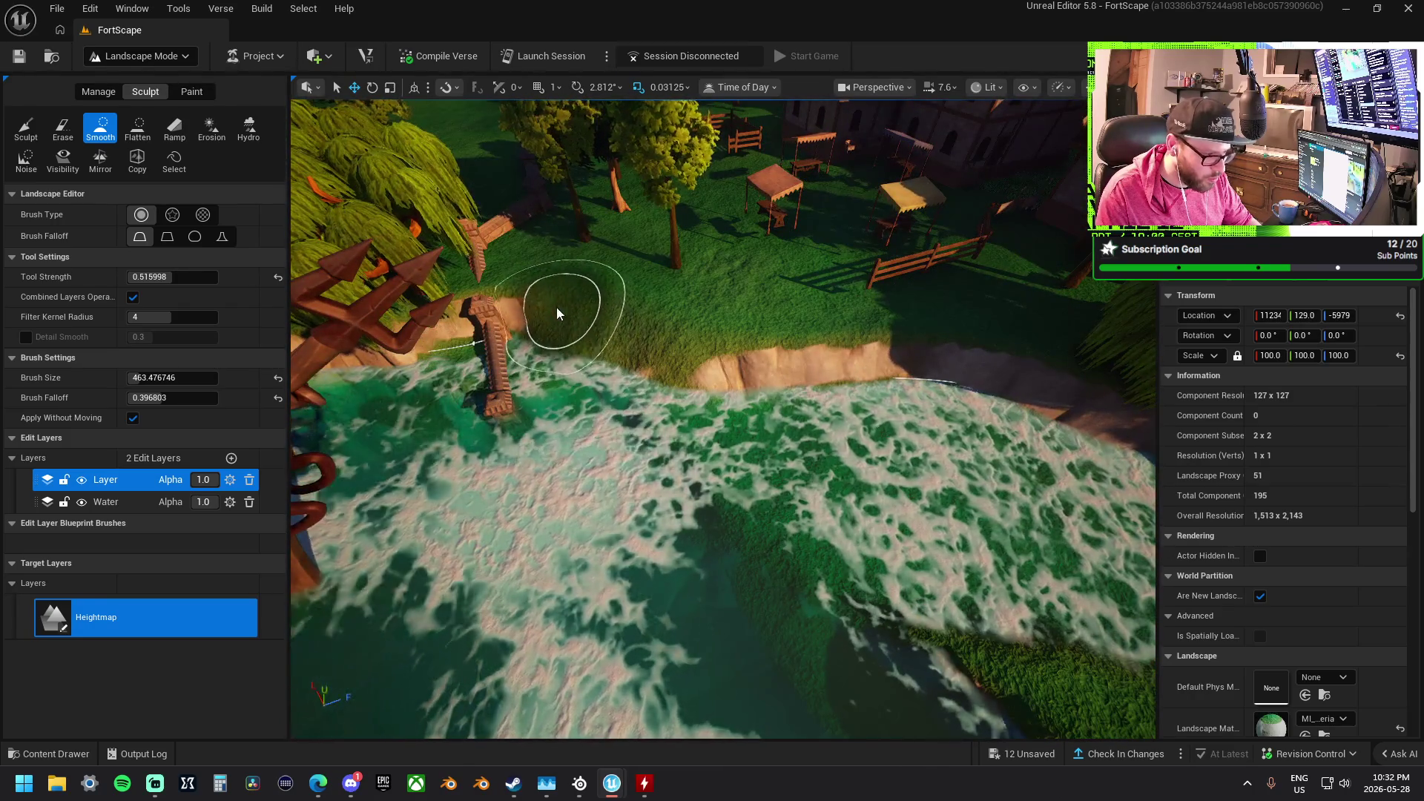
pyautogui.press('Up')
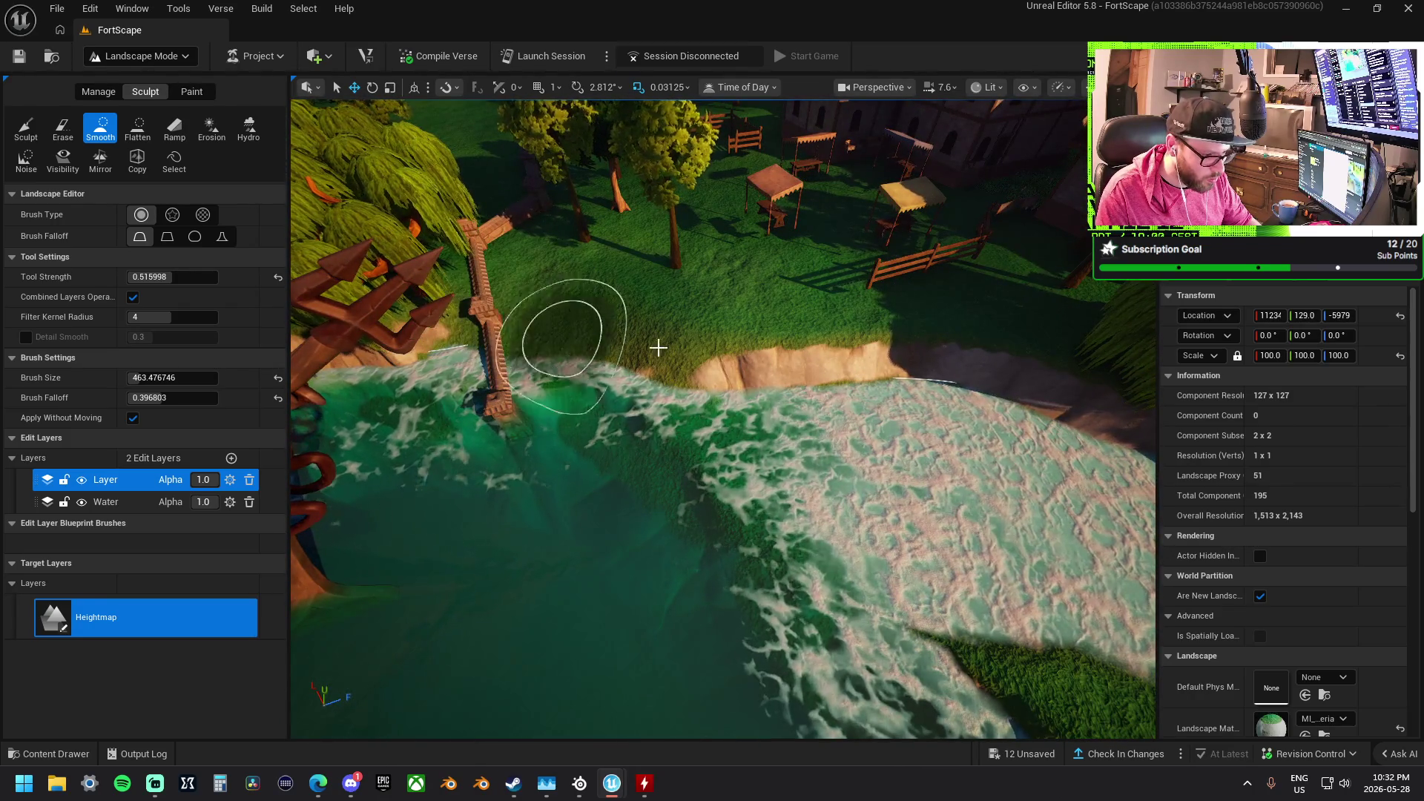
pyautogui.press('Up')
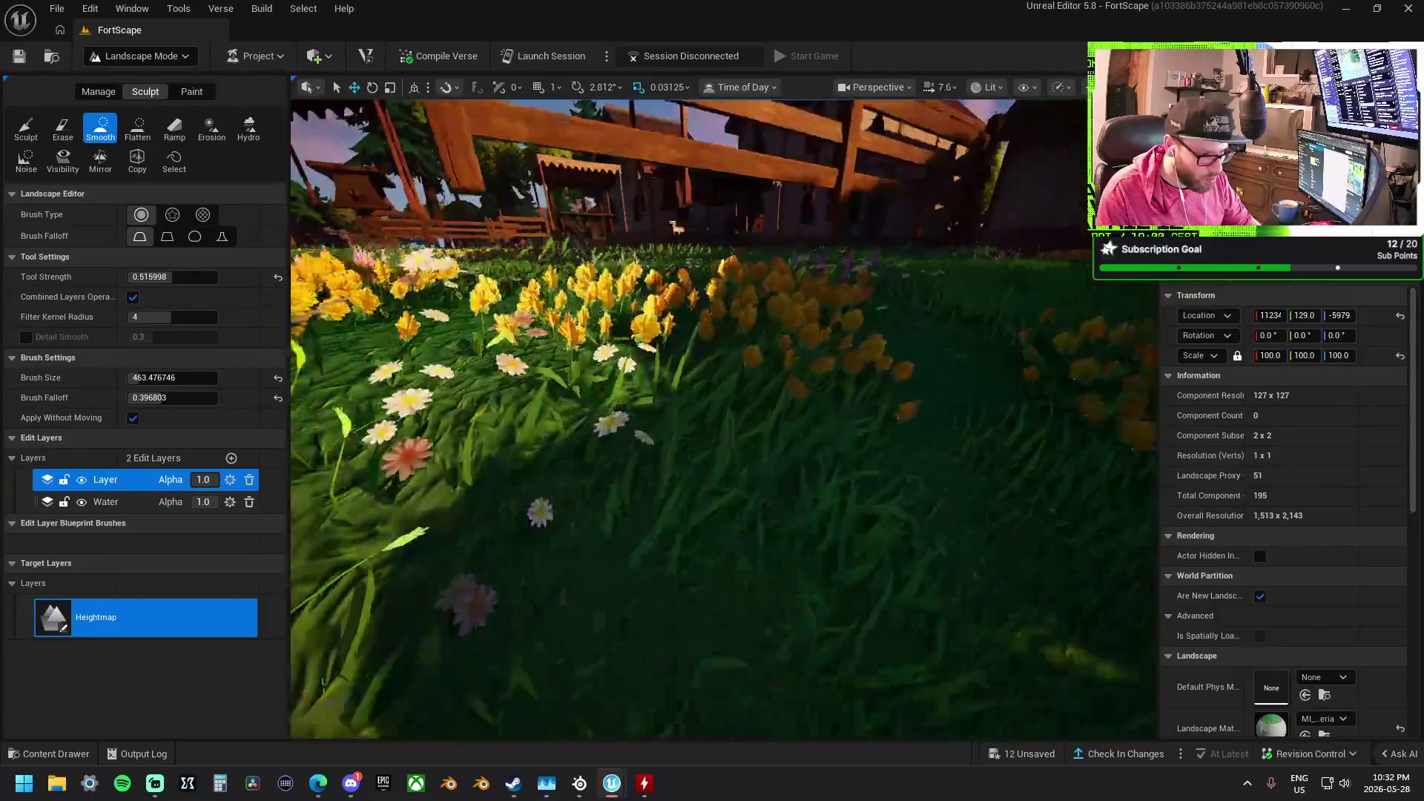
pyautogui.press('Up')
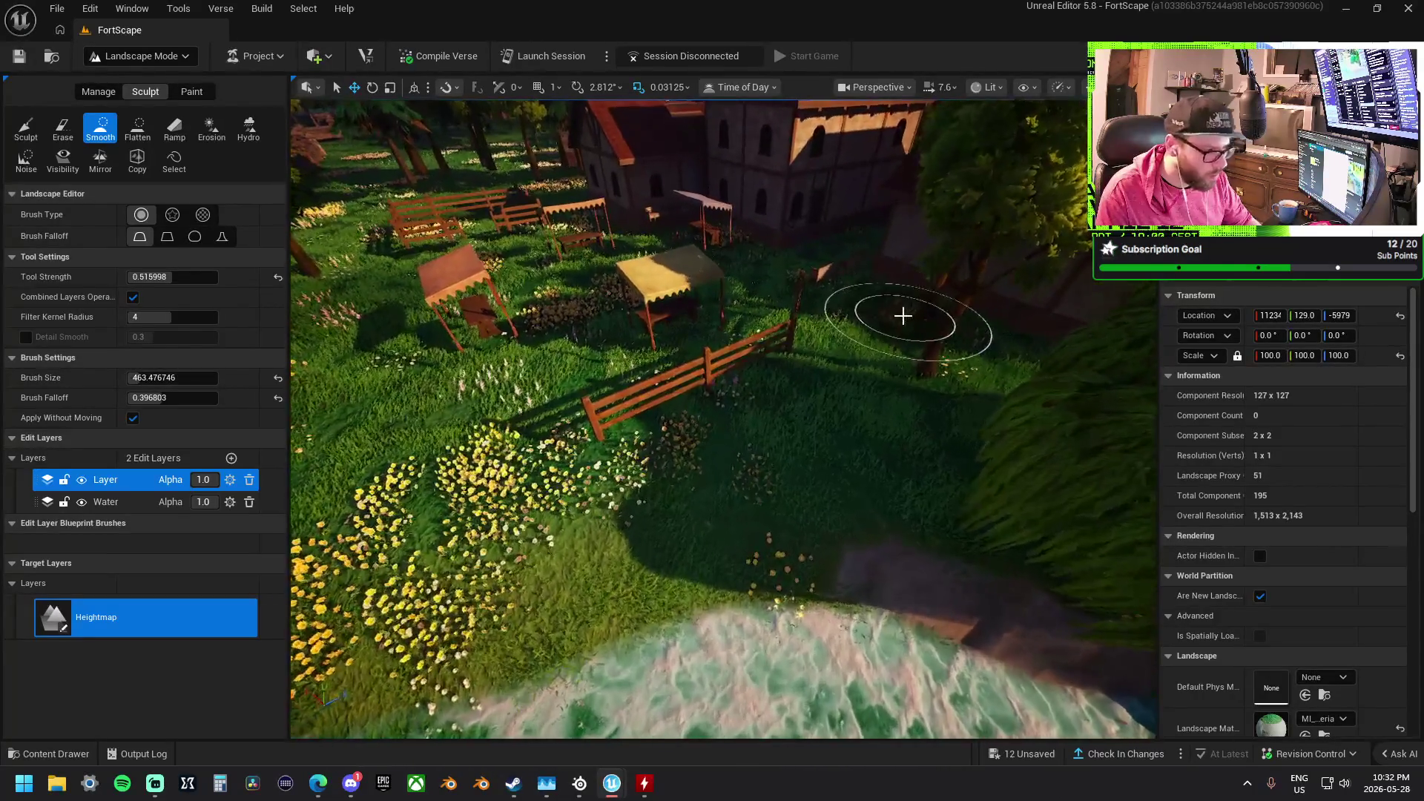
pyautogui.click(26, 127)
pyautogui.moveTo(668, 312)
pyautogui.mouseDown()
pyautogui.moveTo(582, 412)
pyautogui.moveTo(574, 448)
pyautogui.moveTo(595, 434)
pyautogui.mouseUp()
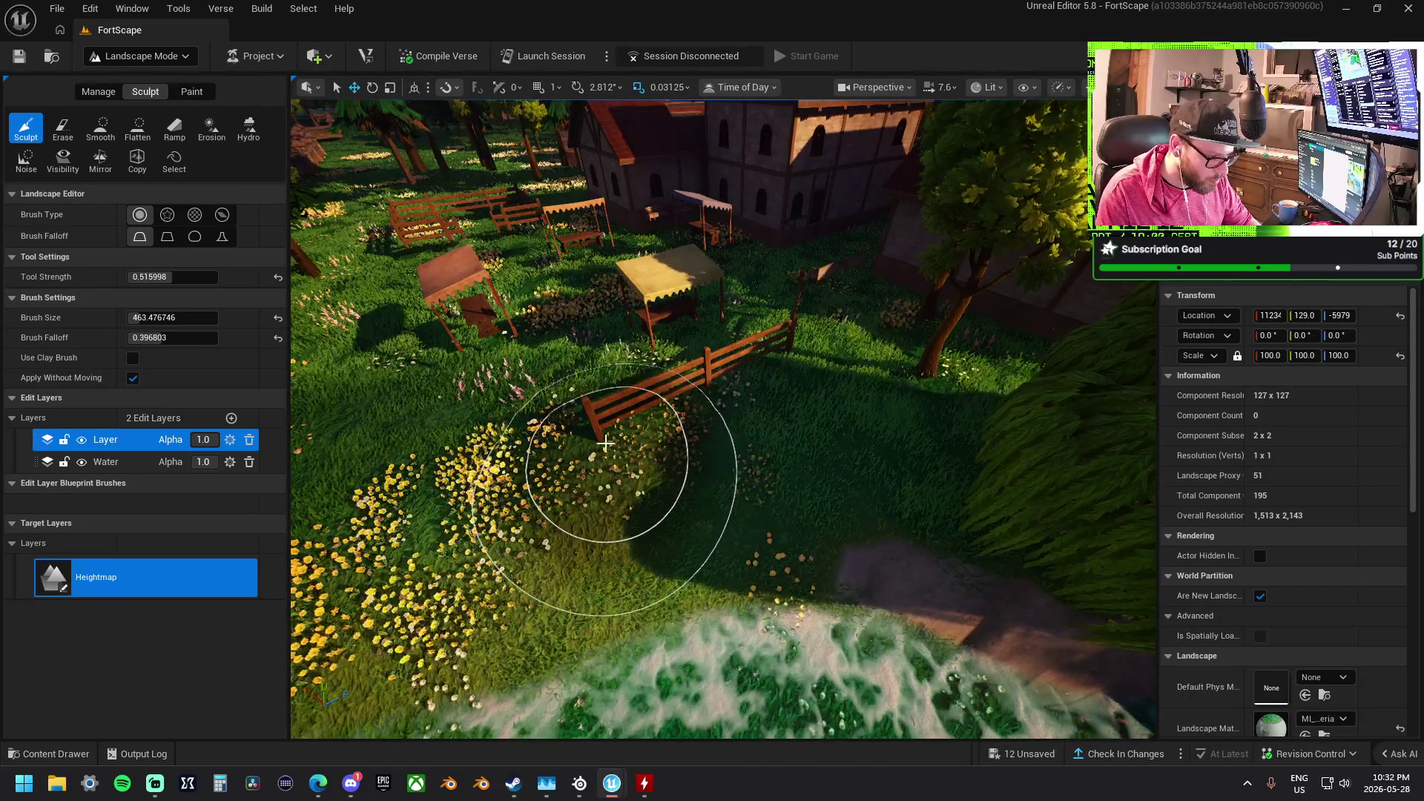
pyautogui.click(140, 134)
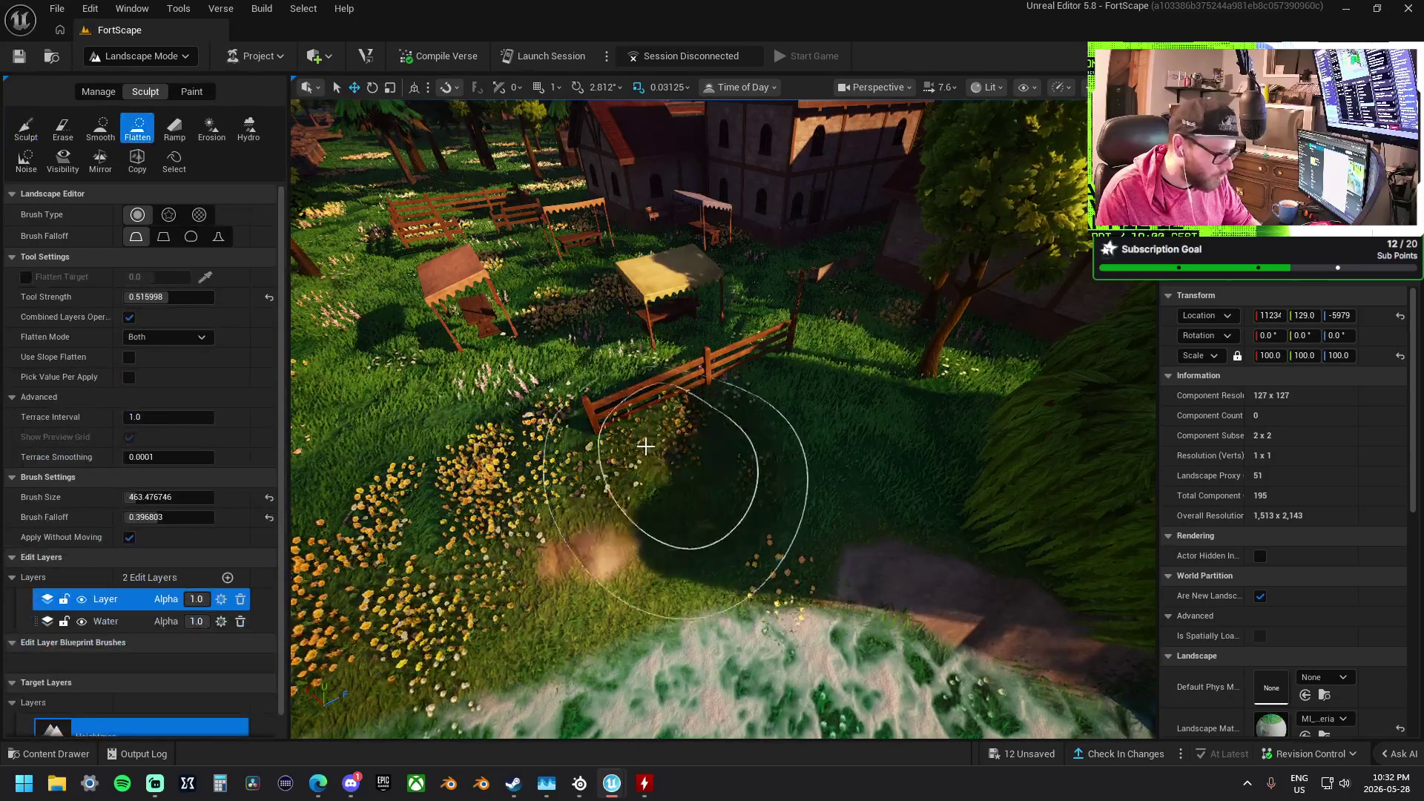
# Flatten the mound's top and edge, and level the village ground toward the trees, fence and table
pyautogui.moveTo(625, 414)
pyautogui.mouseDown()
pyautogui.moveTo(723, 386)
pyautogui.moveTo(803, 294)
pyautogui.mouseUp()
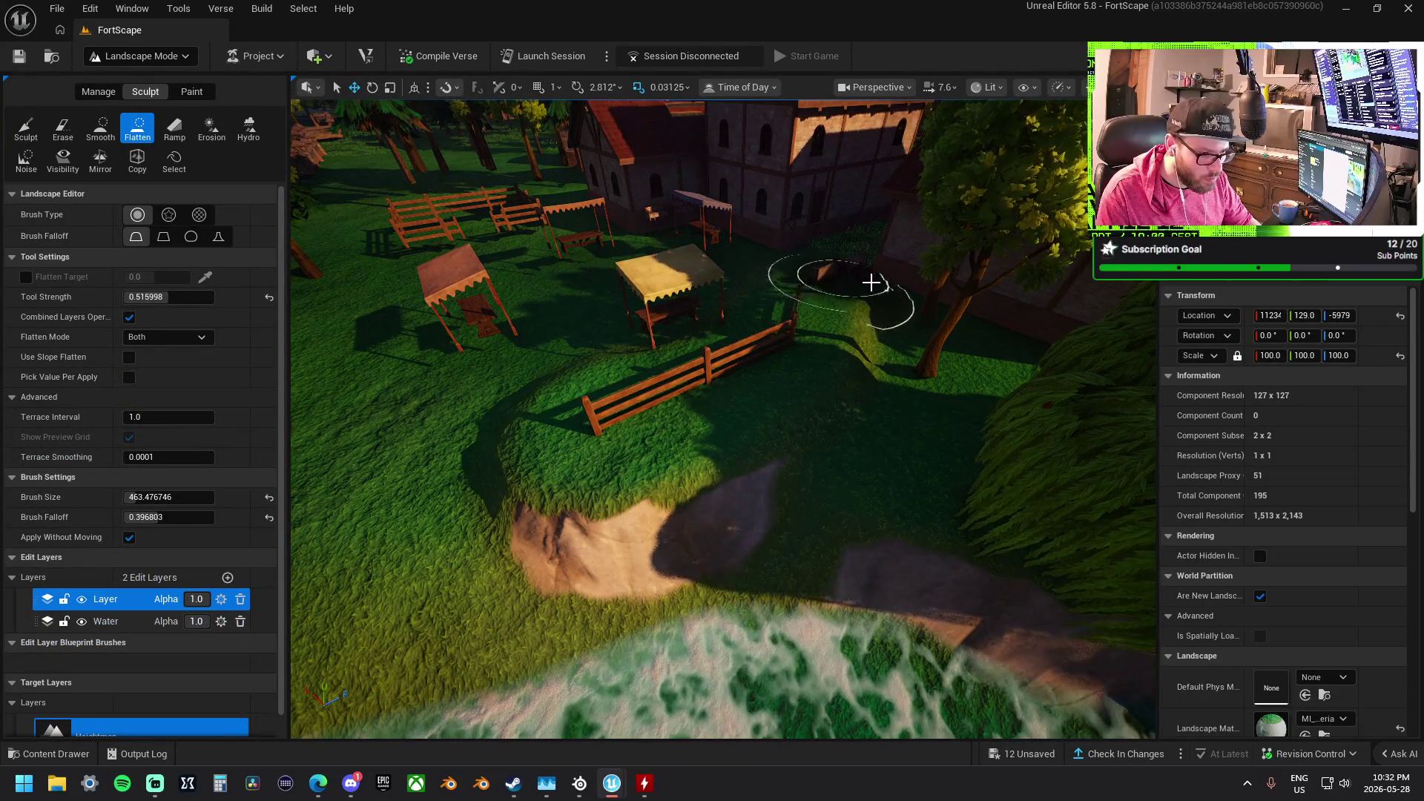
pyautogui.moveTo(840, 354); pyautogui.dragTo(473, 496)
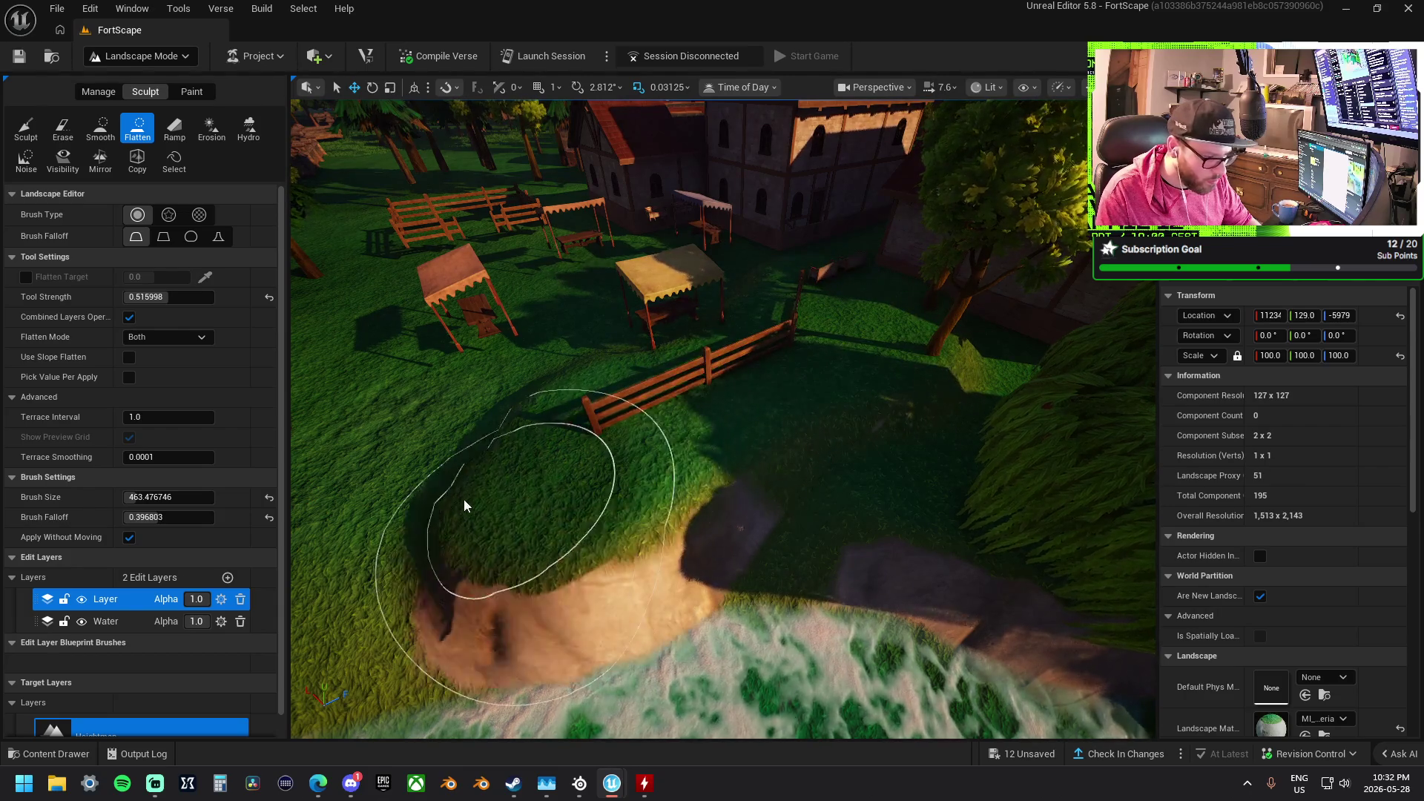
pyautogui.scroll(-10, 723, 419)
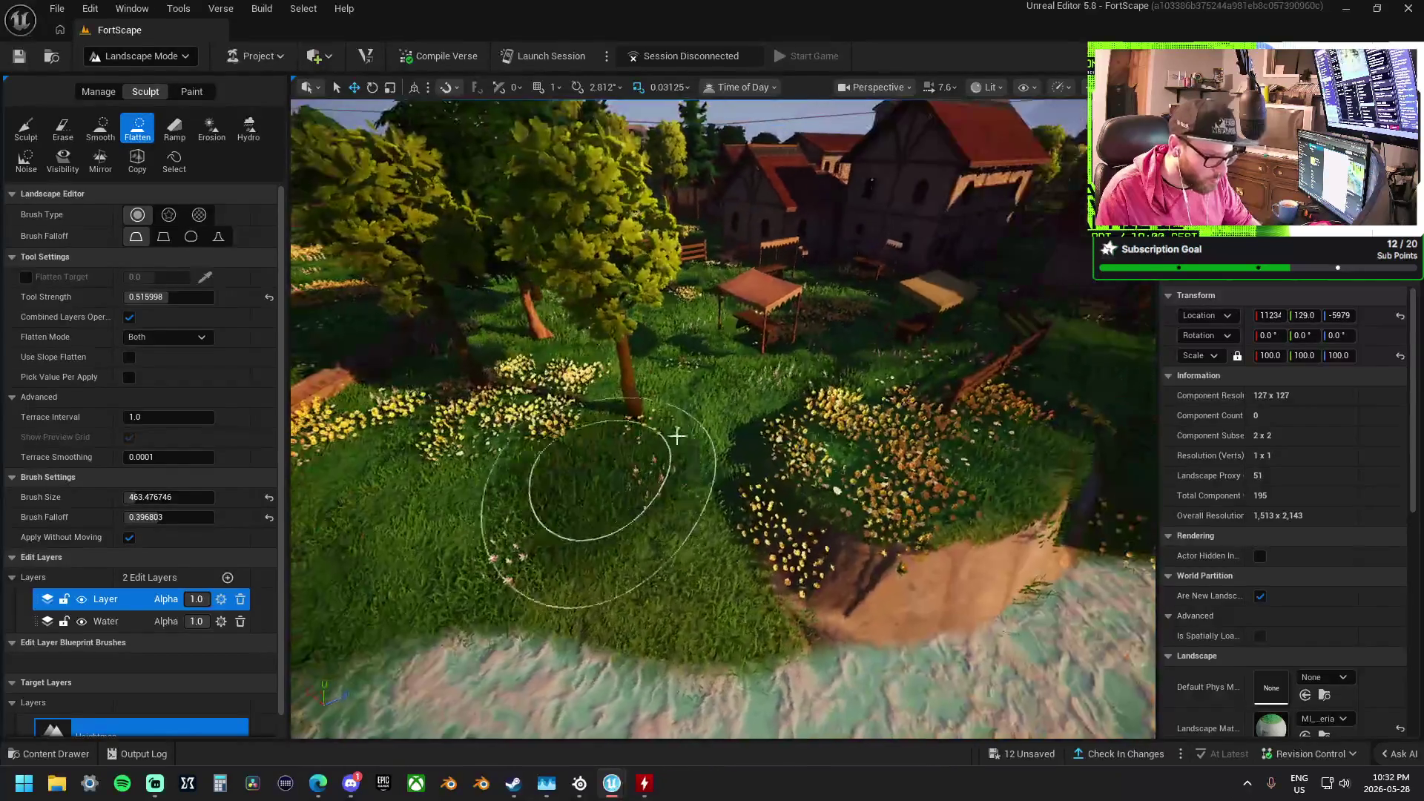
pyautogui.moveTo(781, 402)
pyautogui.mouseDown()
pyautogui.moveTo(693, 388)
pyautogui.moveTo(663, 327)
pyautogui.mouseUp()
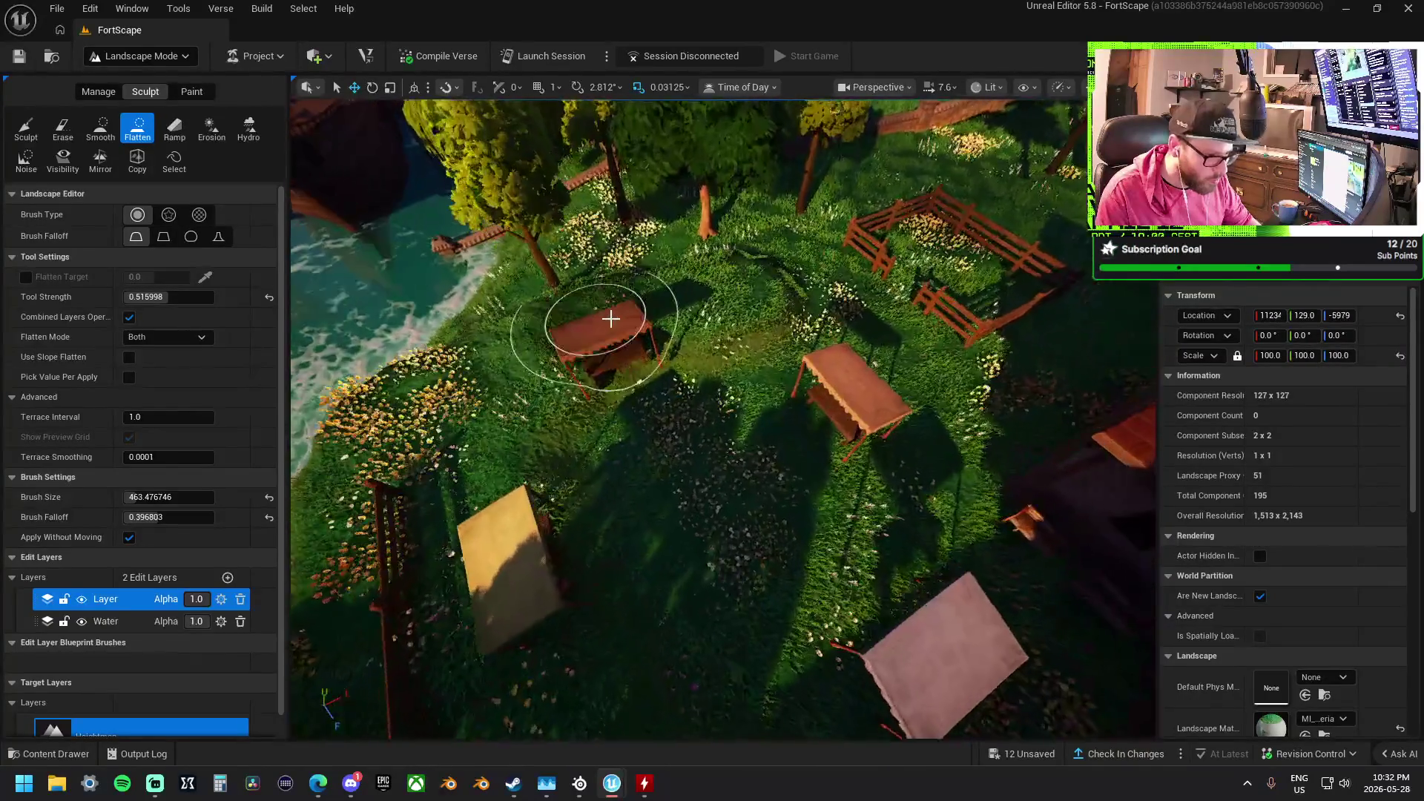
pyautogui.moveTo(709, 300); pyautogui.dragTo(944, 221)
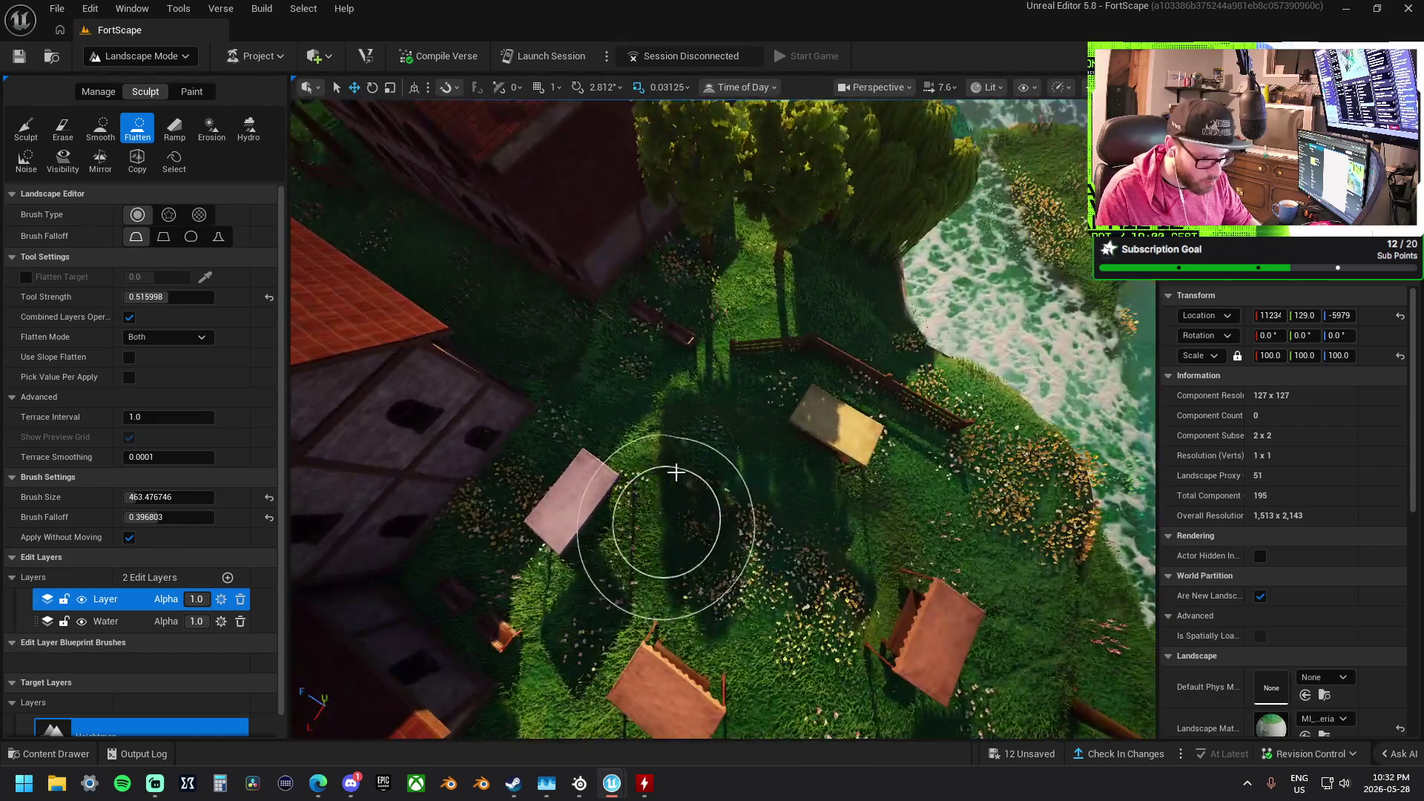
pyautogui.moveTo(676, 472); pyautogui.dragTo(913, 549)
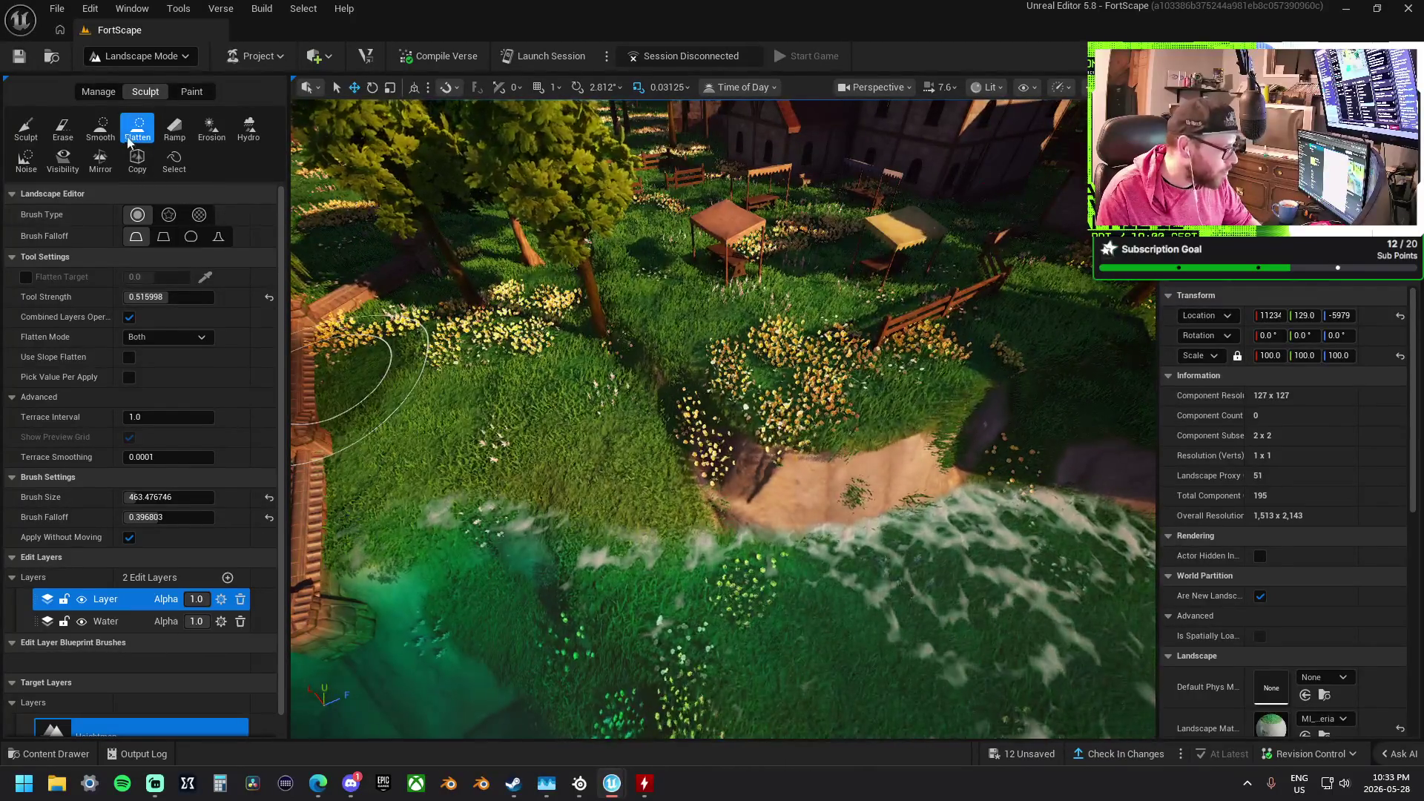
pyautogui.click(100, 127)
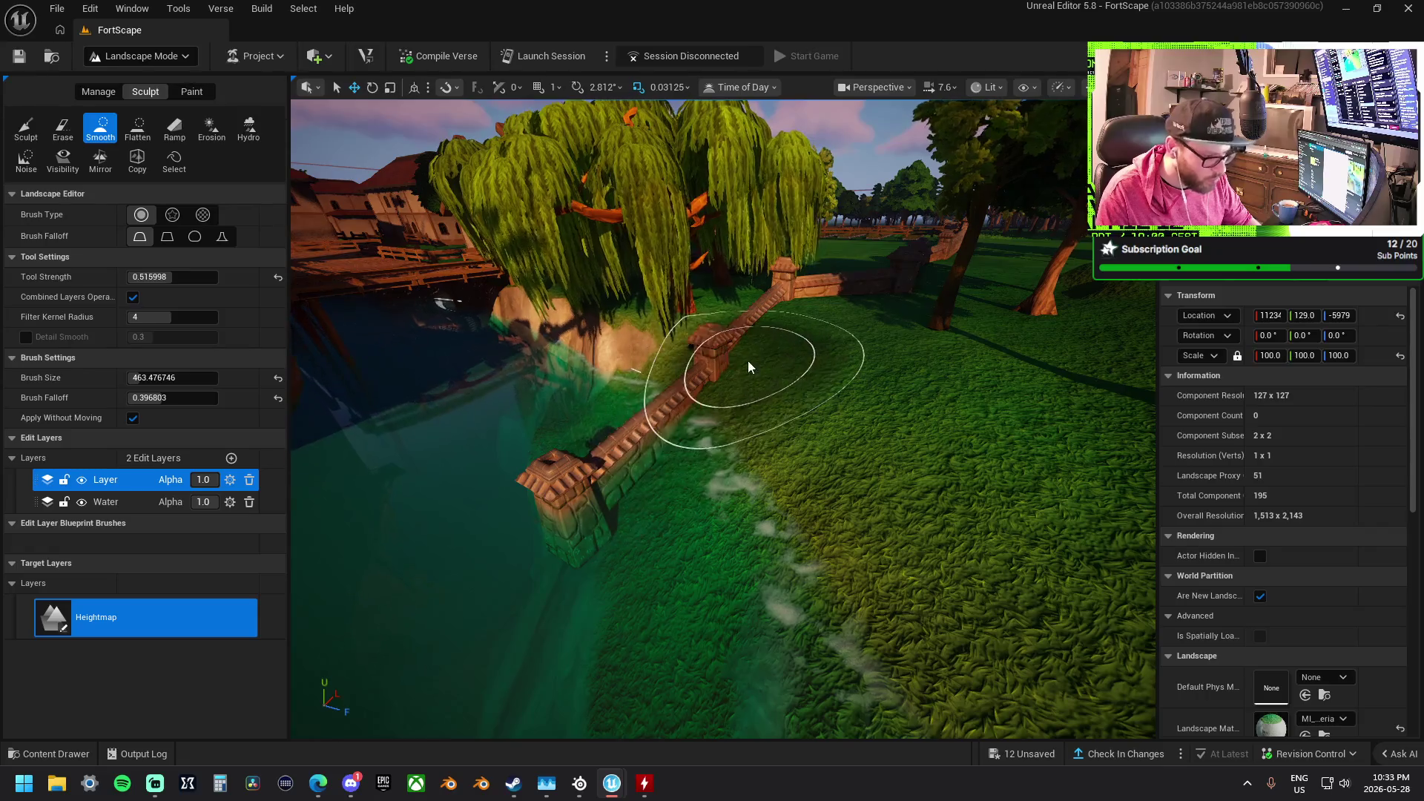
# With Flatten back on, level the ground around the tree trunk and the wooden planter box
pyautogui.click(141, 130)
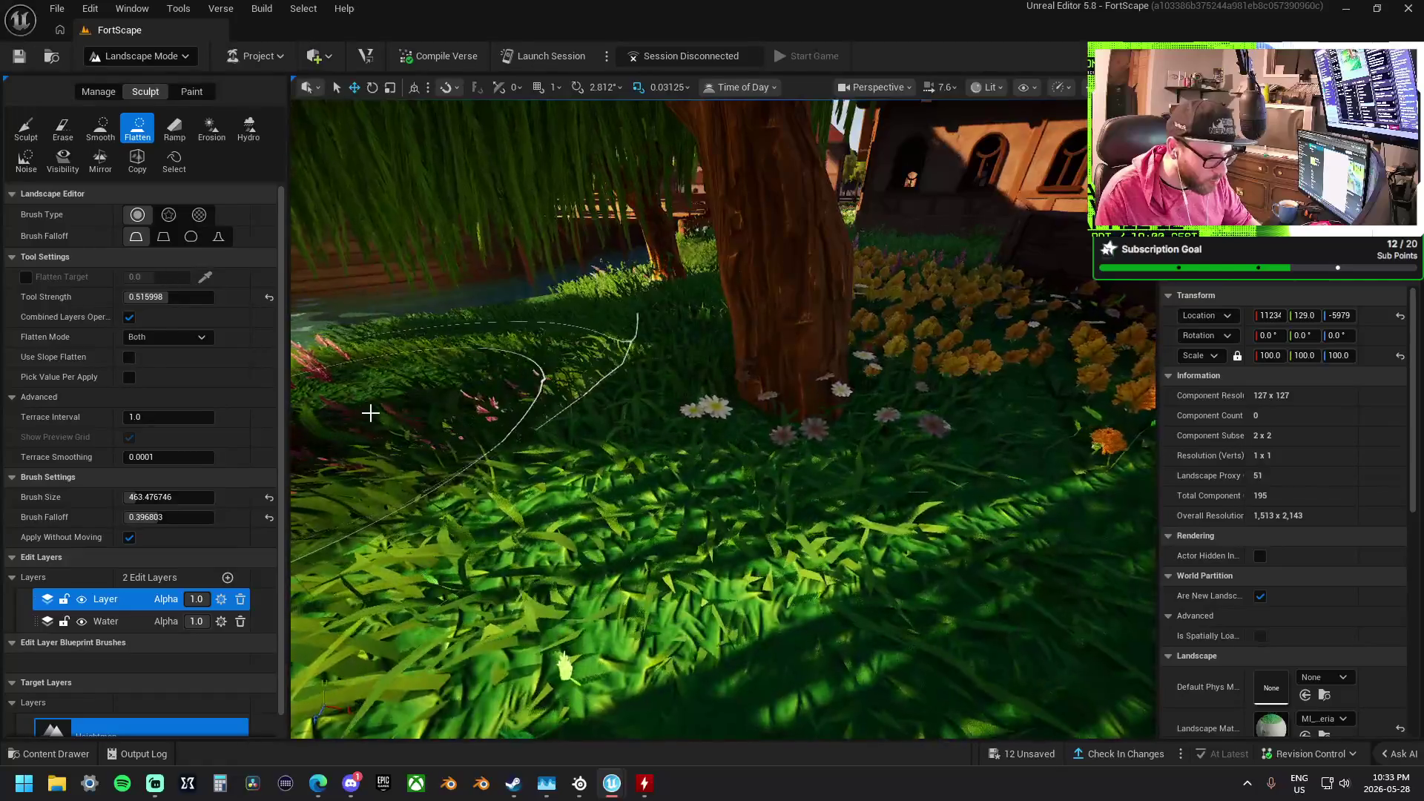
pyautogui.moveTo(891, 415)
pyautogui.mouseDown()
pyautogui.moveTo(816, 460)
pyautogui.moveTo(1001, 372)
pyautogui.moveTo(855, 441)
pyautogui.mouseUp()
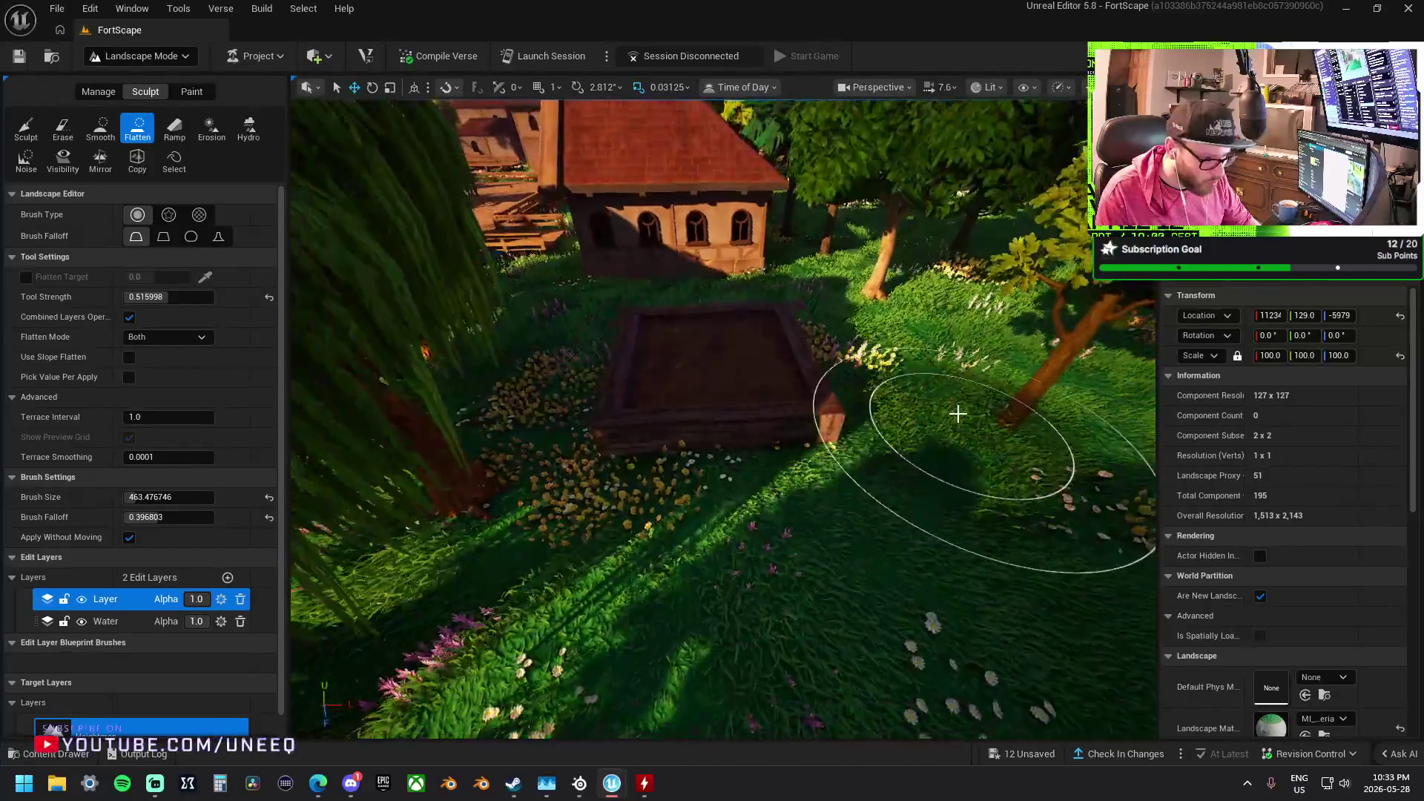
pyautogui.moveTo(716, 423); pyautogui.dragTo(677, 350)
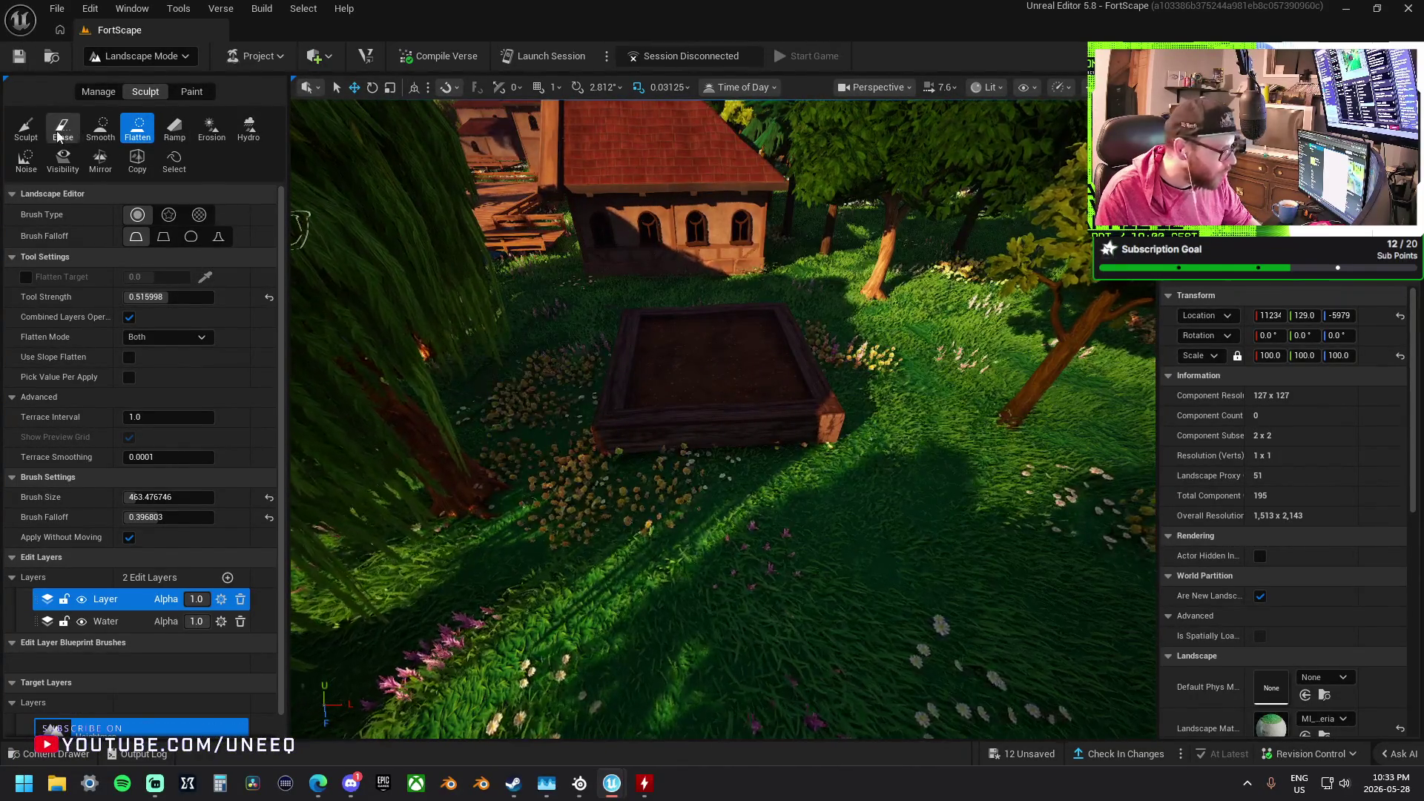
# Raise the ground beside the planter box with the Sculpt brush, then return to Flatten
pyautogui.click(25, 129)
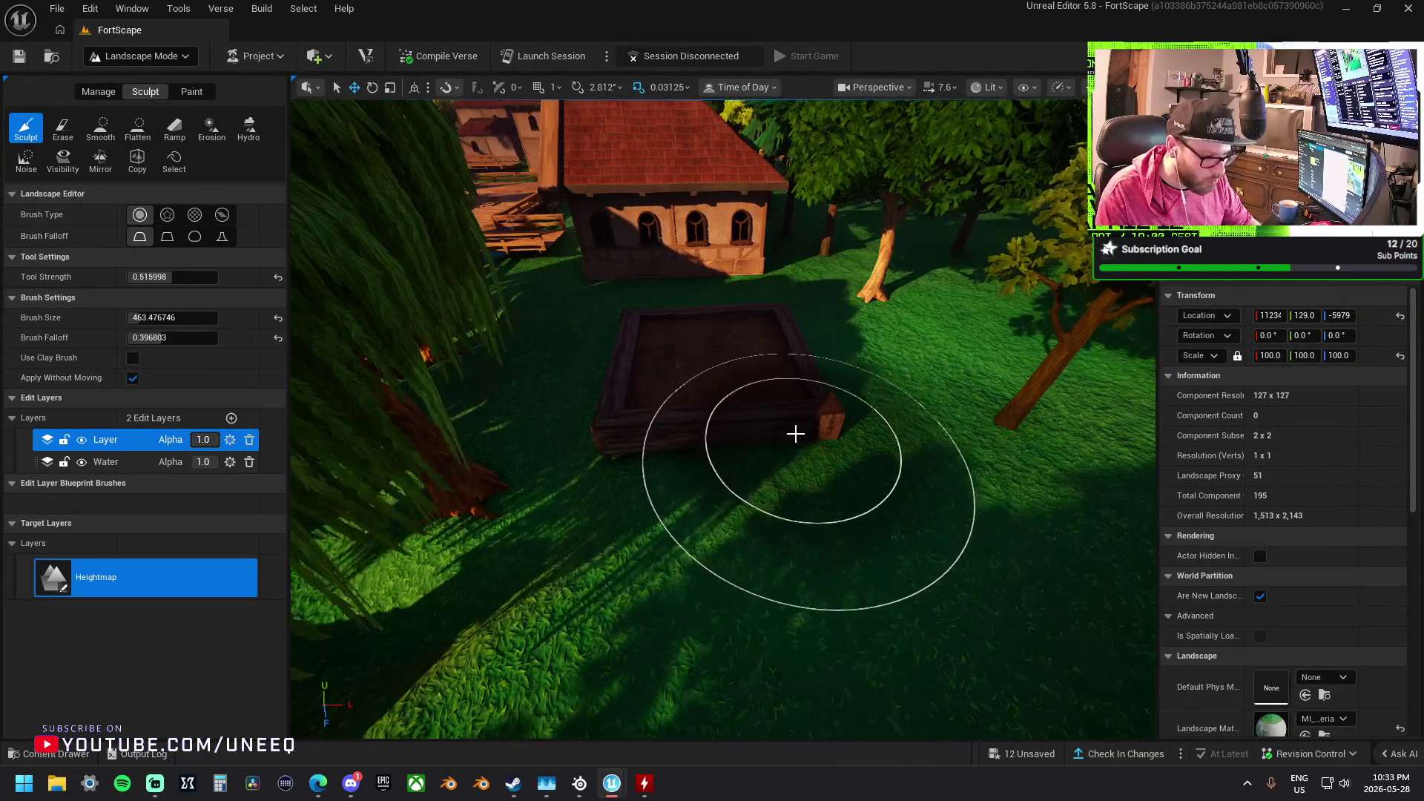
pyautogui.click(590, 464)
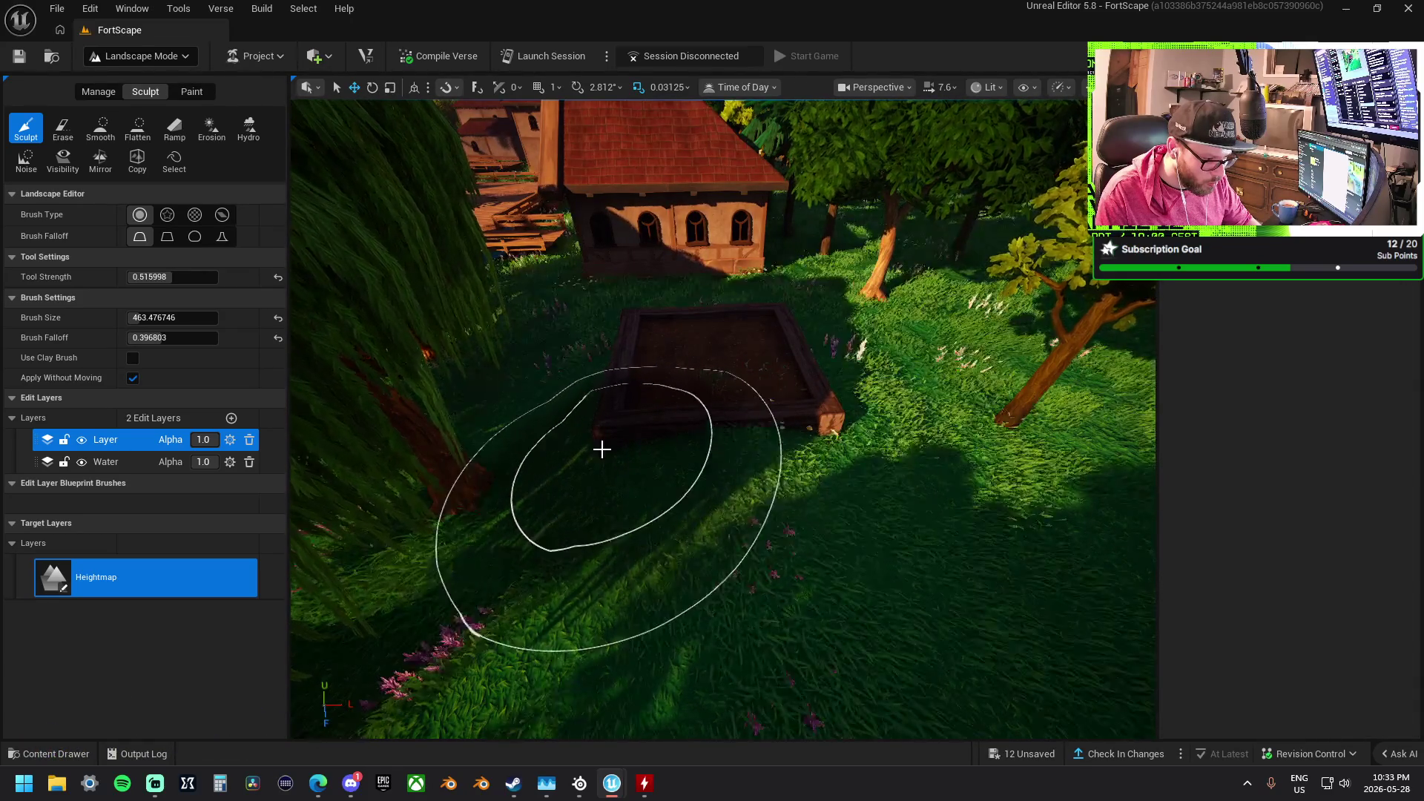
pyautogui.click(138, 129)
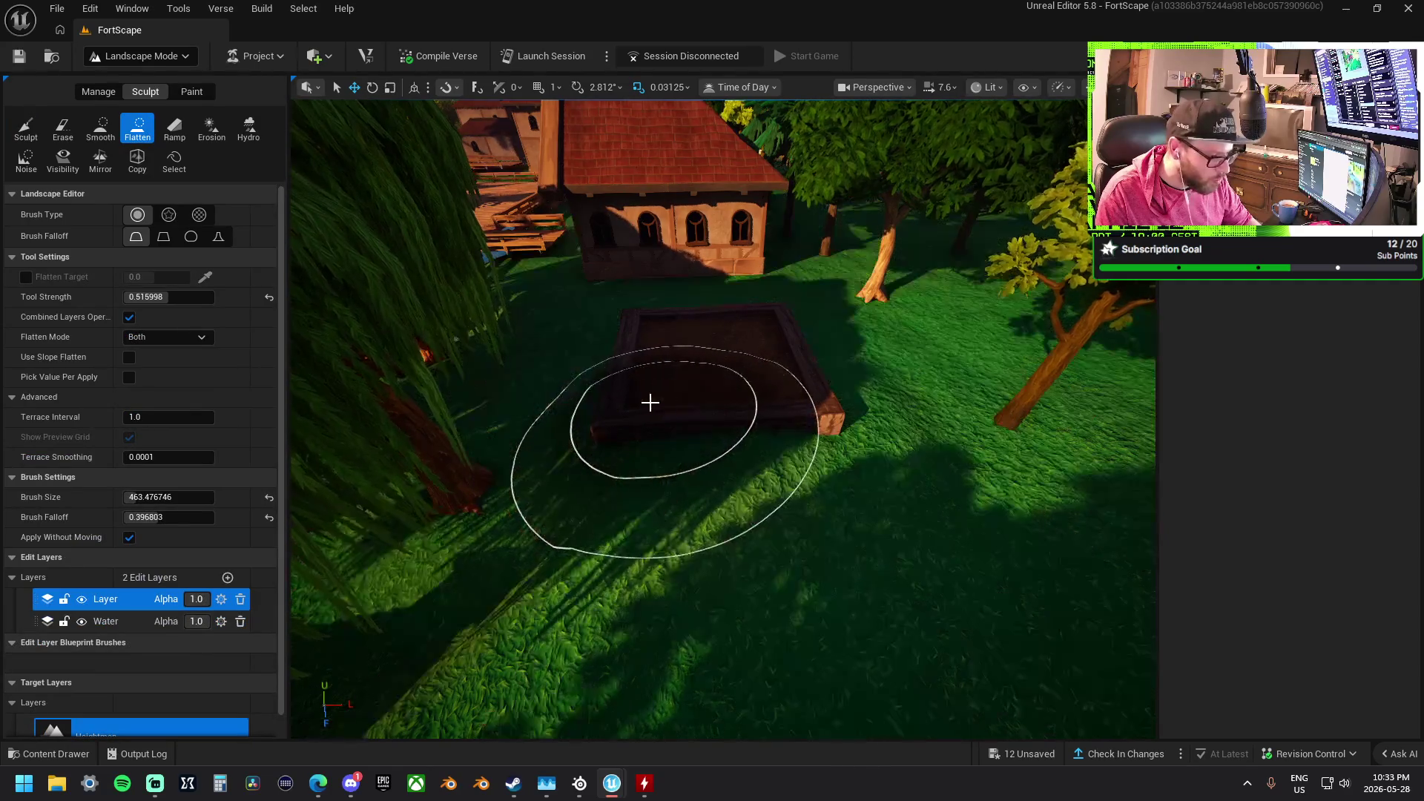
pyautogui.press('w')
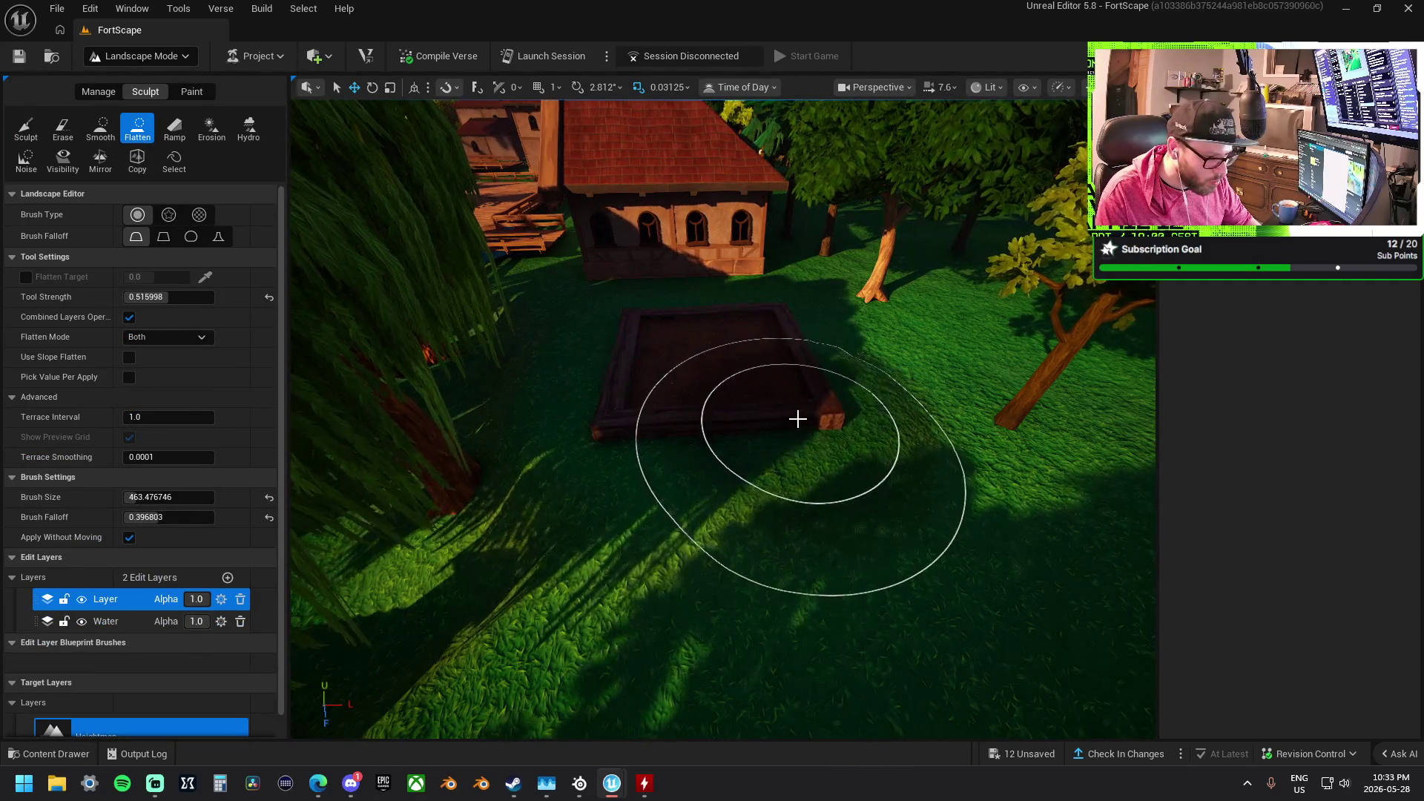
pyautogui.press('s')
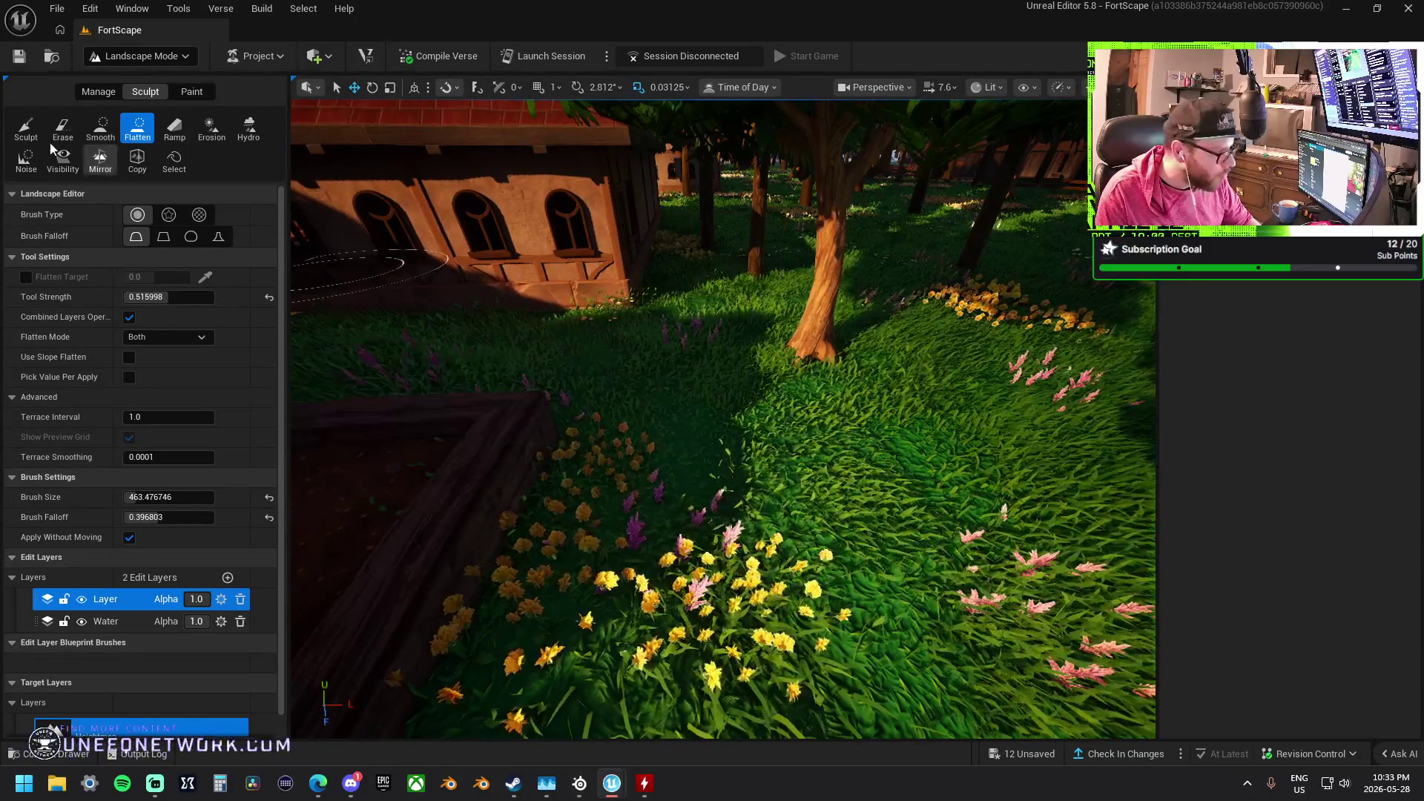
# Raise the ground beside the stone fence with Sculpt and follow the fence down to the water
pyautogui.click(26, 127)
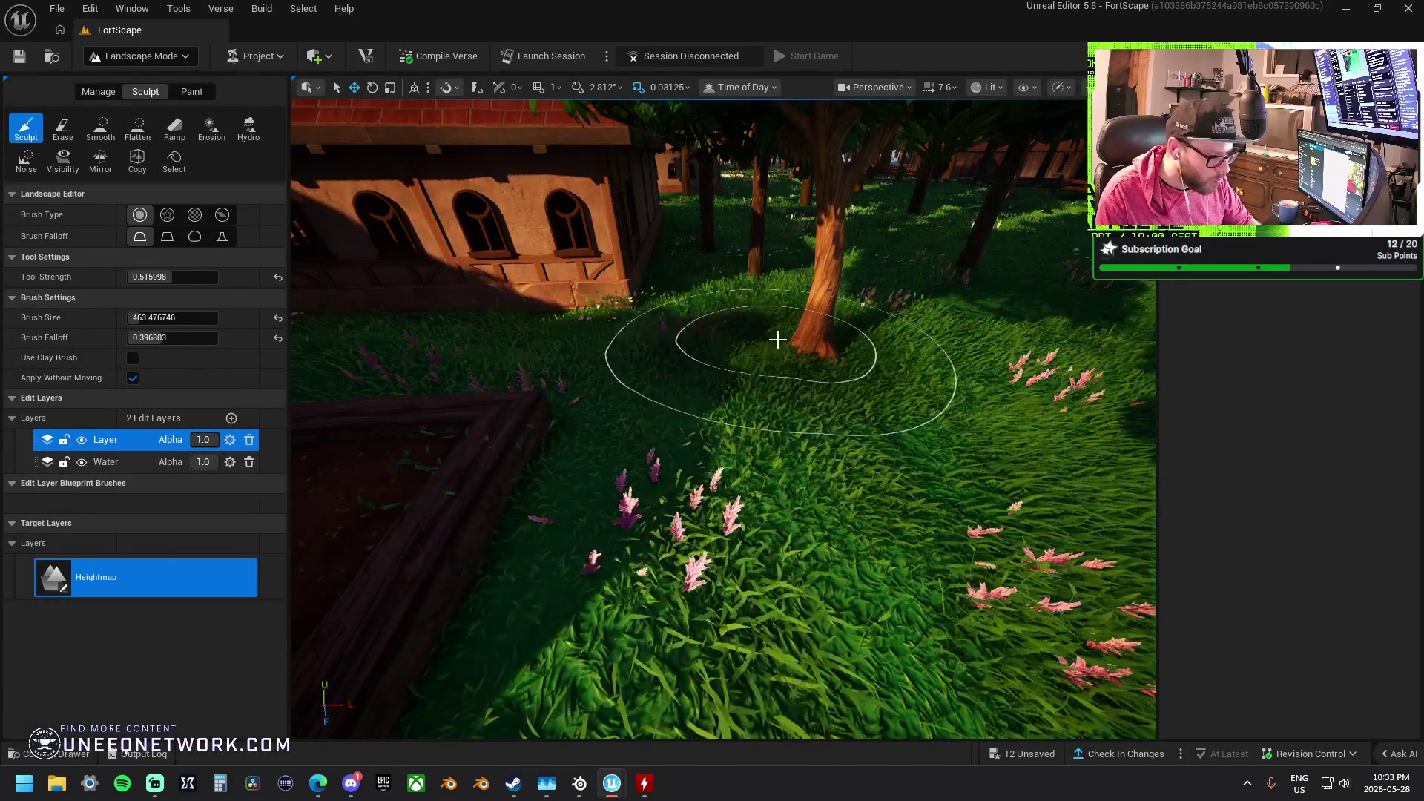
pyautogui.press('w')
pyautogui.press('w')
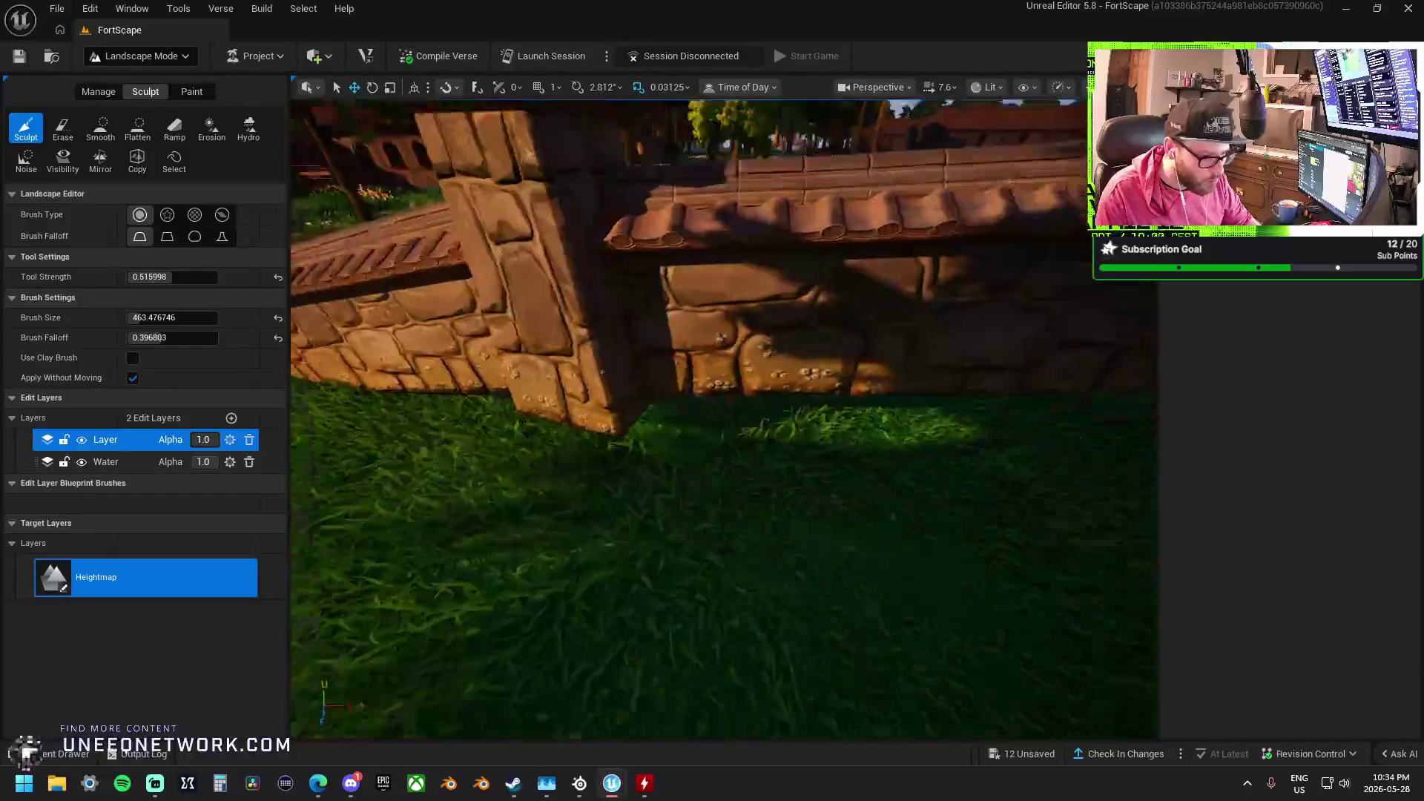
pyautogui.press('s')
pyautogui.moveTo(813, 387)
pyautogui.mouseDown()
pyautogui.moveTo(852, 448)
pyautogui.moveTo(734, 420)
pyautogui.mouseUp()
pyautogui.press('d')
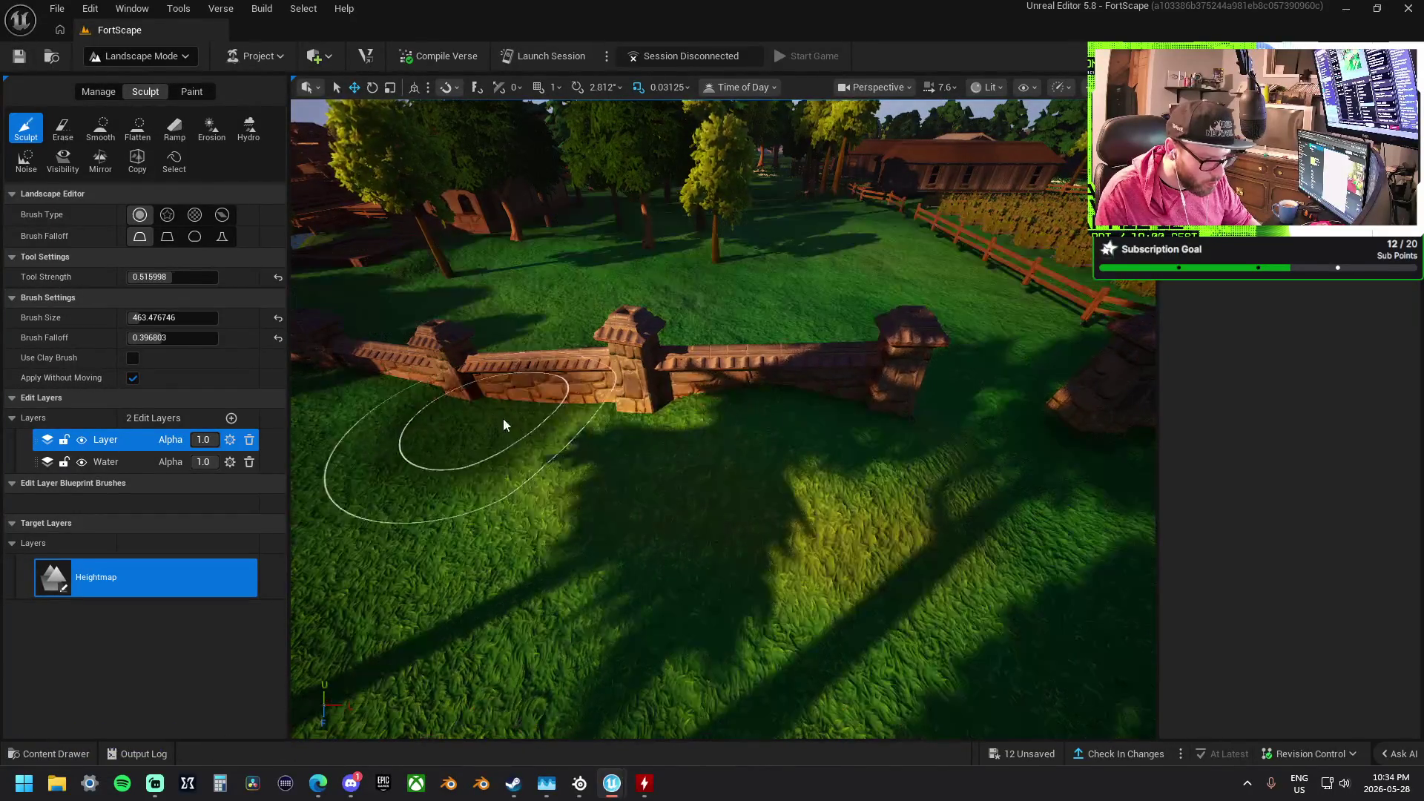
pyautogui.press('a')
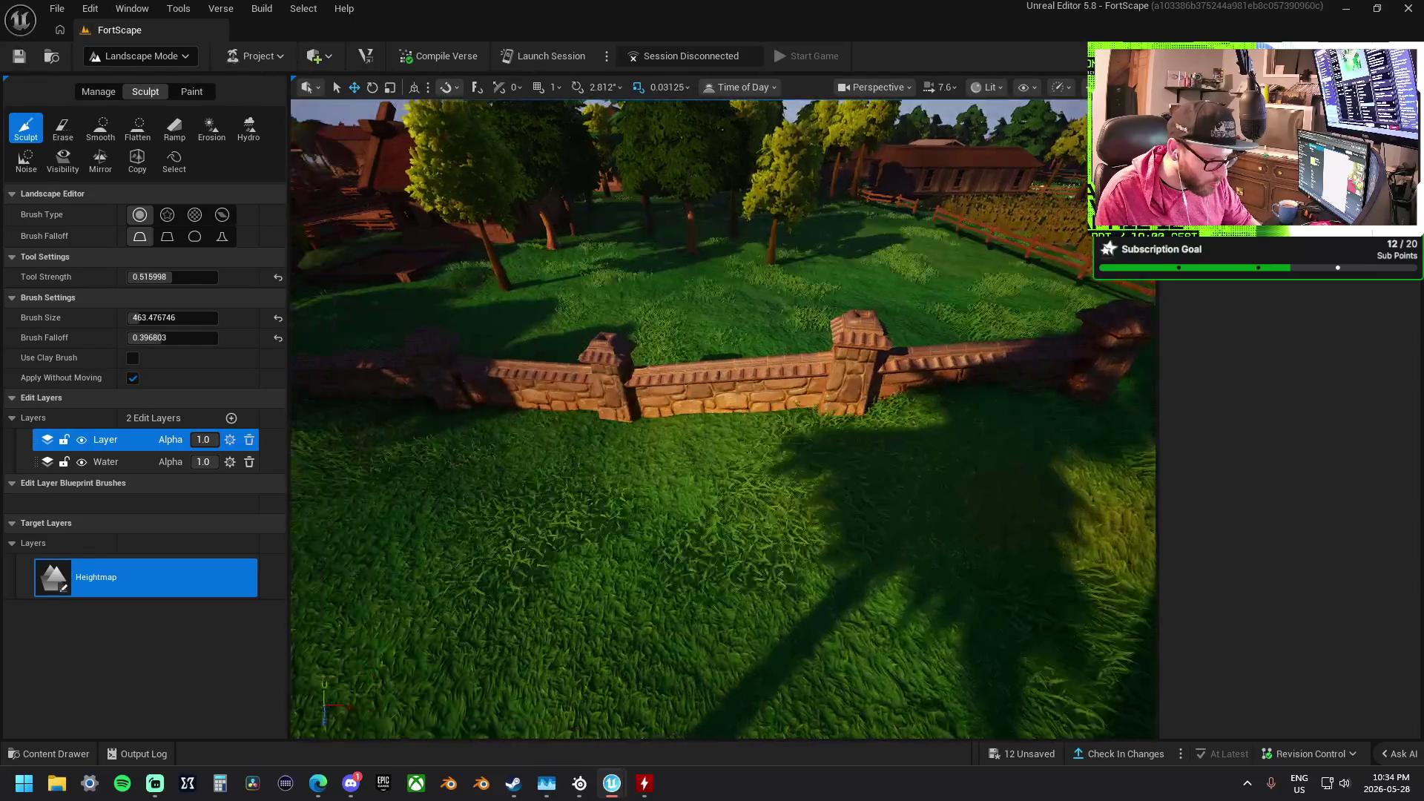
pyautogui.press('w')
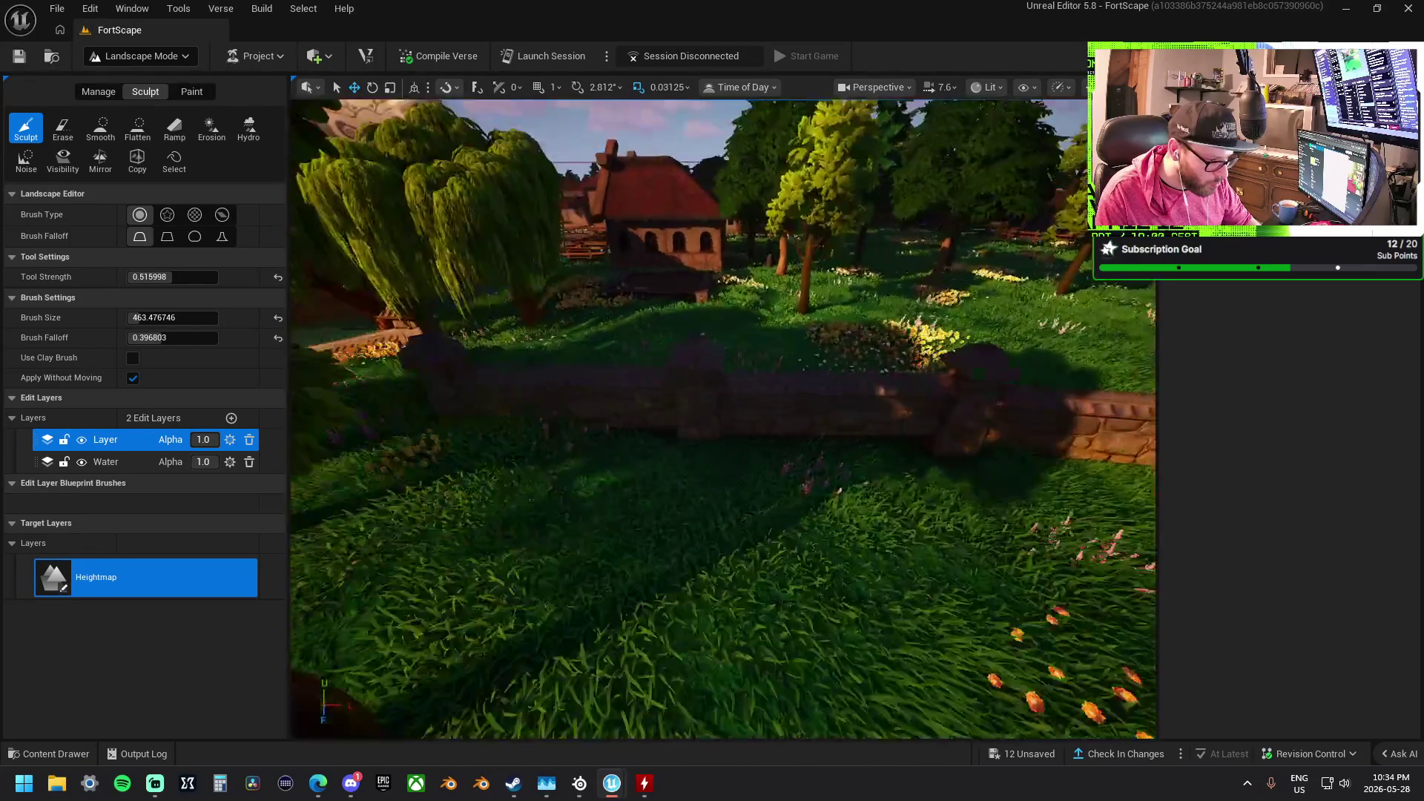
pyautogui.press('d')
pyautogui.press('w')
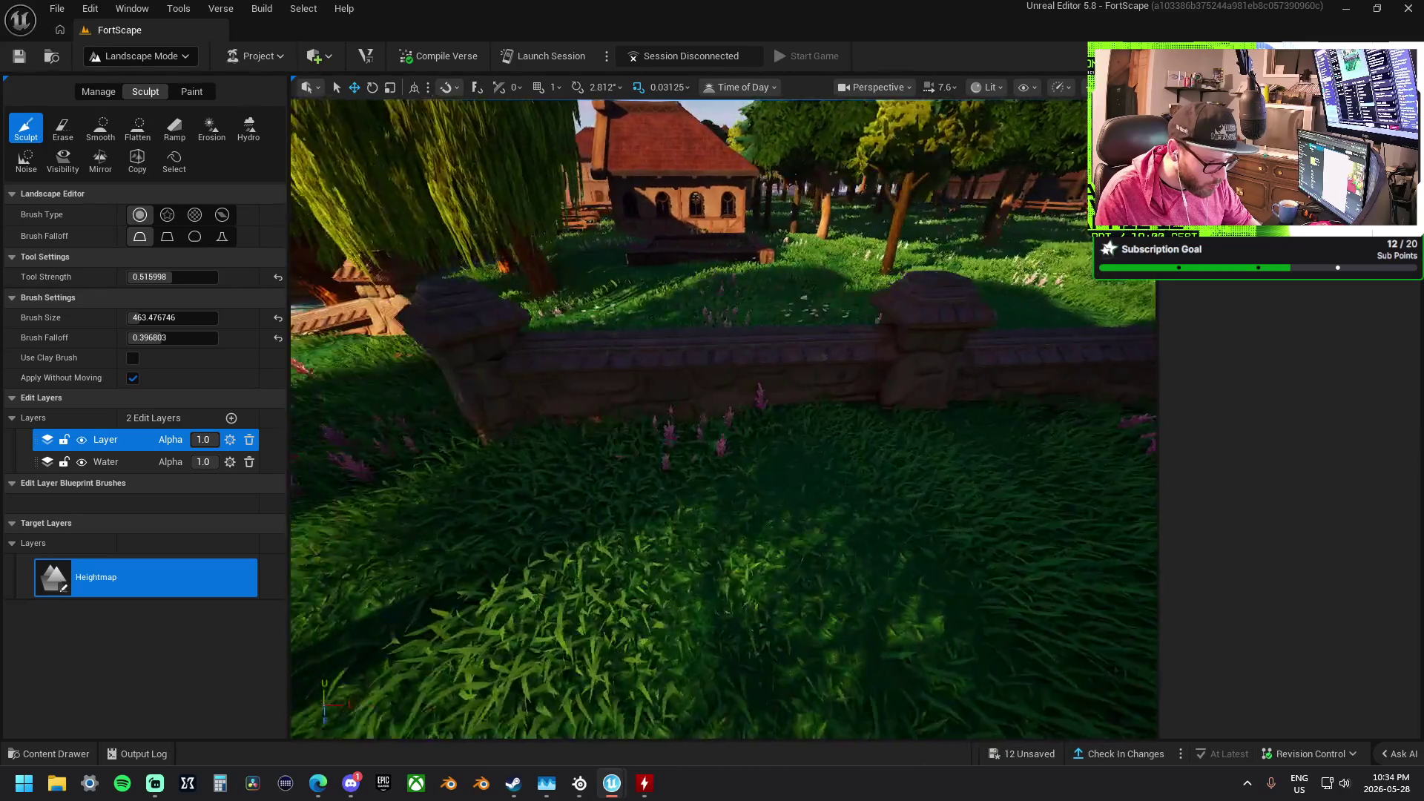
pyautogui.press('s')
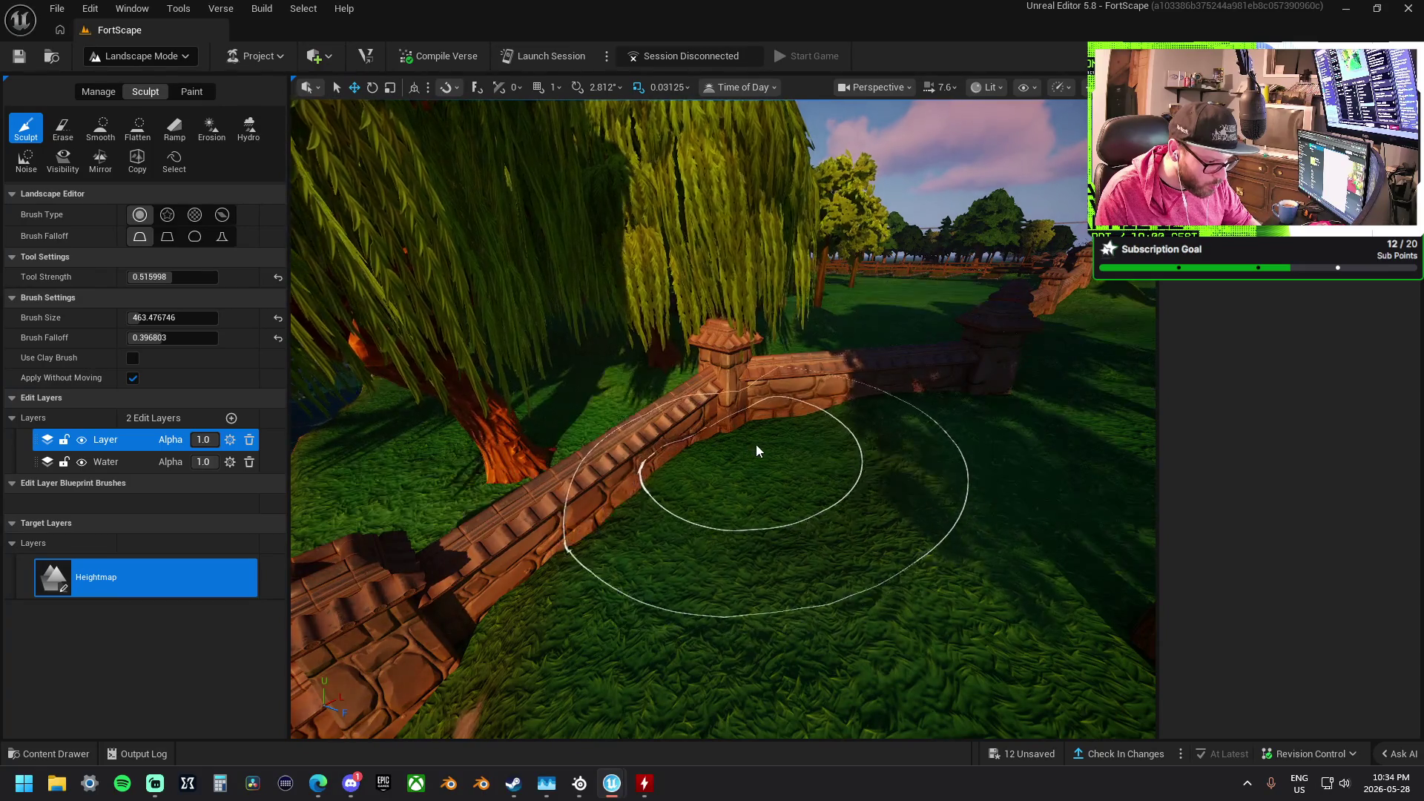
pyautogui.press('a')
pyautogui.press('a')
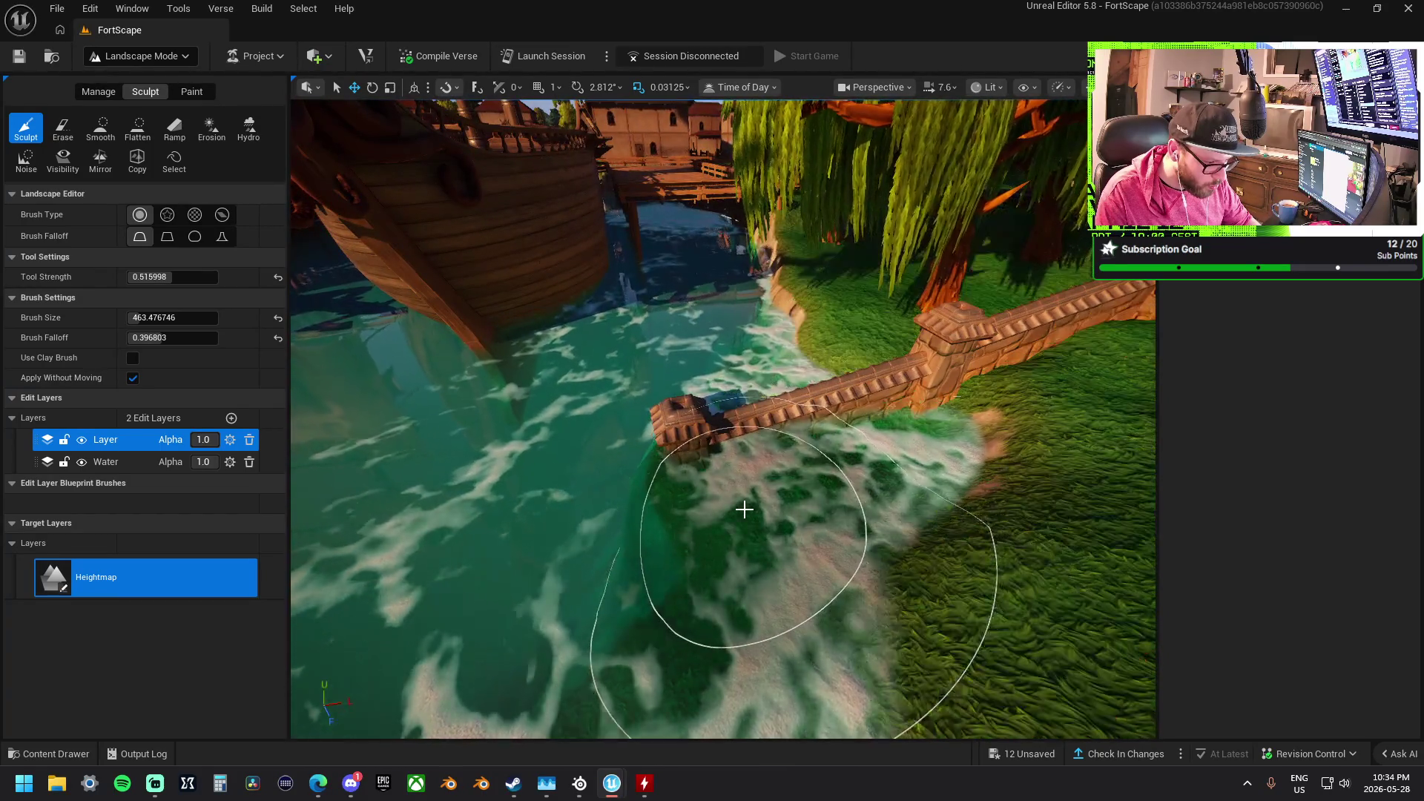
# Smooth the flowered shore slope and turn the dirt patch by the water into grass
pyautogui.press('d')
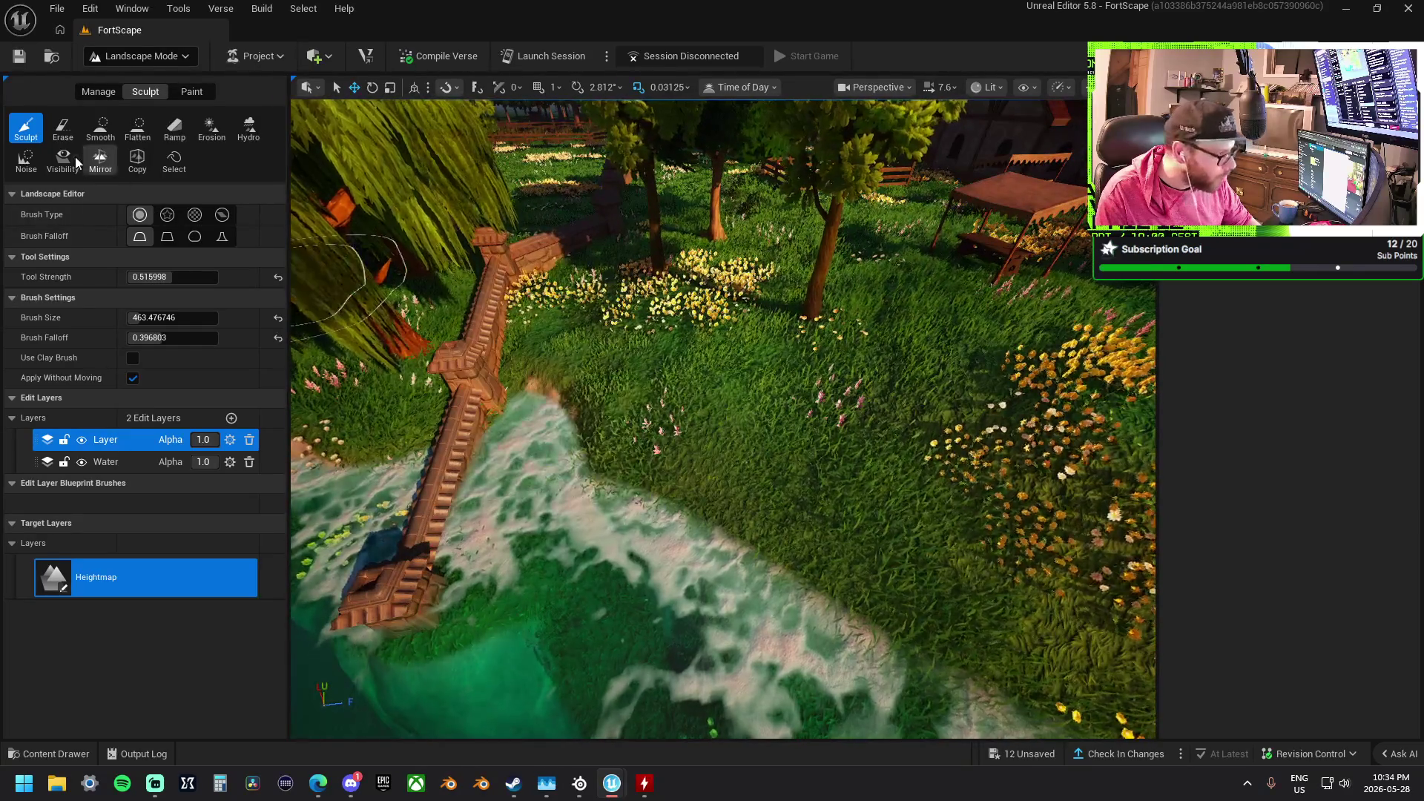
pyautogui.click(100, 126)
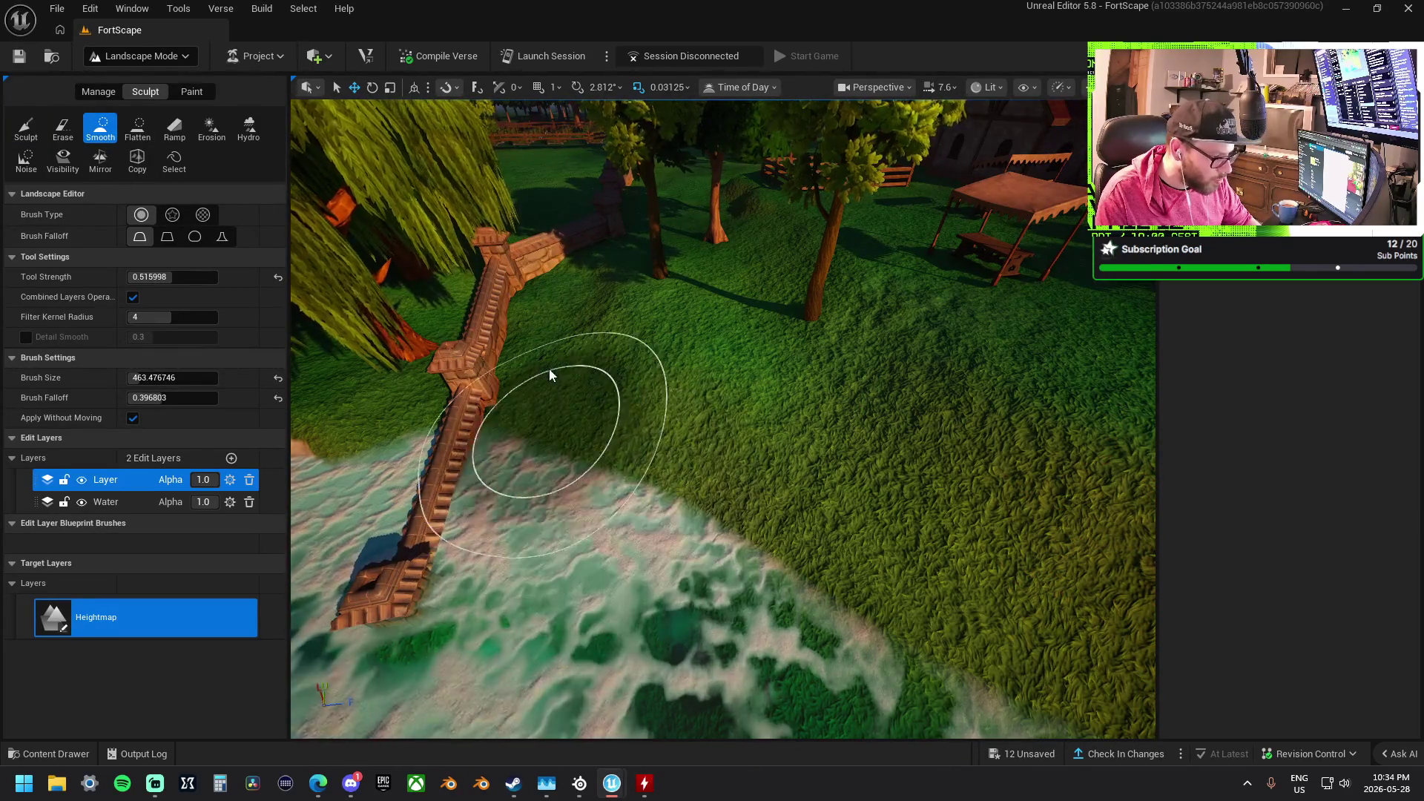
pyautogui.press('a')
pyautogui.moveTo(561, 372)
pyautogui.mouseDown()
pyautogui.moveTo(652, 382)
pyautogui.moveTo(731, 429)
pyautogui.moveTo(509, 334)
pyautogui.moveTo(779, 400)
pyautogui.mouseUp()
pyautogui.press('w')
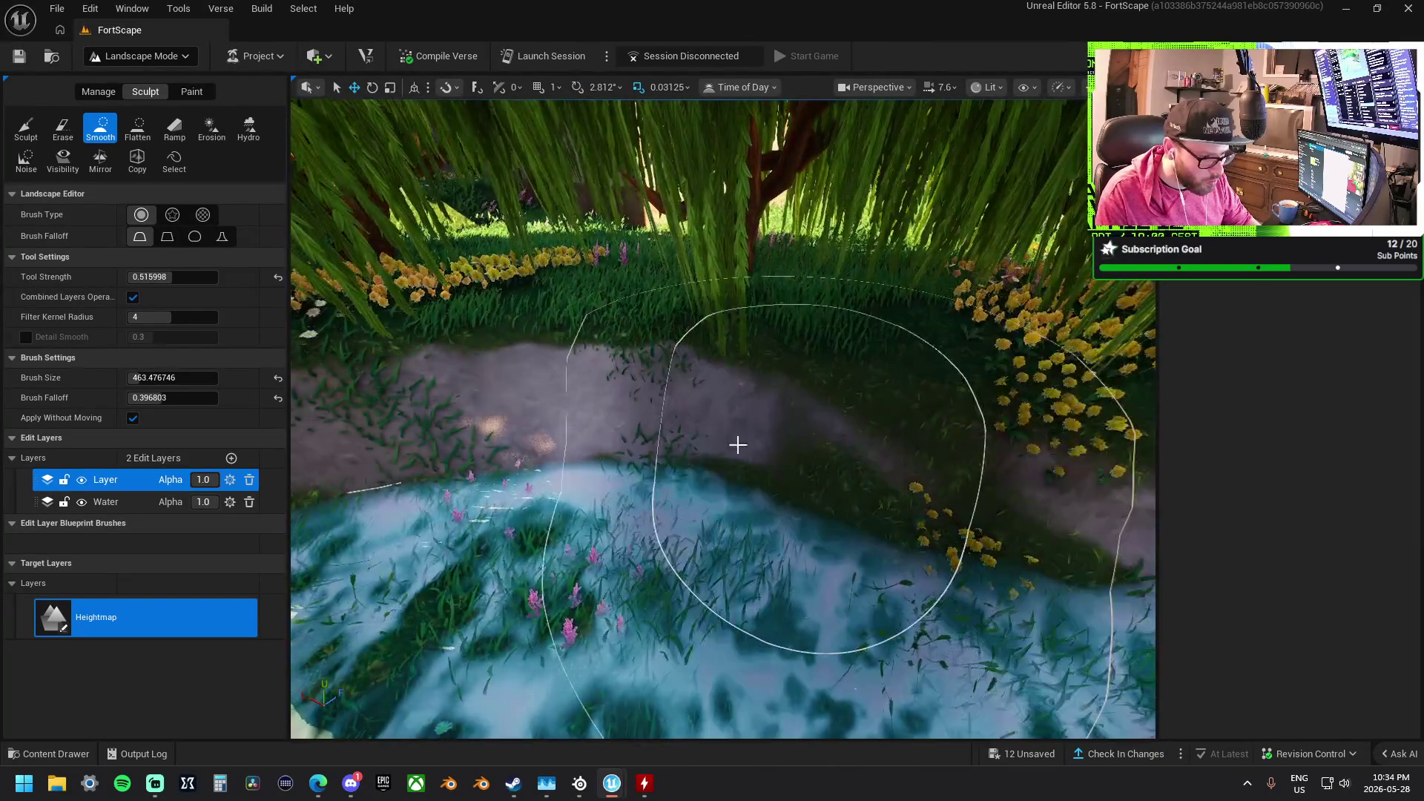
pyautogui.moveTo(738, 445)
pyautogui.mouseDown()
pyautogui.moveTo(763, 419)
pyautogui.moveTo(509, 461)
pyautogui.mouseUp()
# Flatten the bump under the willow and the ground along the flower line
pyautogui.click(137, 130)
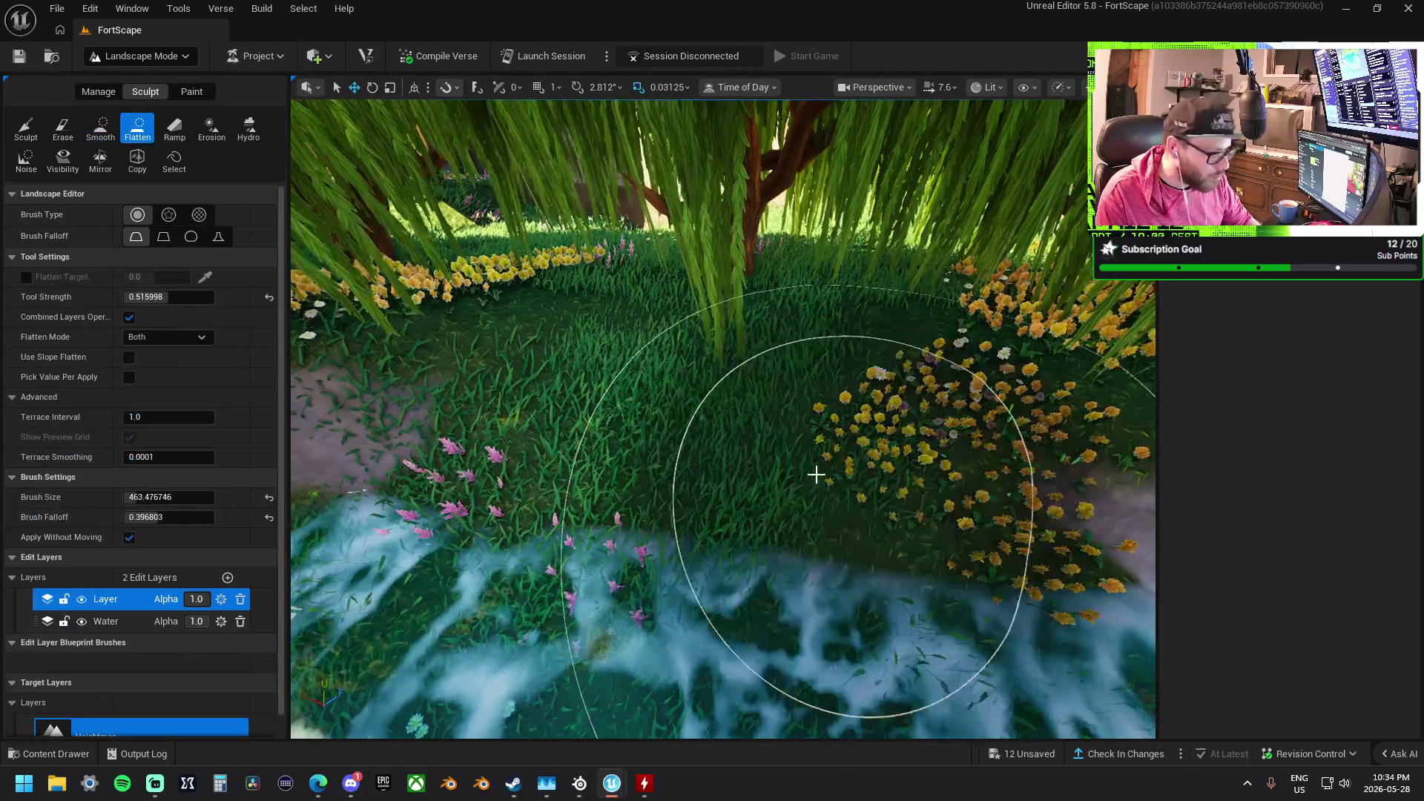
pyautogui.scroll(-5, 737, 508)
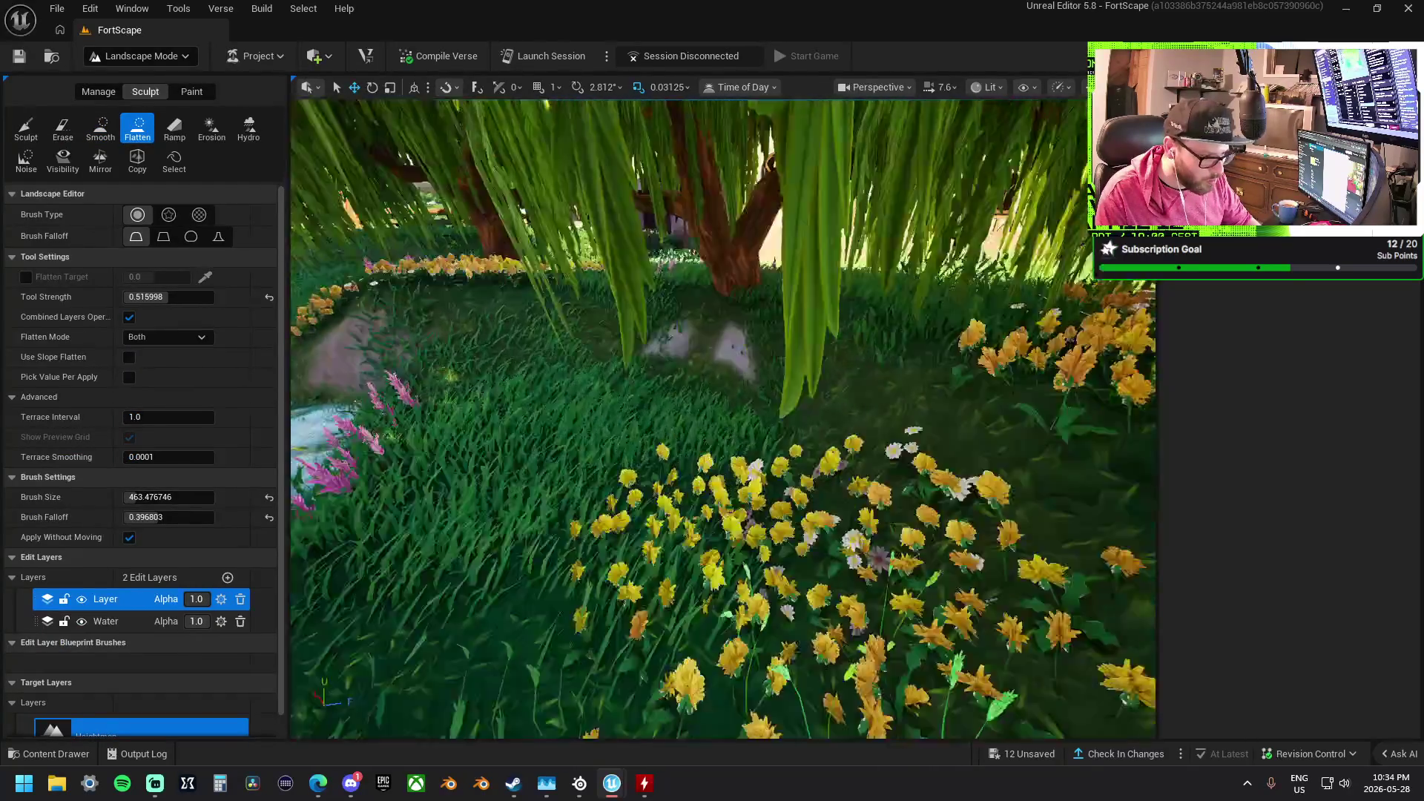
pyautogui.scroll(-3, 757, 402)
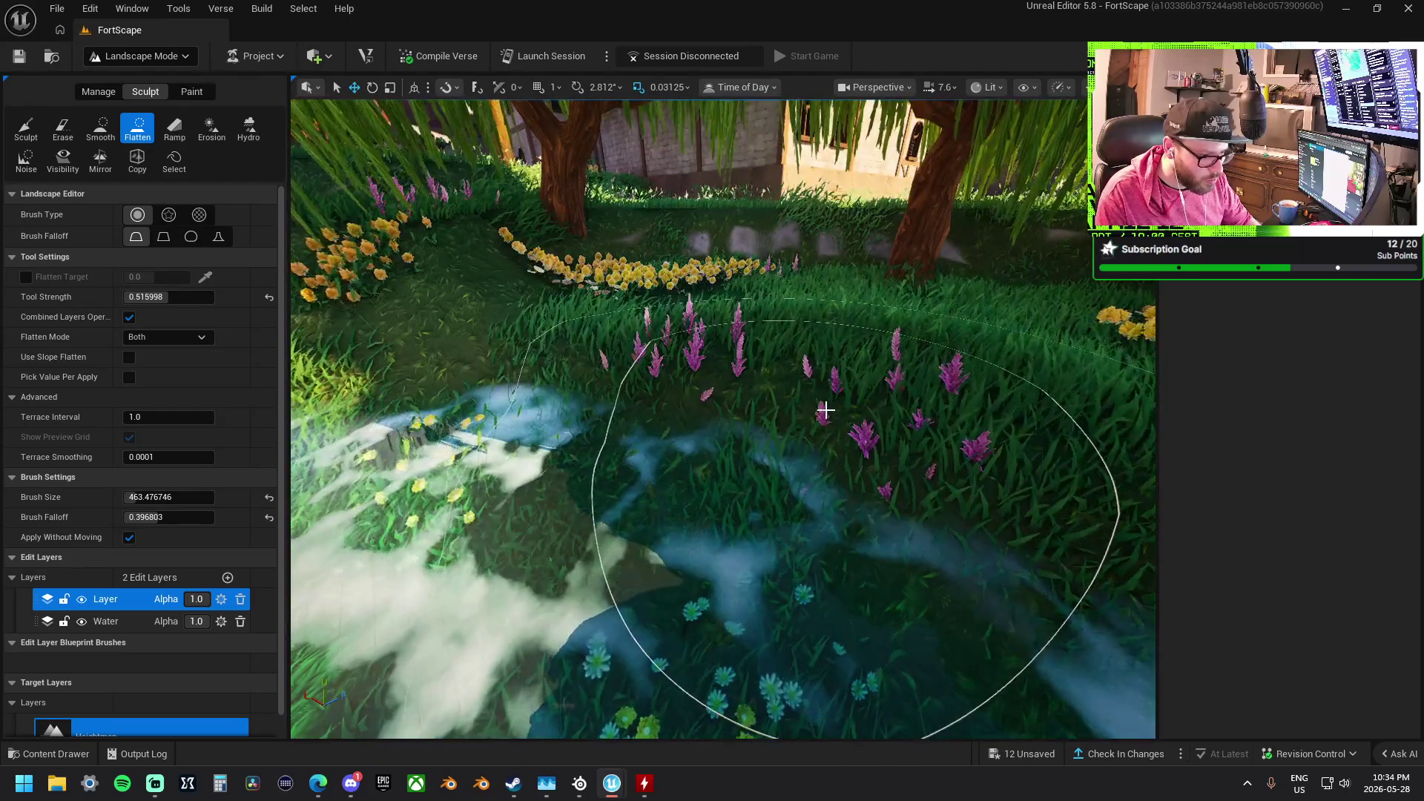
pyautogui.moveTo(743, 426)
pyautogui.mouseDown()
pyautogui.moveTo(747, 321)
pyautogui.moveTo(597, 279)
pyautogui.moveTo(839, 312)
pyautogui.mouseUp()
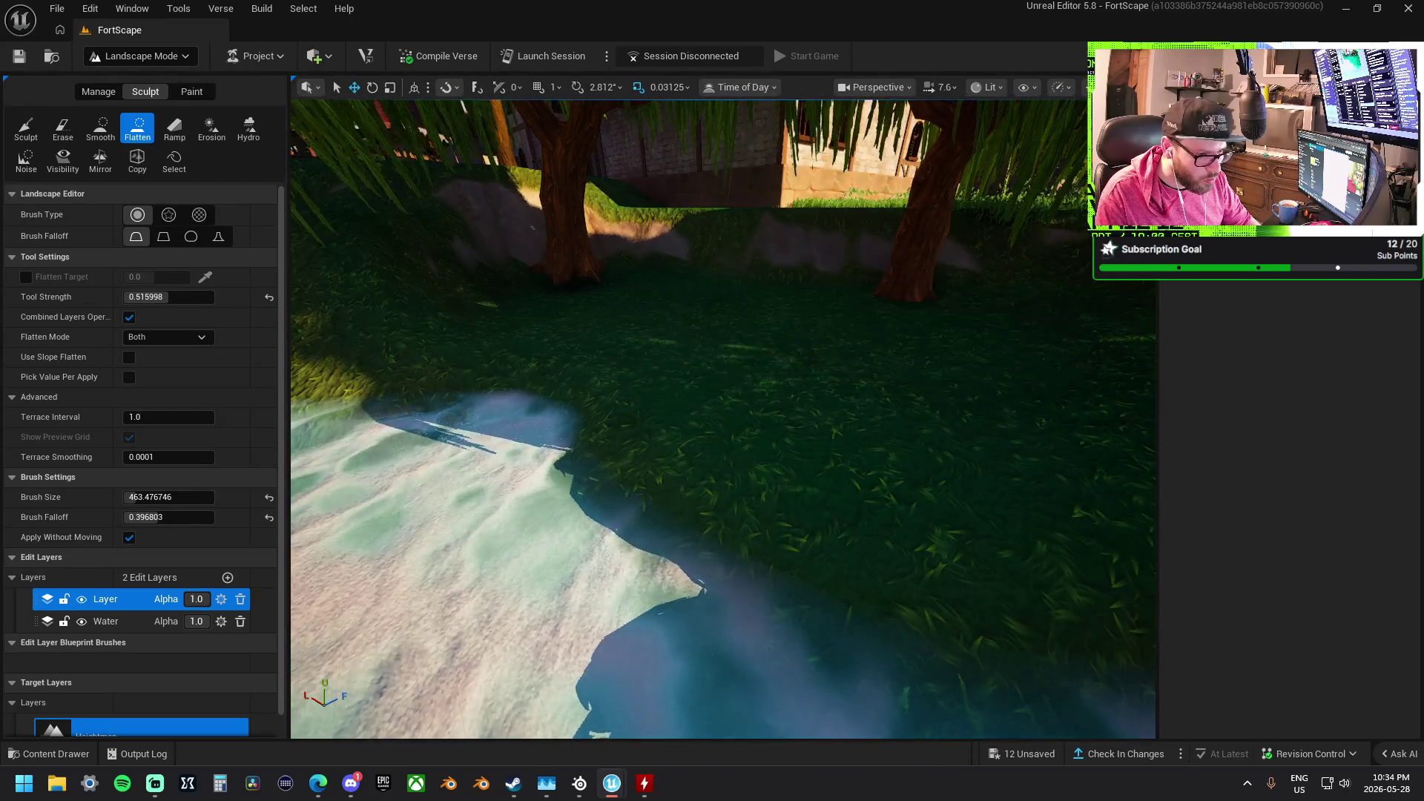
pyautogui.scroll(5, 762, 317)
pyautogui.moveTo(492, 359); pyautogui.dragTo(651, 322)
pyautogui.scroll(3, 804, 347)
pyautogui.scroll(5, 460, 336)
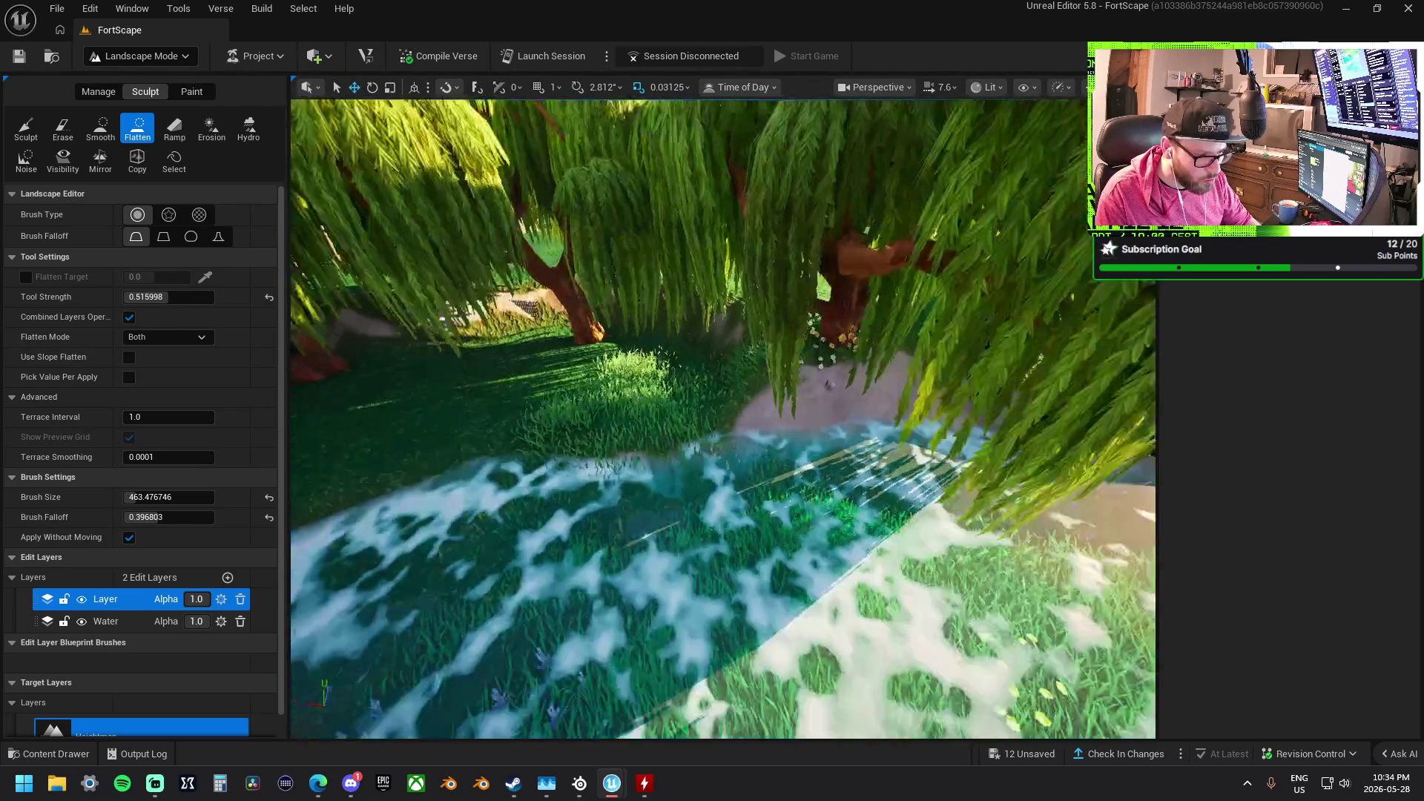
pyautogui.scroll(-5, 460, 335)
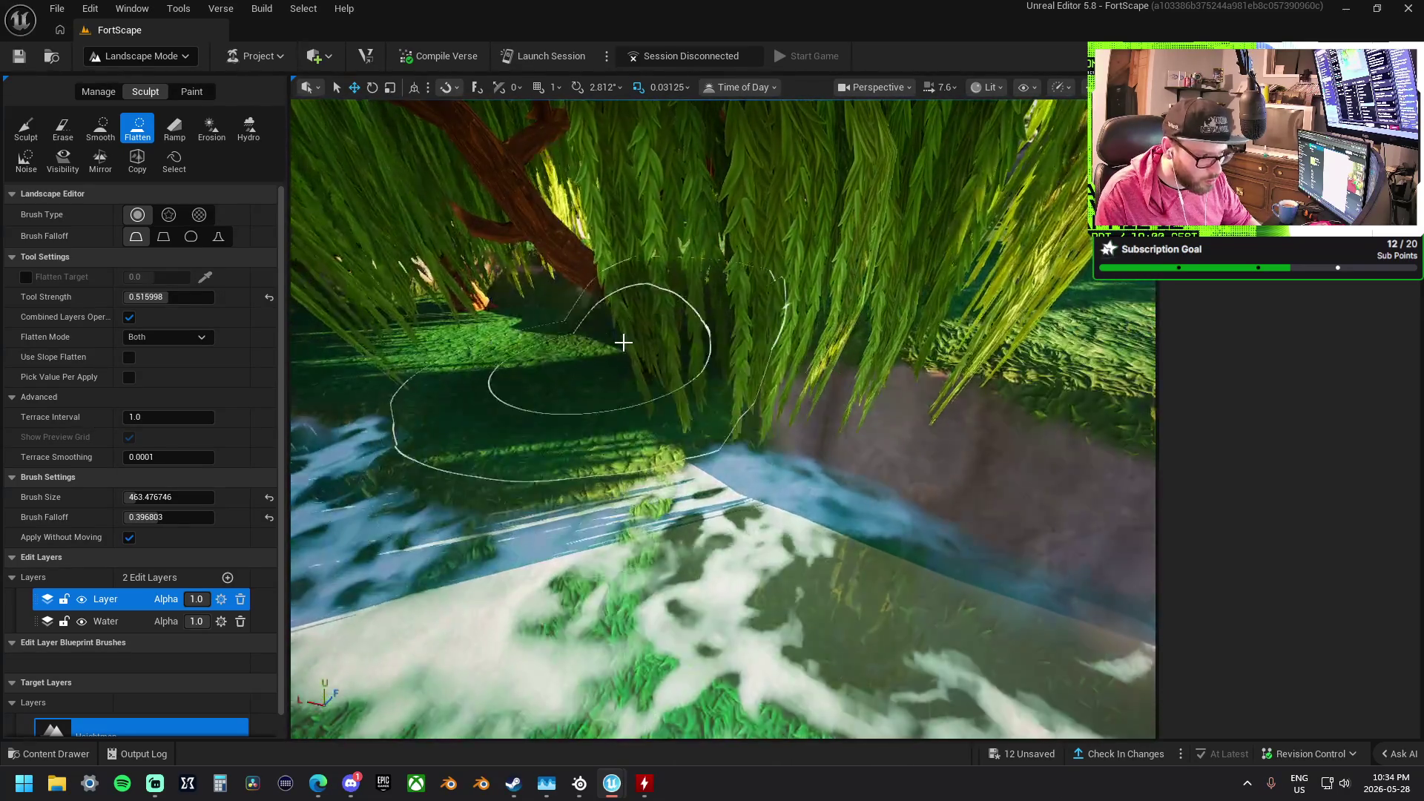
pyautogui.scroll(-8, 723, 418)
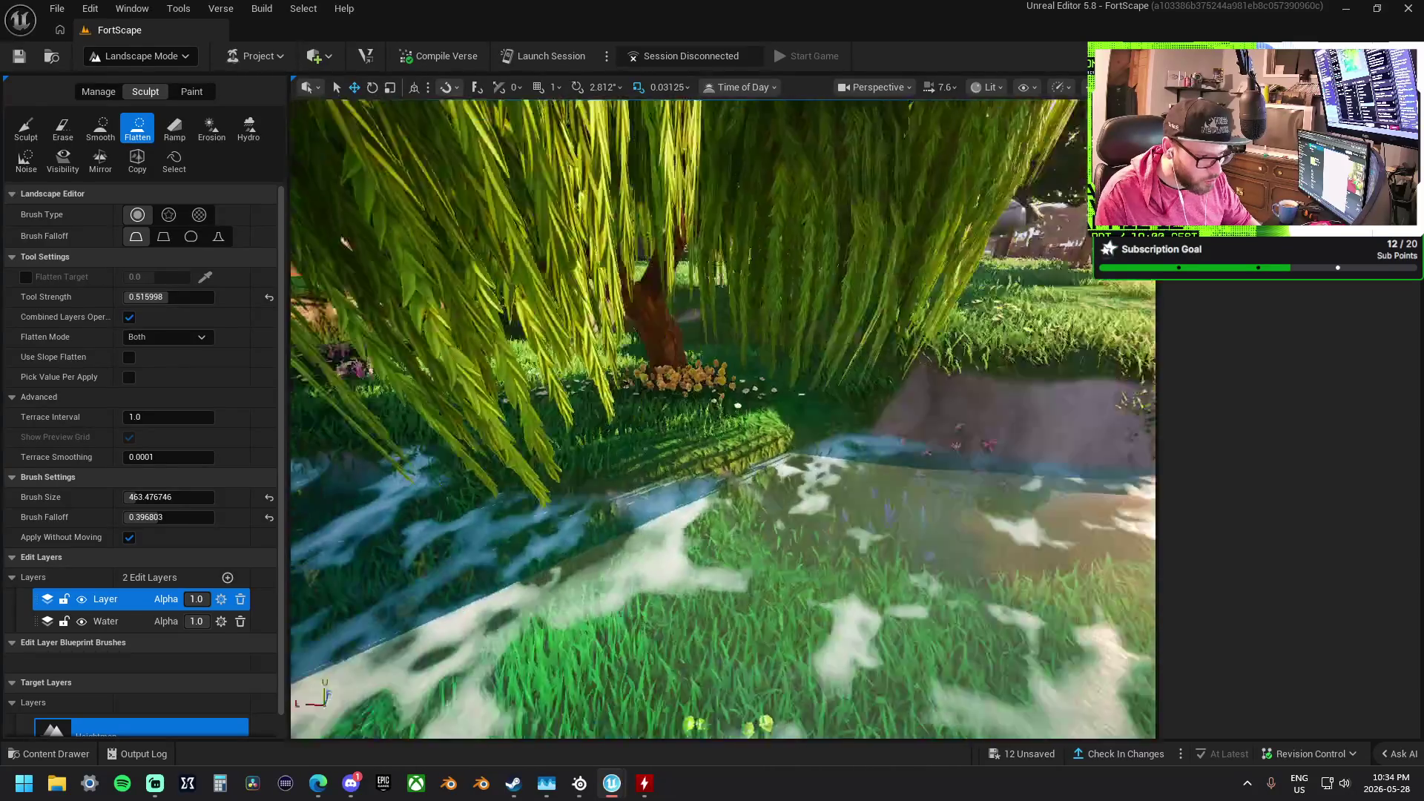
pyautogui.scroll(8, 723, 419)
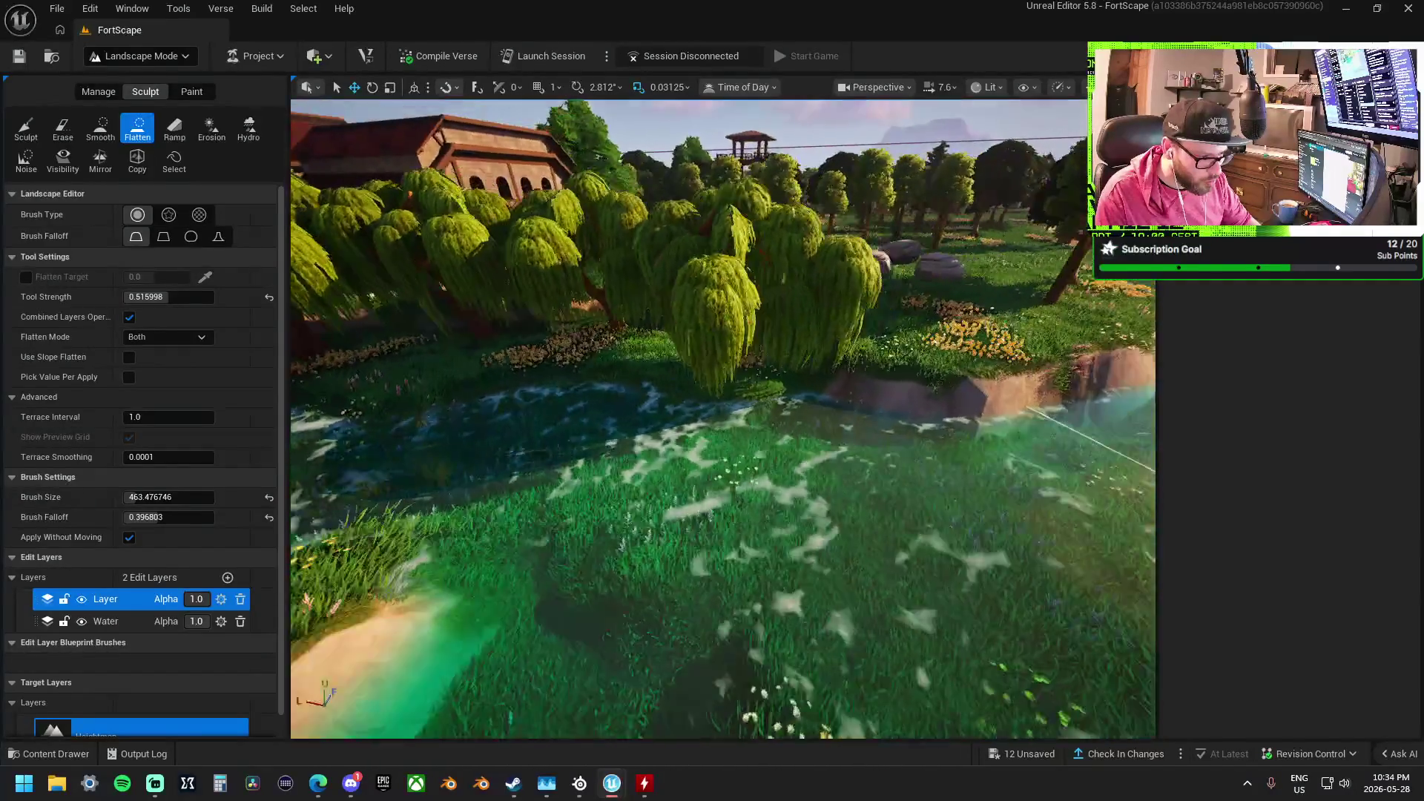
pyautogui.scroll(-8, 413, 572)
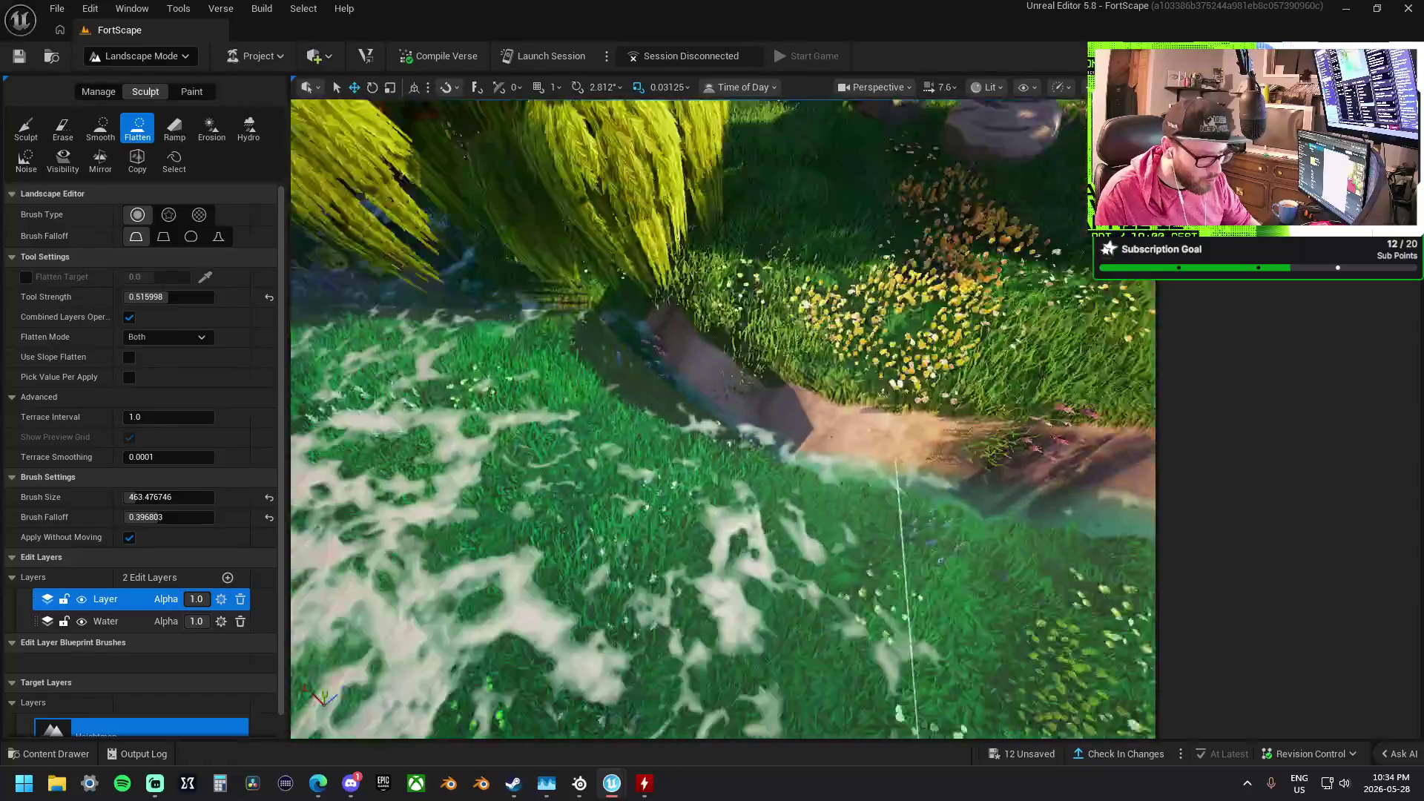
pyautogui.click(38, 129)
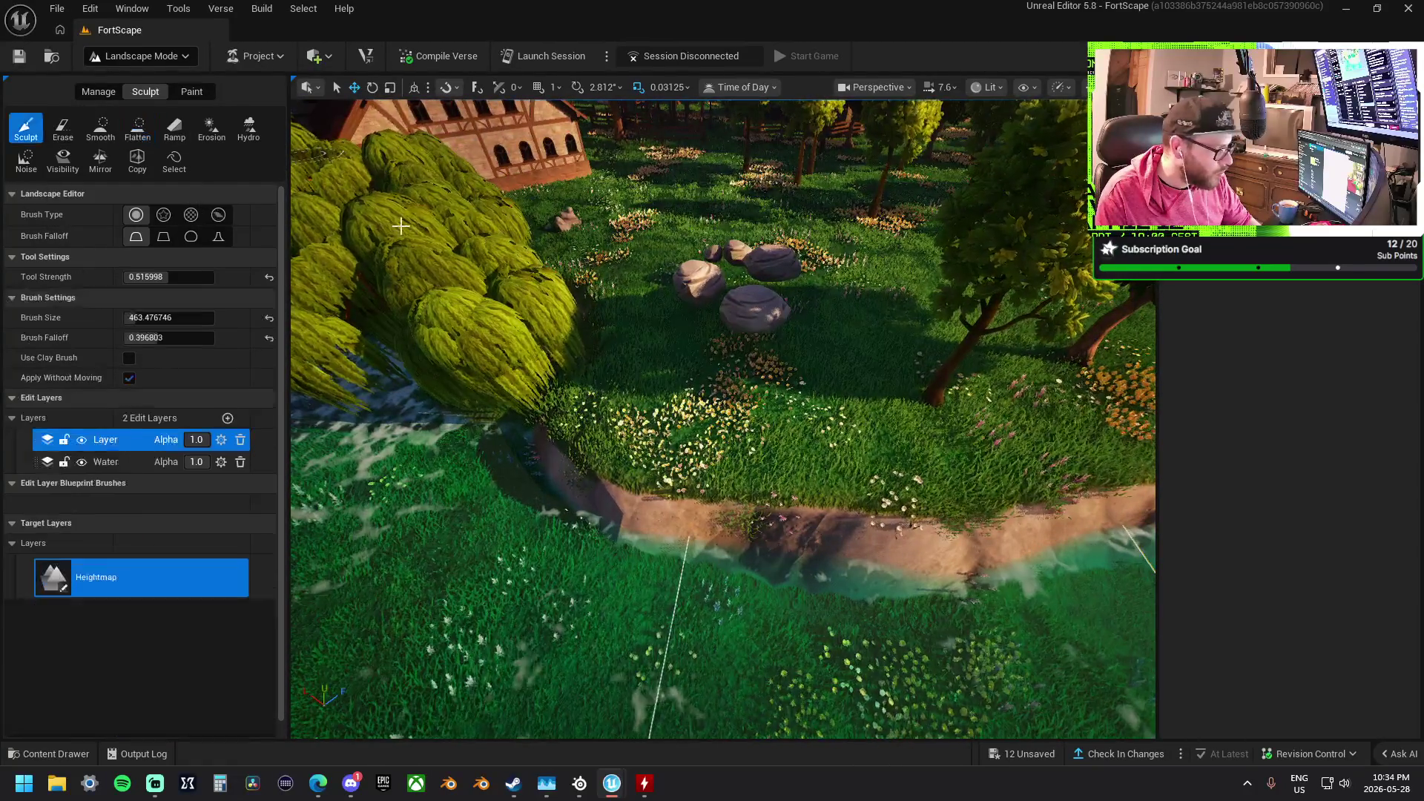
# Raise the stream bank into a taller slope, then flatten the ground among the rock cluster
pyautogui.moveTo(768, 429)
pyautogui.mouseDown()
pyautogui.moveTo(873, 411)
pyautogui.moveTo(718, 337)
pyautogui.moveTo(786, 303)
pyautogui.mouseUp()
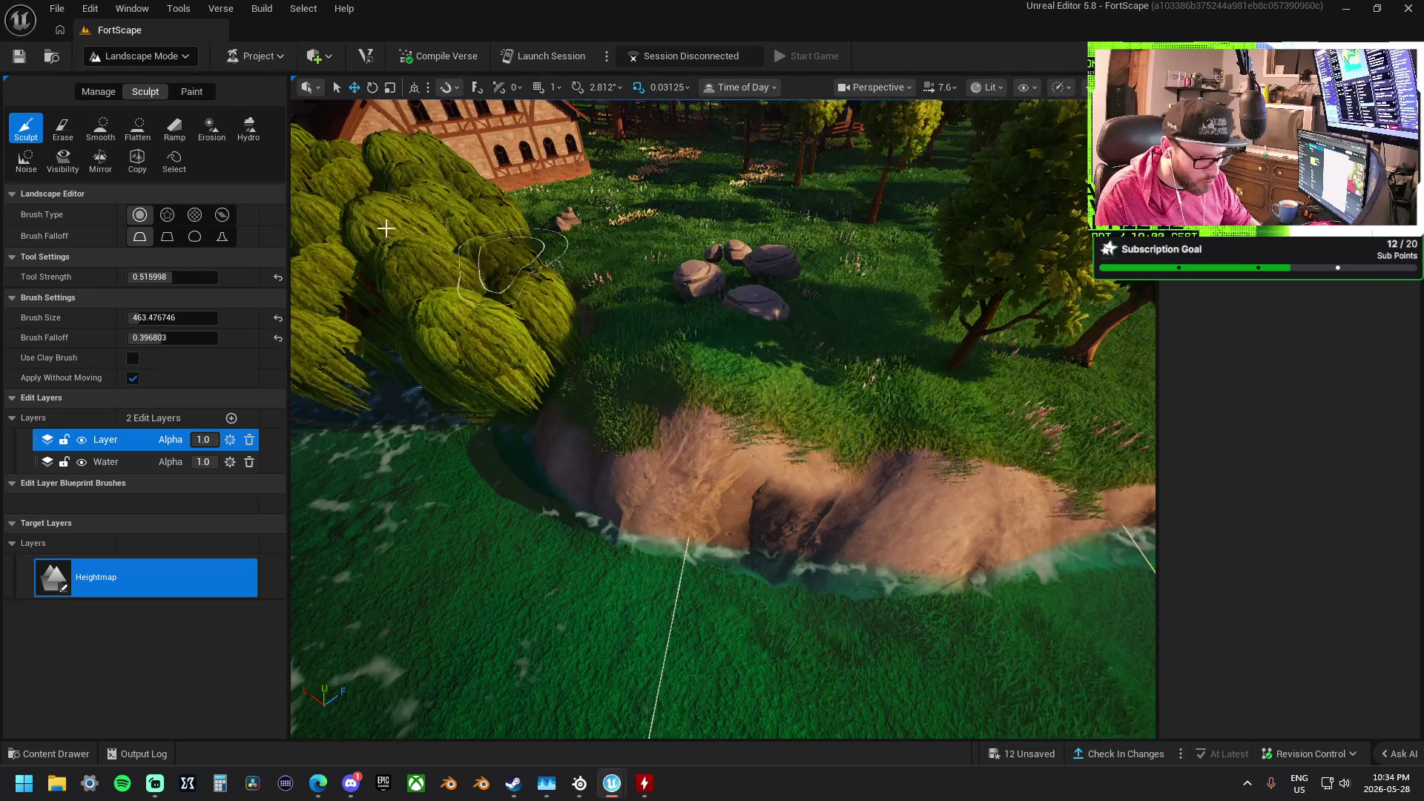
pyautogui.click(137, 127)
pyautogui.moveTo(723, 415); pyautogui.dragTo(604, 358)
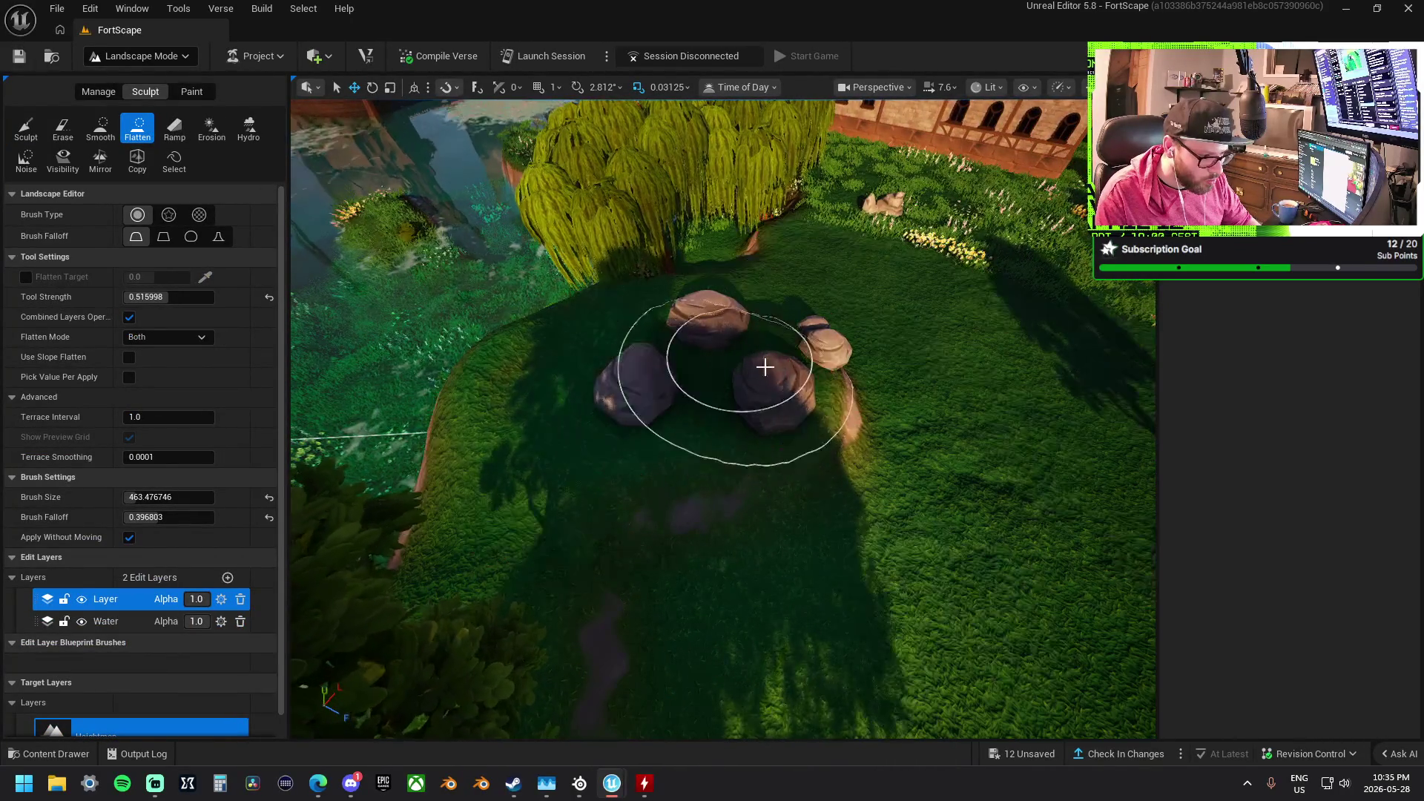
pyautogui.moveTo(706, 445); pyautogui.dragTo(669, 414)
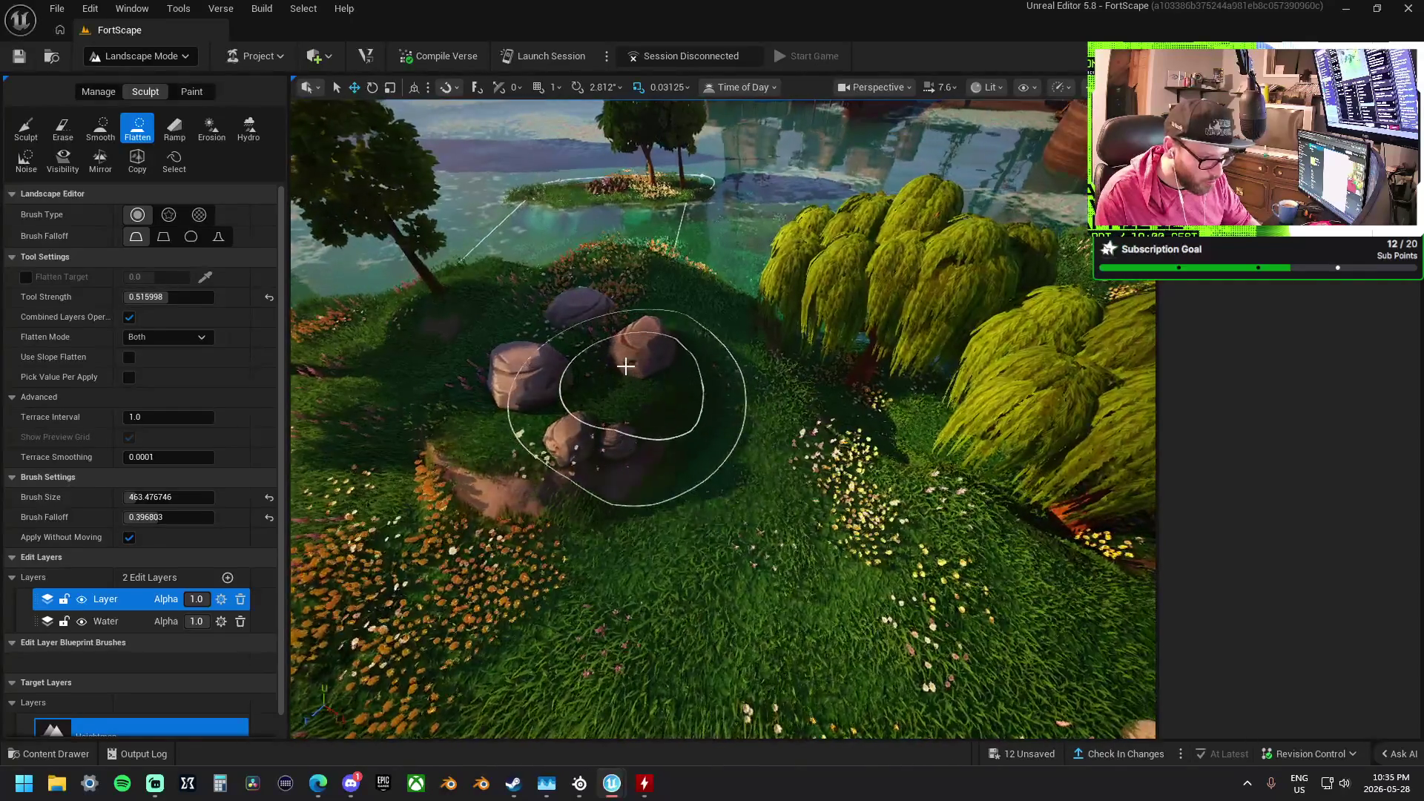
pyautogui.moveTo(588, 385); pyautogui.dragTo(563, 401)
pyautogui.moveTo(723, 415)
pyautogui.mouseDown()
pyautogui.moveTo(842, 340)
pyautogui.moveTo(858, 381)
pyautogui.moveTo(782, 311)
pyautogui.moveTo(467, 320)
pyautogui.mouseUp()
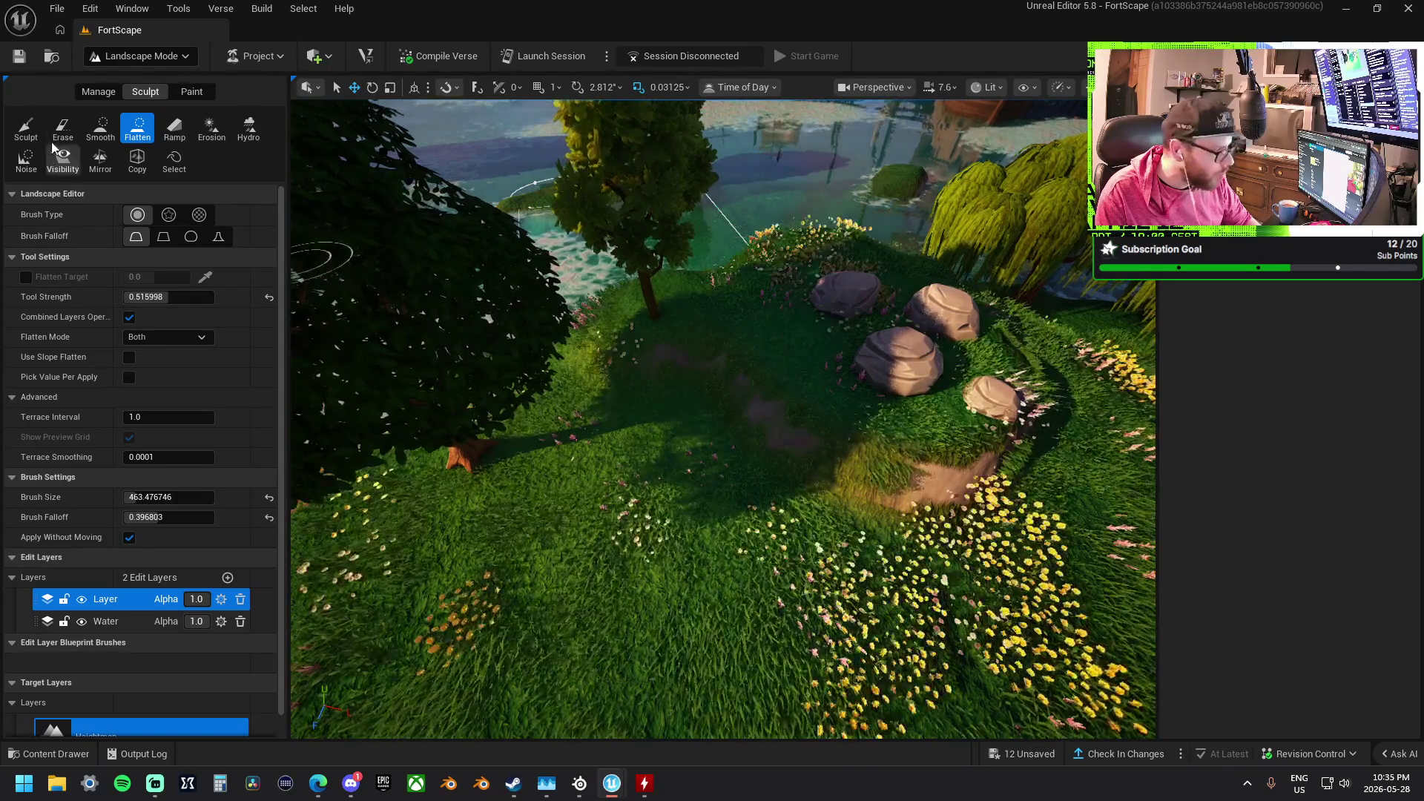
# Try Smooth while circling the rocks, then return to Sculpt and move over the small islets
pyautogui.click(100, 127)
pyautogui.moveTo(944, 507); pyautogui.dragTo(937, 429)
pyautogui.moveTo(922, 508)
pyautogui.mouseDown()
pyautogui.moveTo(875, 474)
pyautogui.moveTo(838, 416)
pyautogui.moveTo(816, 416)
pyautogui.moveTo(808, 504)
pyautogui.mouseUp()
pyautogui.click(26, 127)
pyautogui.moveTo(750, 413)
pyautogui.mouseDown()
pyautogui.moveTo(635, 413)
pyautogui.moveTo(667, 408)
pyautogui.moveTo(633, 455)
pyautogui.moveTo(631, 387)
pyautogui.moveTo(620, 398)
pyautogui.moveTo(597, 341)
pyautogui.moveTo(541, 369)
pyautogui.moveTo(692, 461)
pyautogui.moveTo(638, 378)
pyautogui.moveTo(703, 404)
pyautogui.mouseUp()
pyautogui.press('Left')
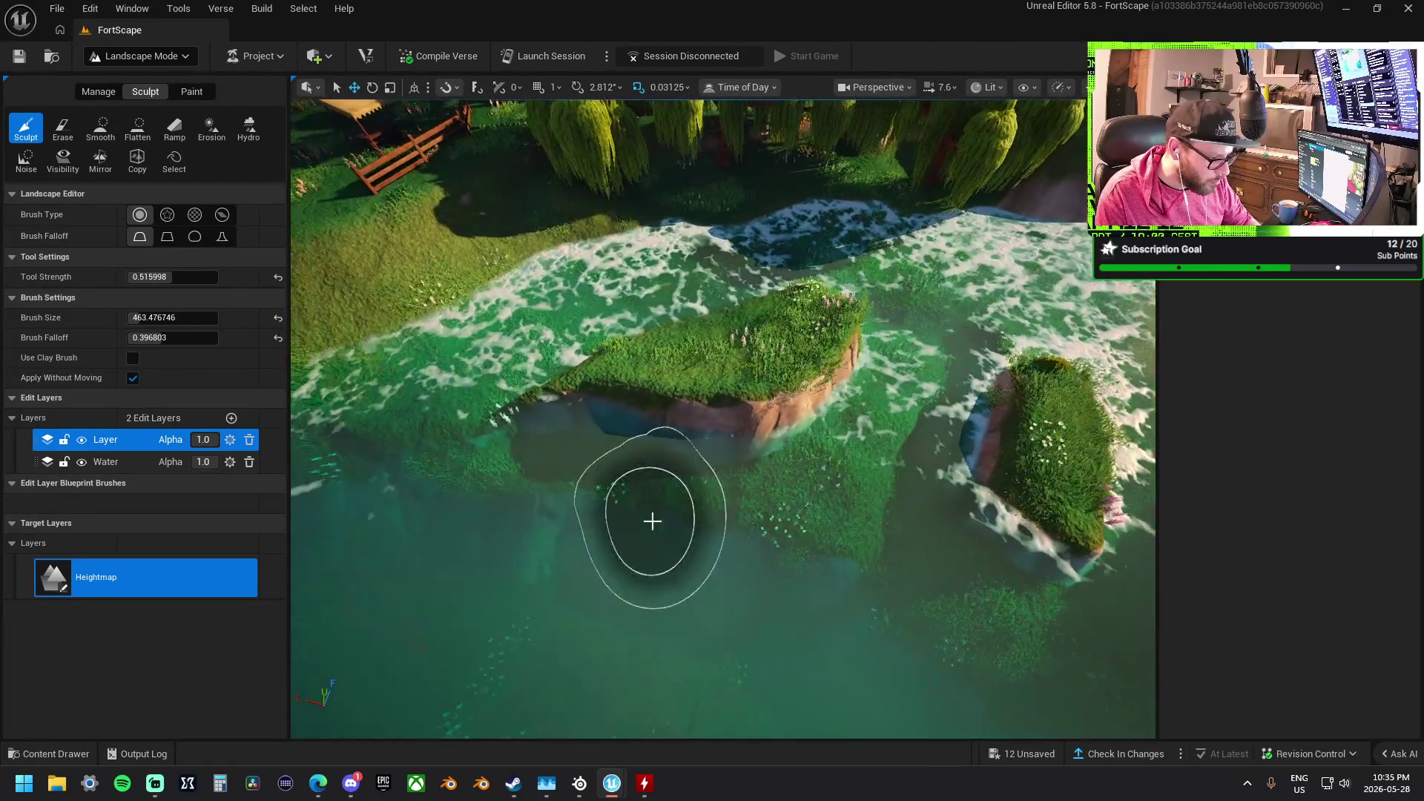
# Raise and enlarge the central islet with the Sculpt brush, checking its cliffs from above
pyautogui.click(99, 127)
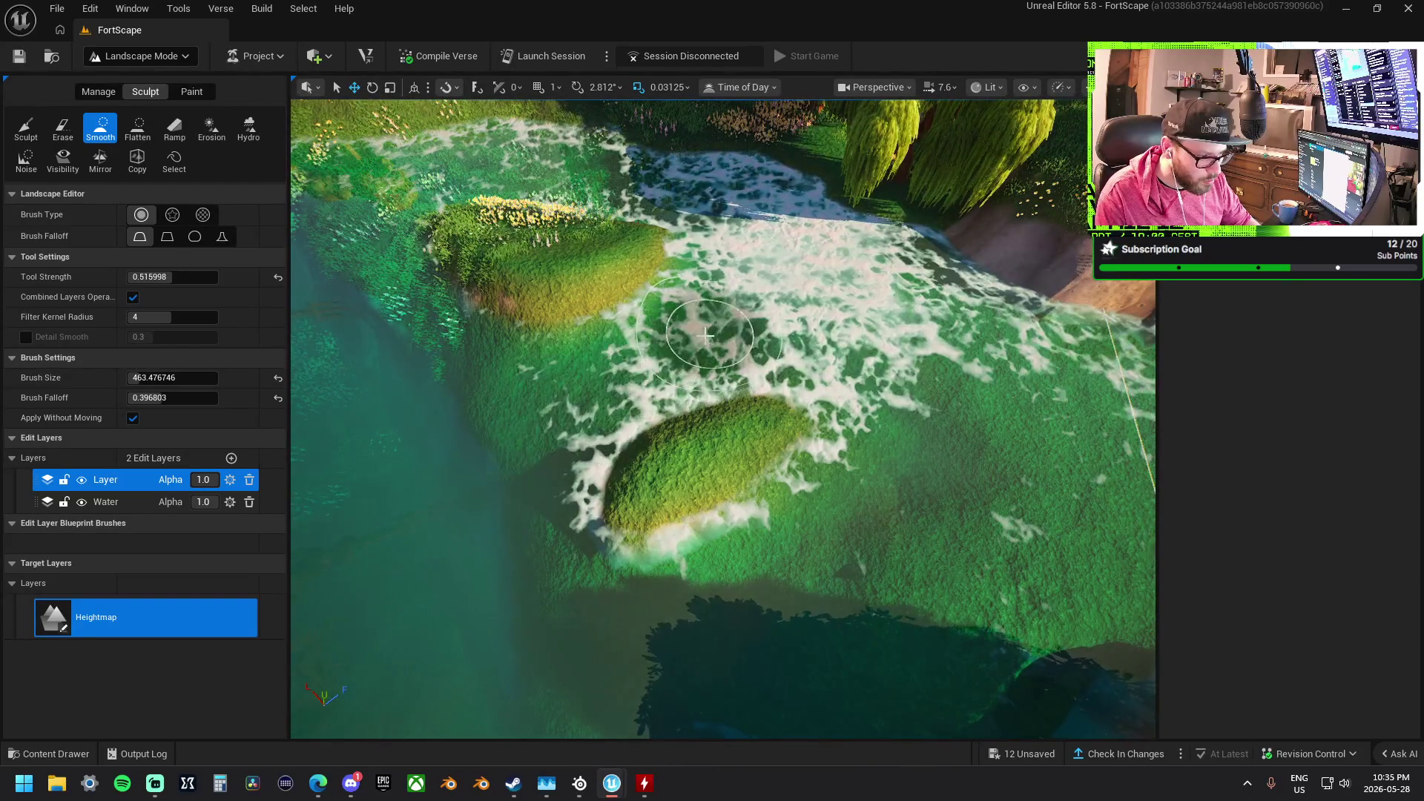
pyautogui.click(26, 128)
pyautogui.moveTo(556, 445)
pyautogui.mouseDown()
pyautogui.moveTo(683, 588)
pyautogui.moveTo(819, 466)
pyautogui.mouseUp()
pyautogui.moveTo(683, 477)
pyautogui.mouseDown()
pyautogui.moveTo(708, 441)
pyautogui.moveTo(588, 514)
pyautogui.mouseUp()
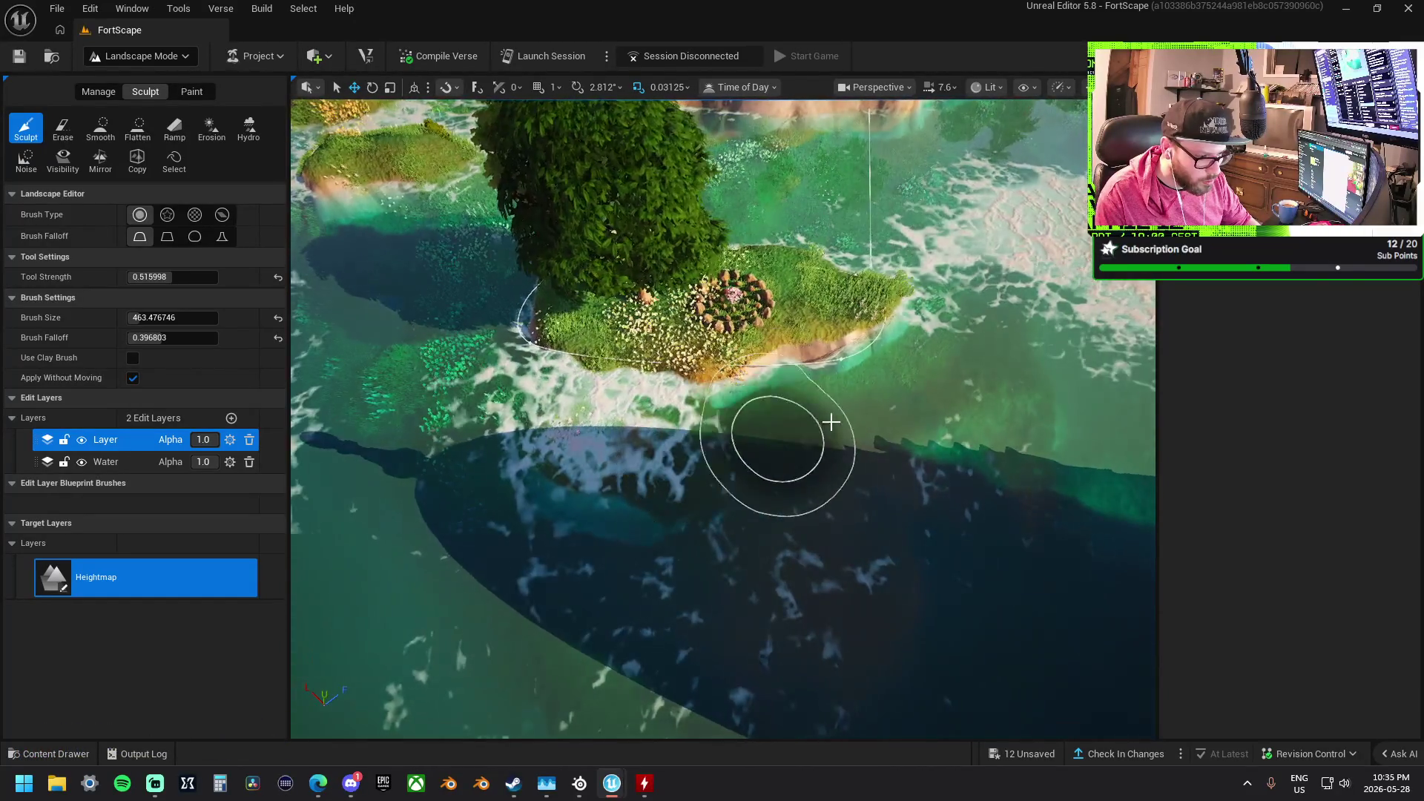
pyautogui.moveTo(831, 422)
pyautogui.mouseDown()
pyautogui.moveTo(764, 414)
pyautogui.moveTo(751, 431)
pyautogui.mouseUp()
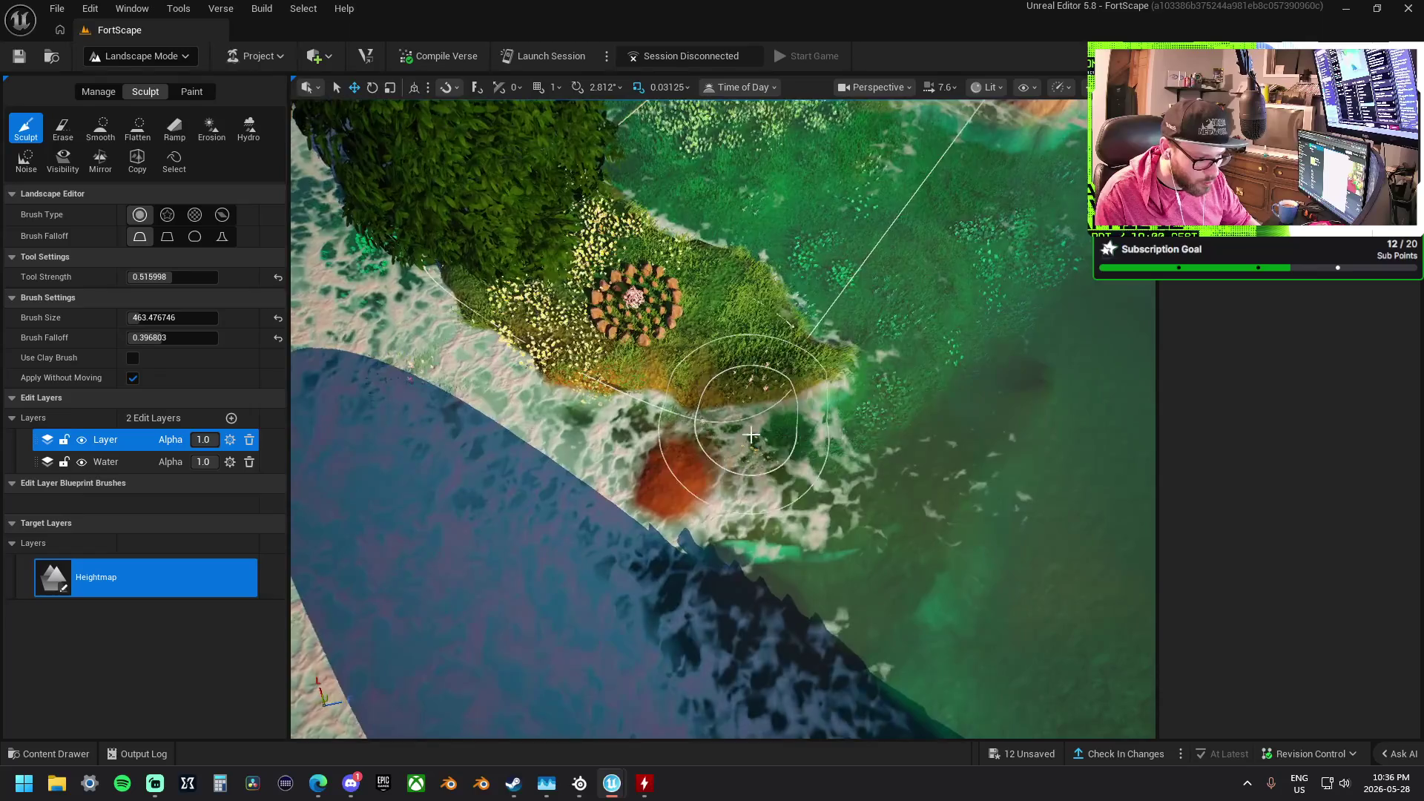
pyautogui.moveTo(954, 407); pyautogui.dragTo(927, 393)
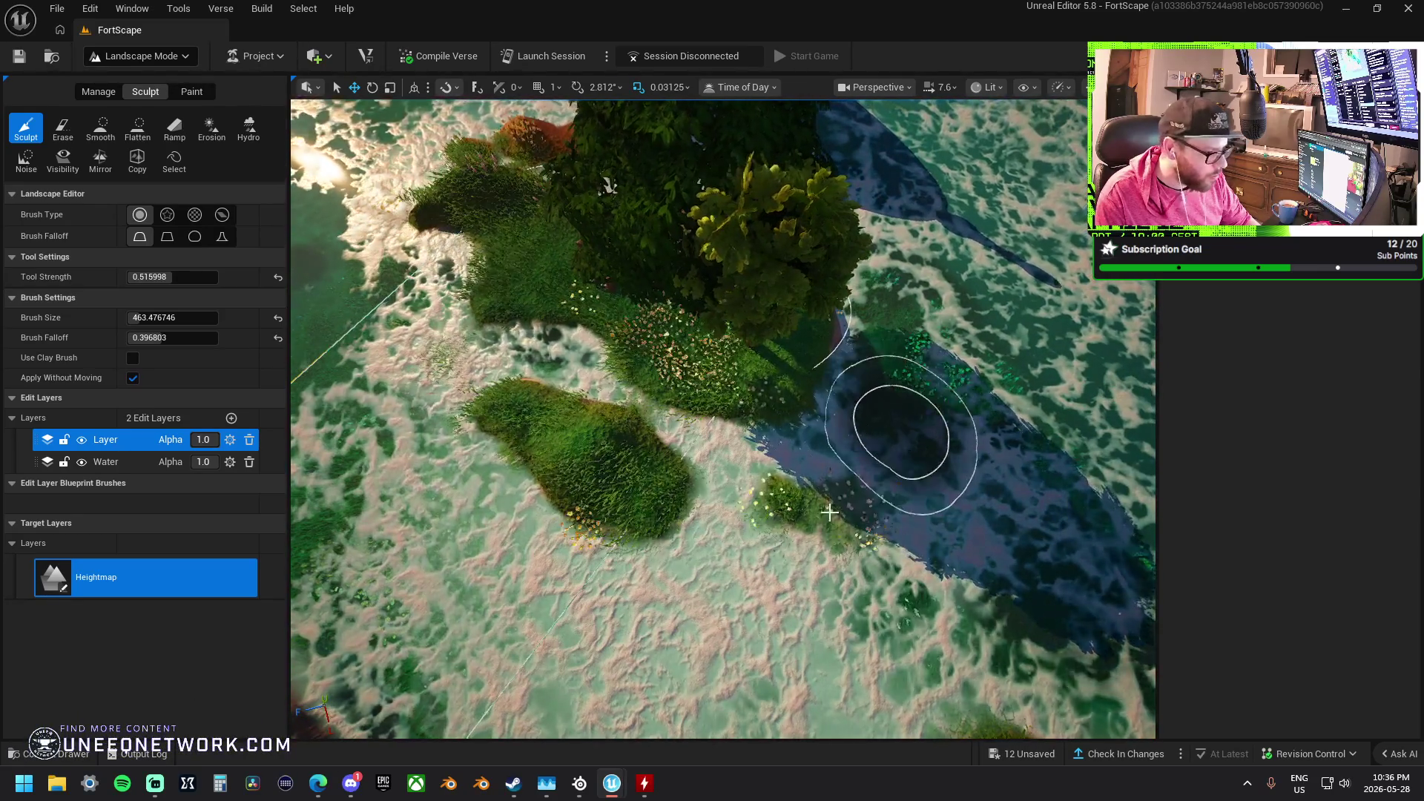
# Smooth the seabed around the islet, then move close to the flower island's grassy slope
pyautogui.click(90, 136)
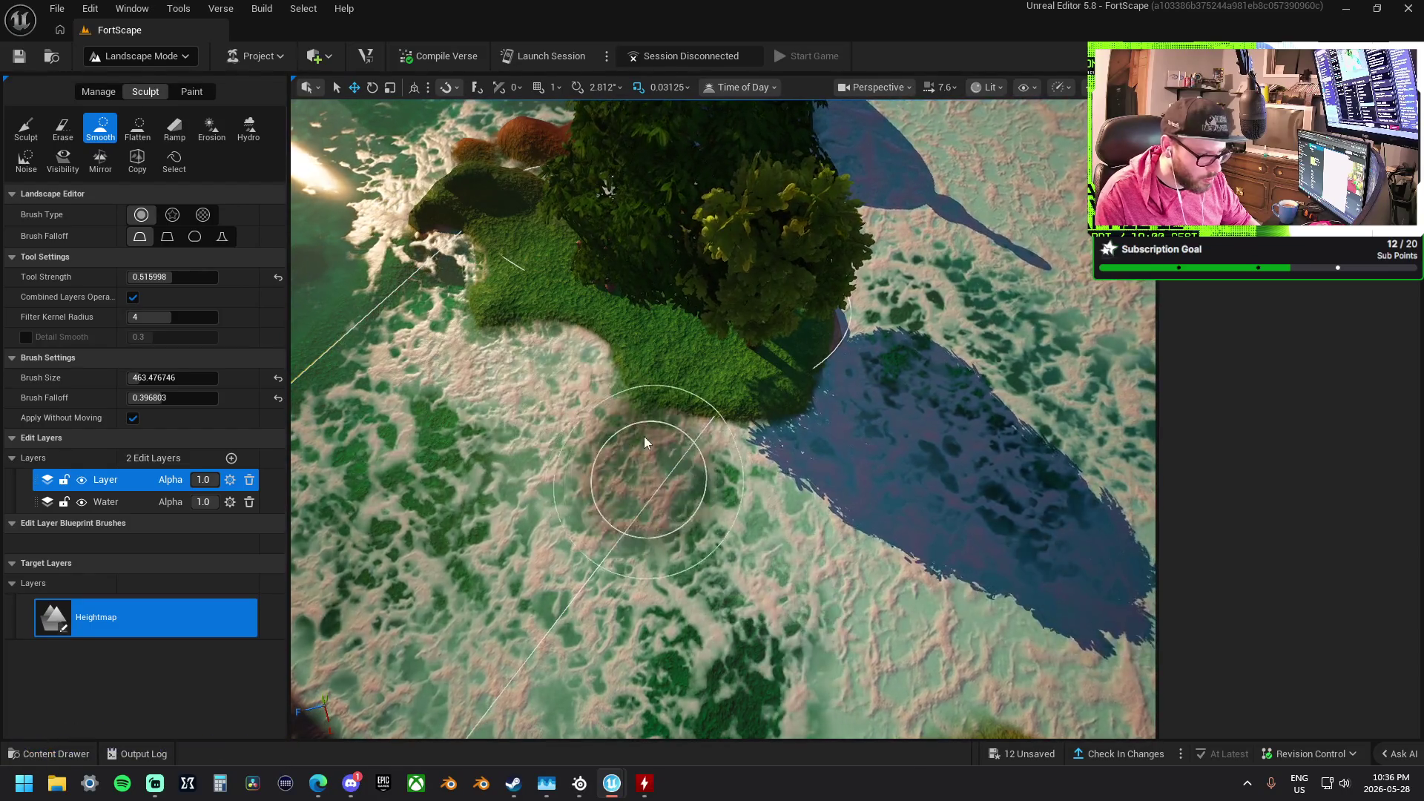
pyautogui.rightClick(424, 324)
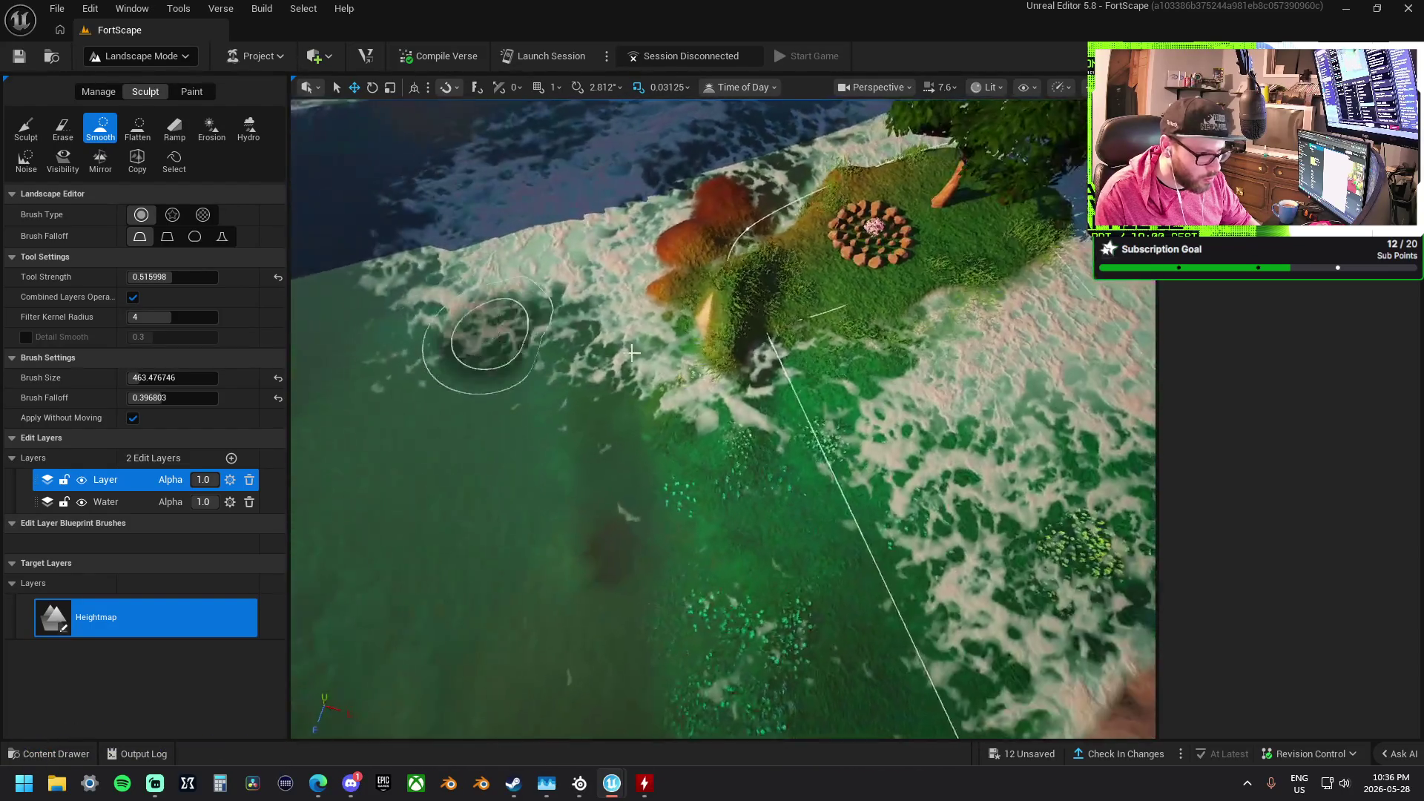
pyautogui.rightClick(688, 294)
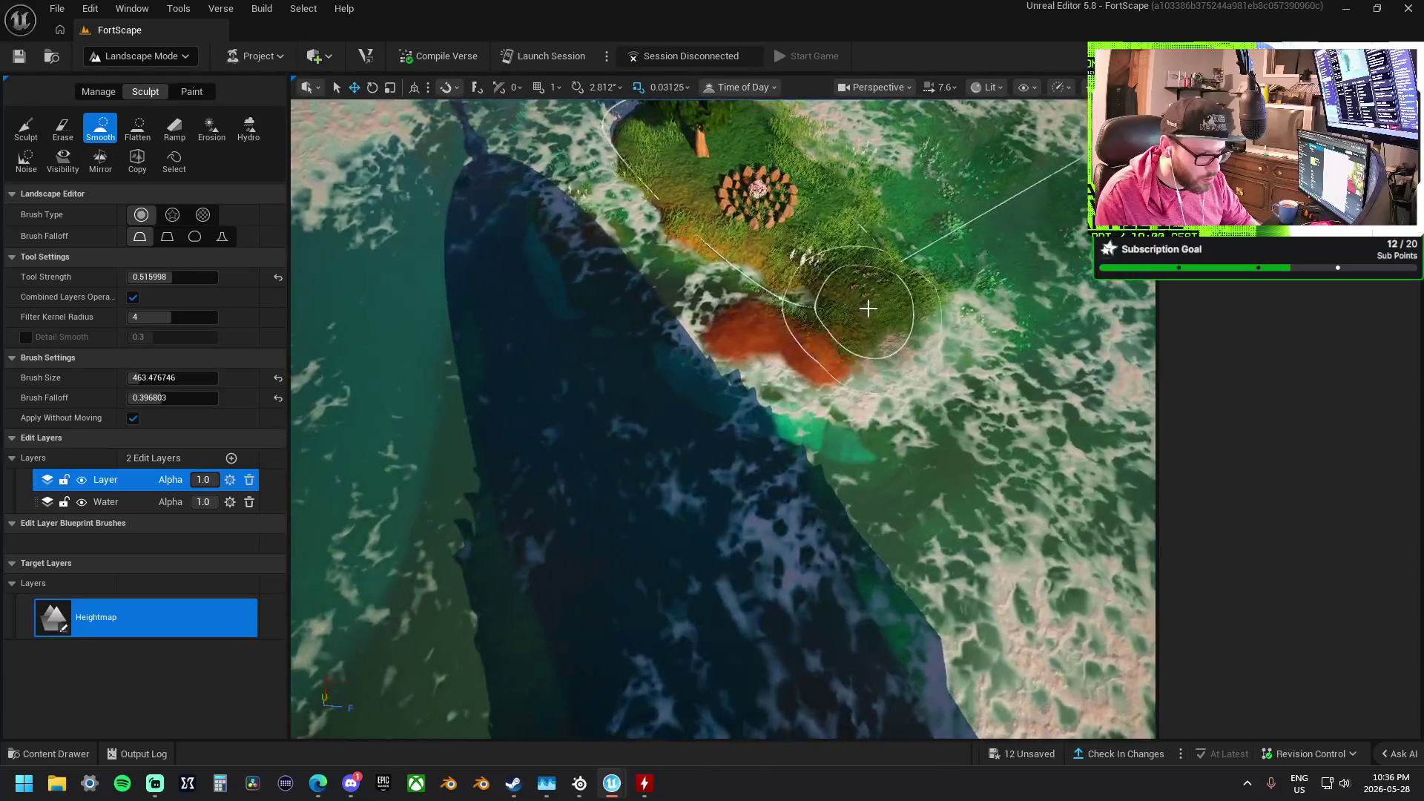
pyautogui.rightClick(621, 254)
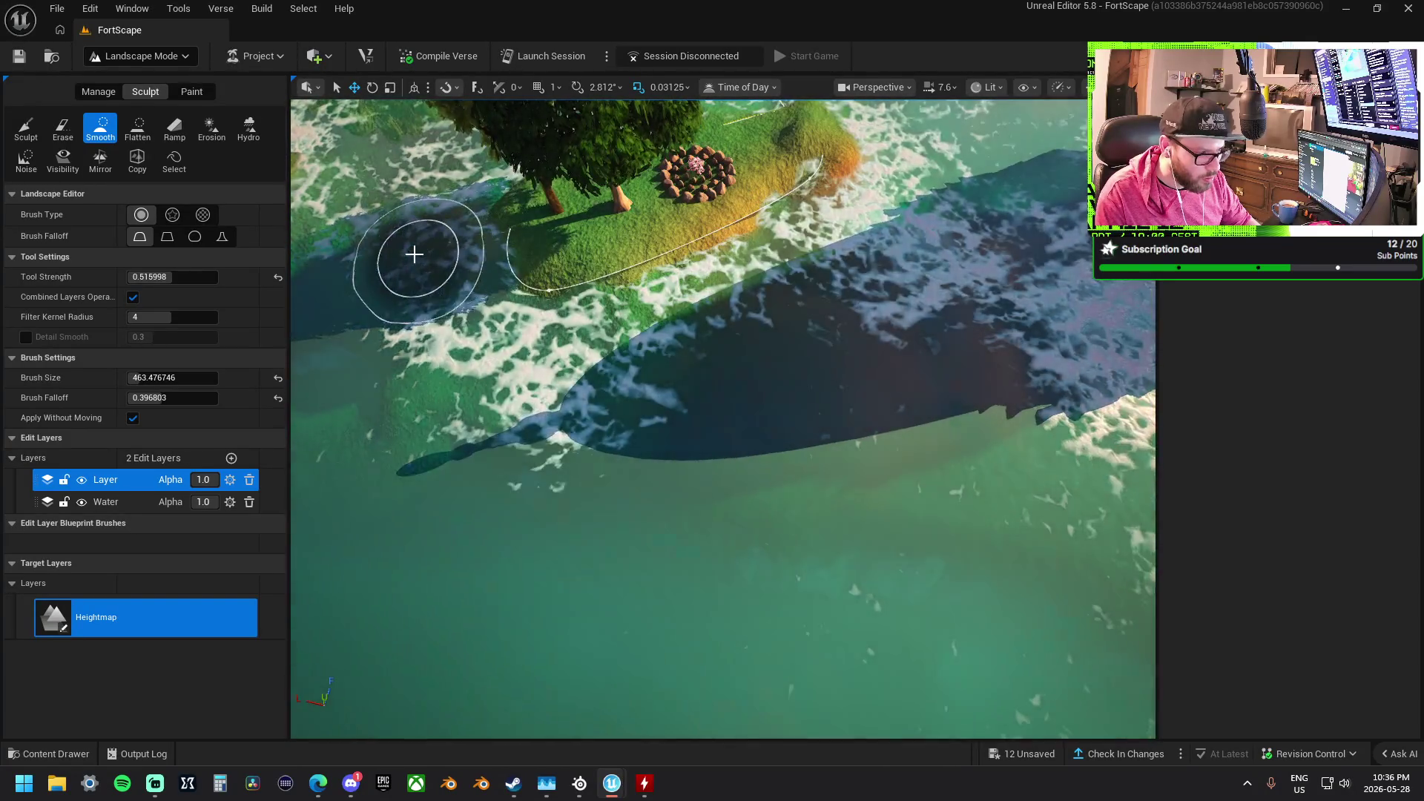
pyautogui.rightClick(522, 290)
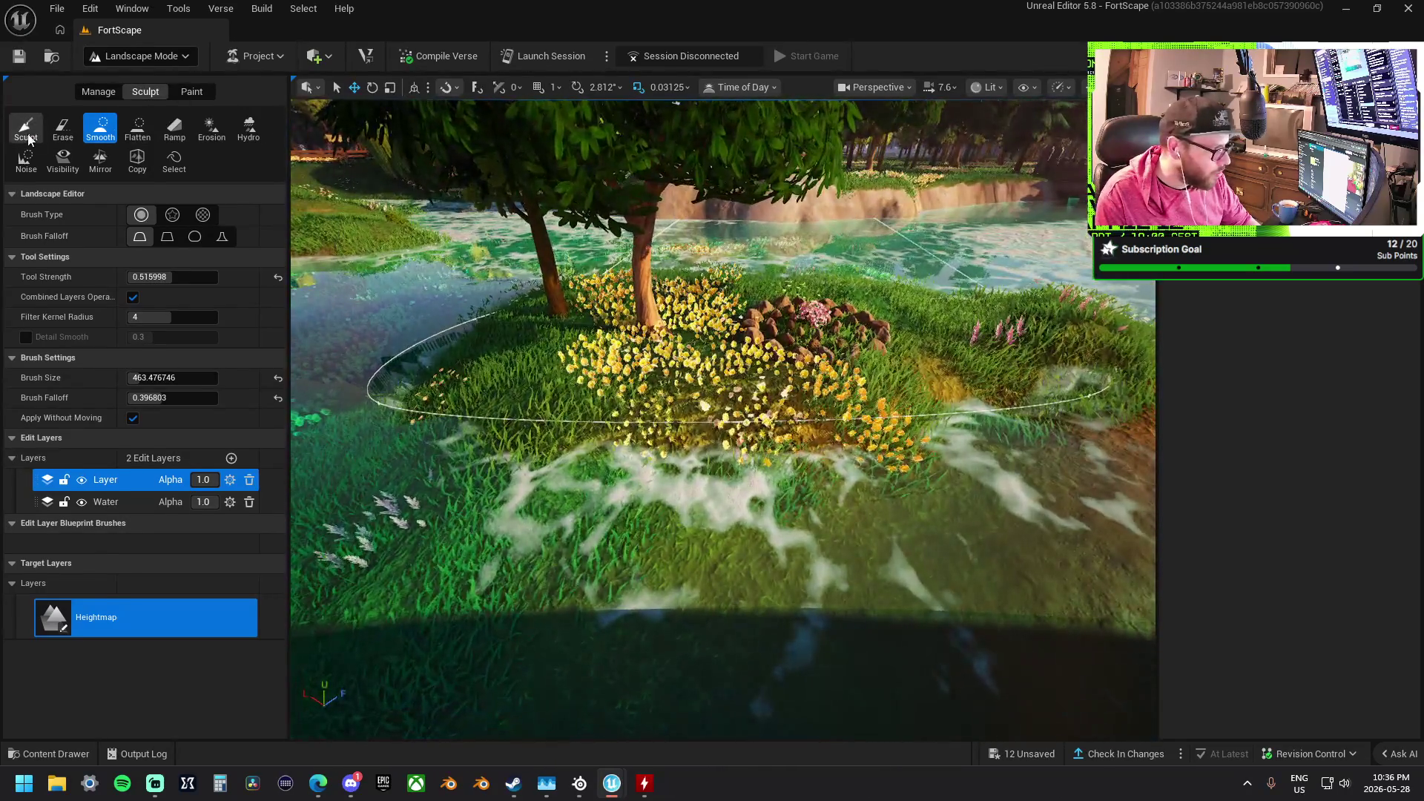
pyautogui.click(26, 130)
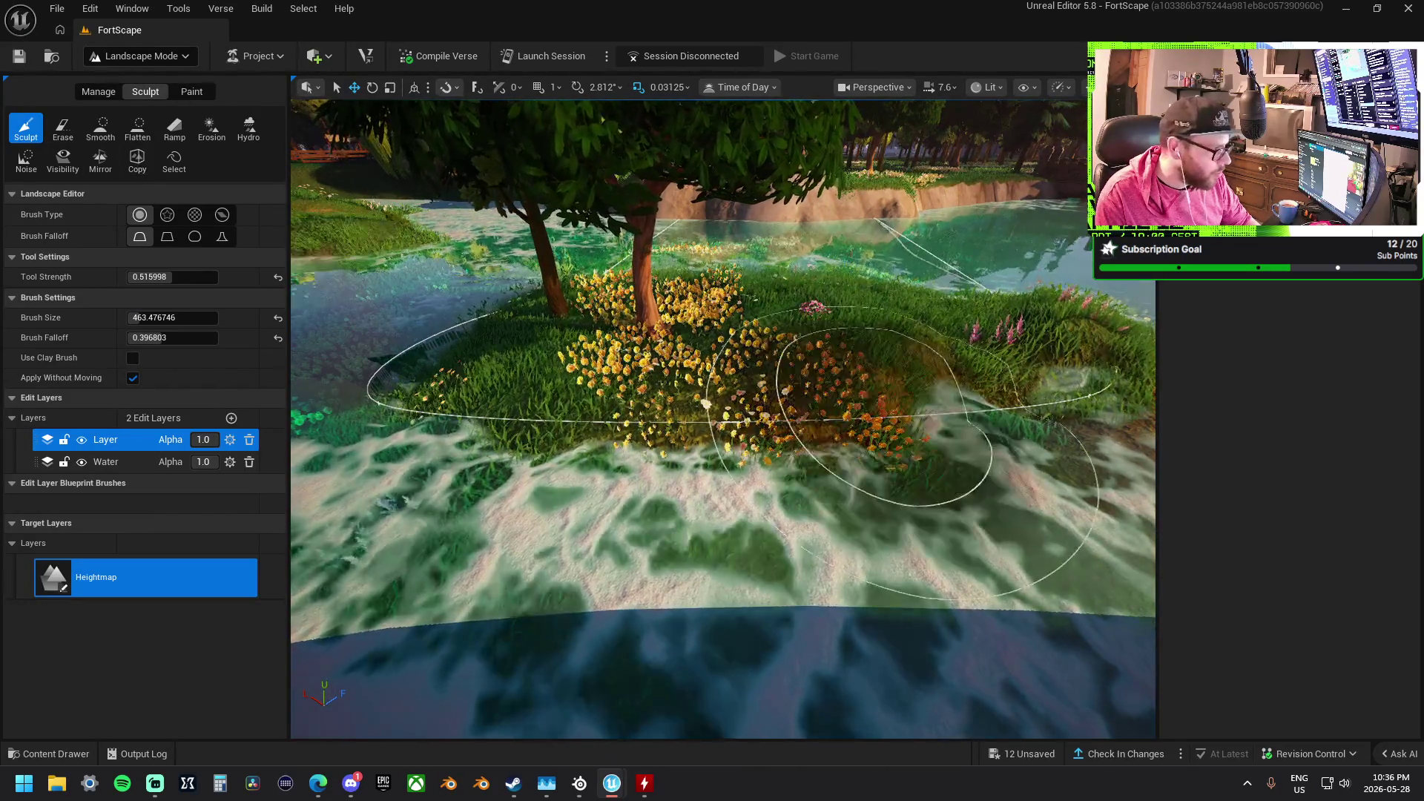
pyautogui.rightClick(651, 445)
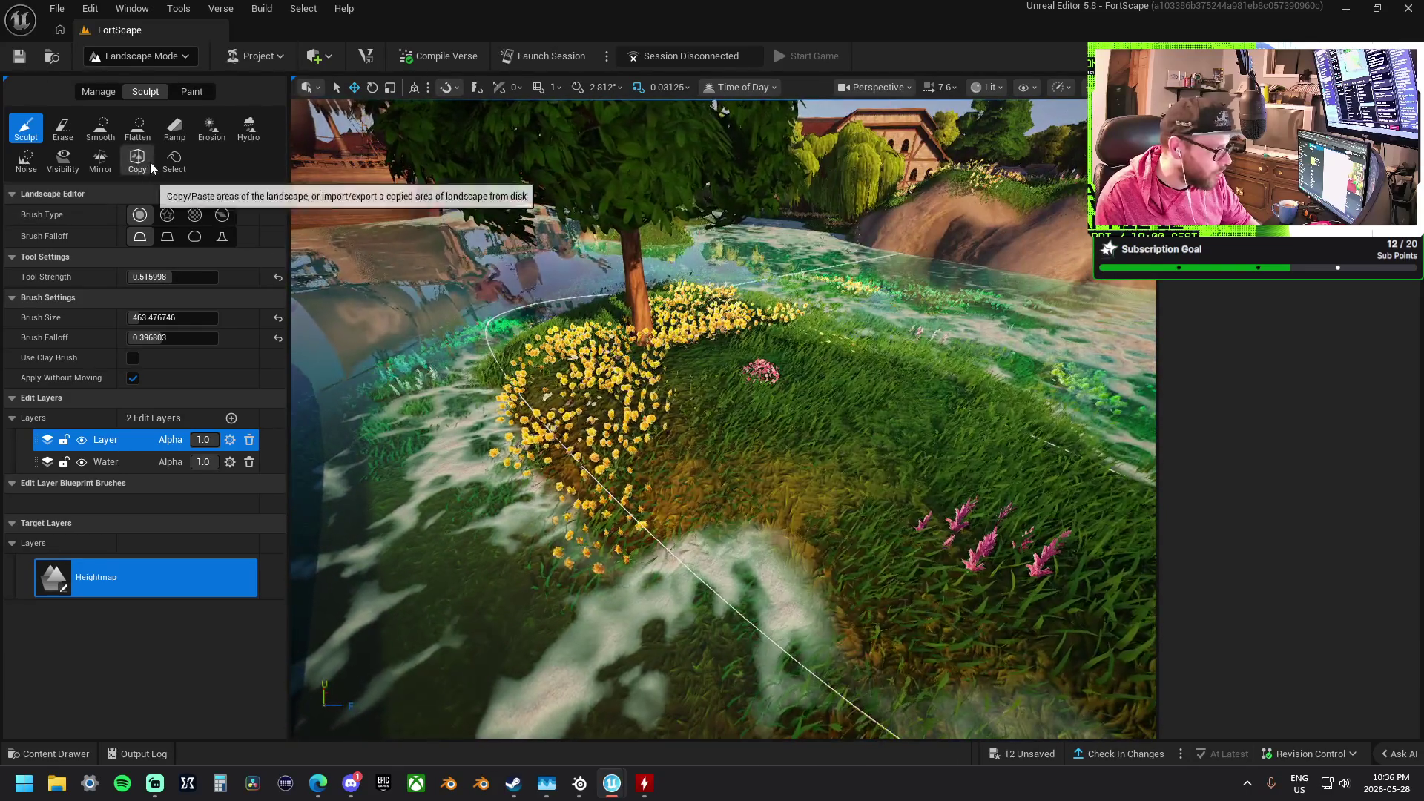
# Flatten the flower islet's slope, then smooth the shallows by the pirate ship's bow
pyautogui.click(138, 129)
pyautogui.rightClick(777, 429)
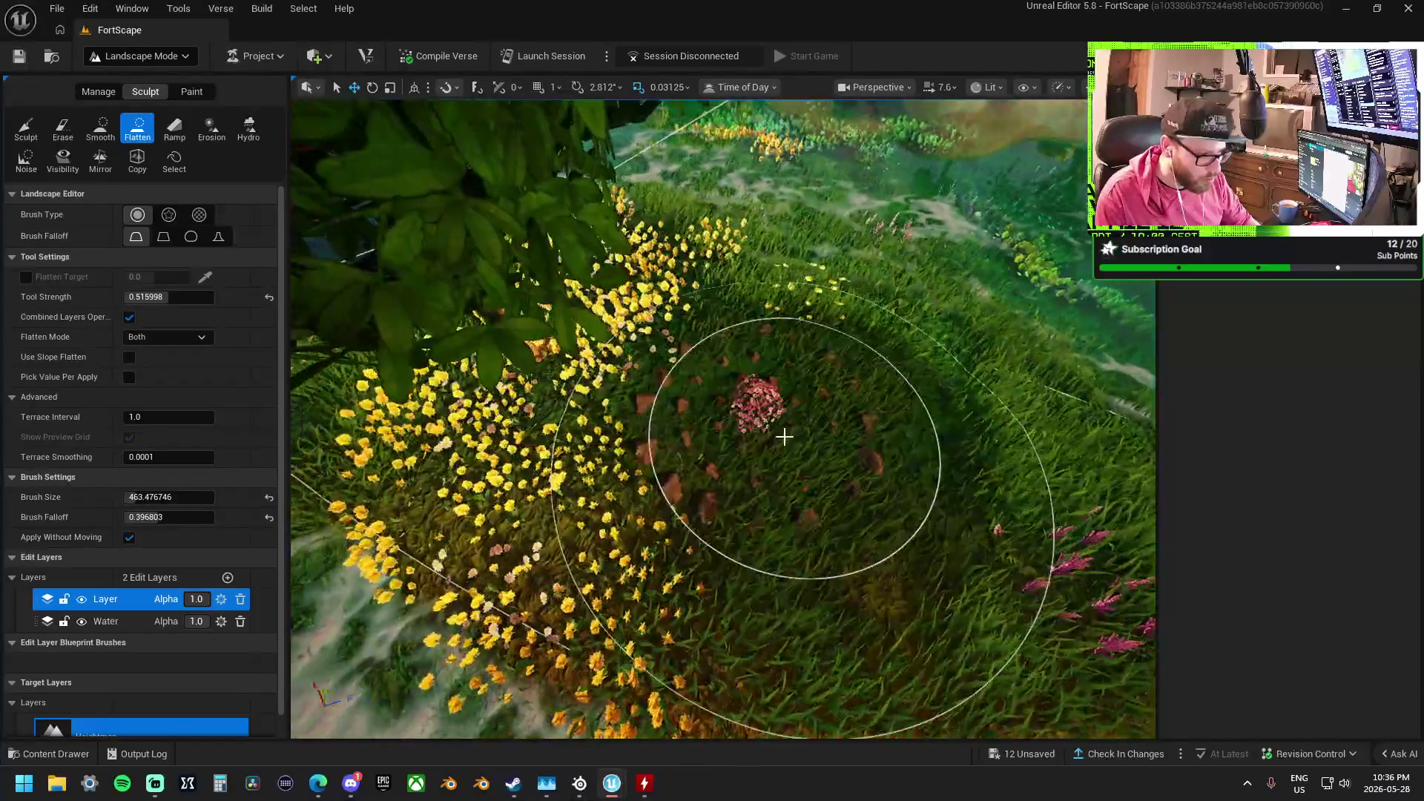
pyautogui.rightClick(753, 461)
pyautogui.rightClick(771, 445)
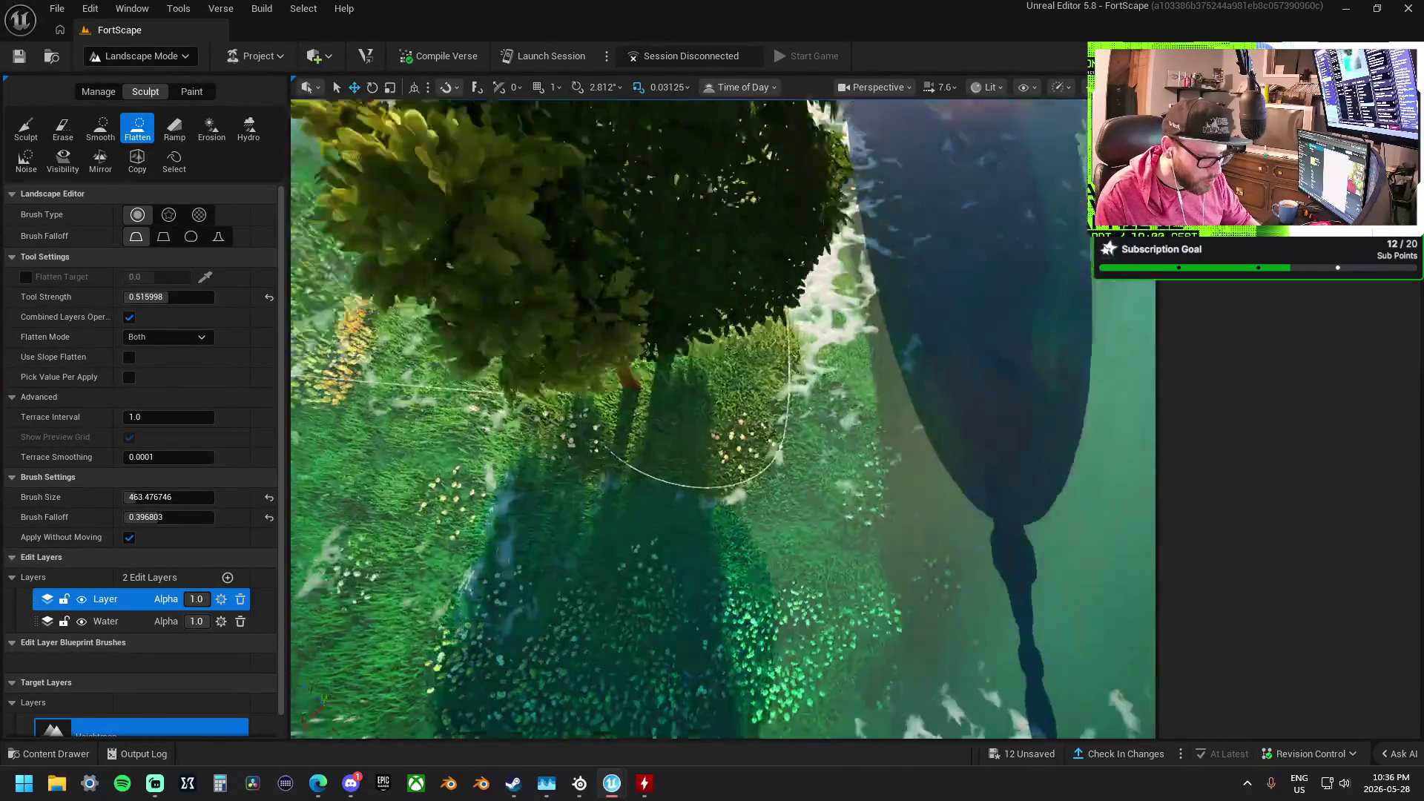
pyautogui.rightClick(704, 430)
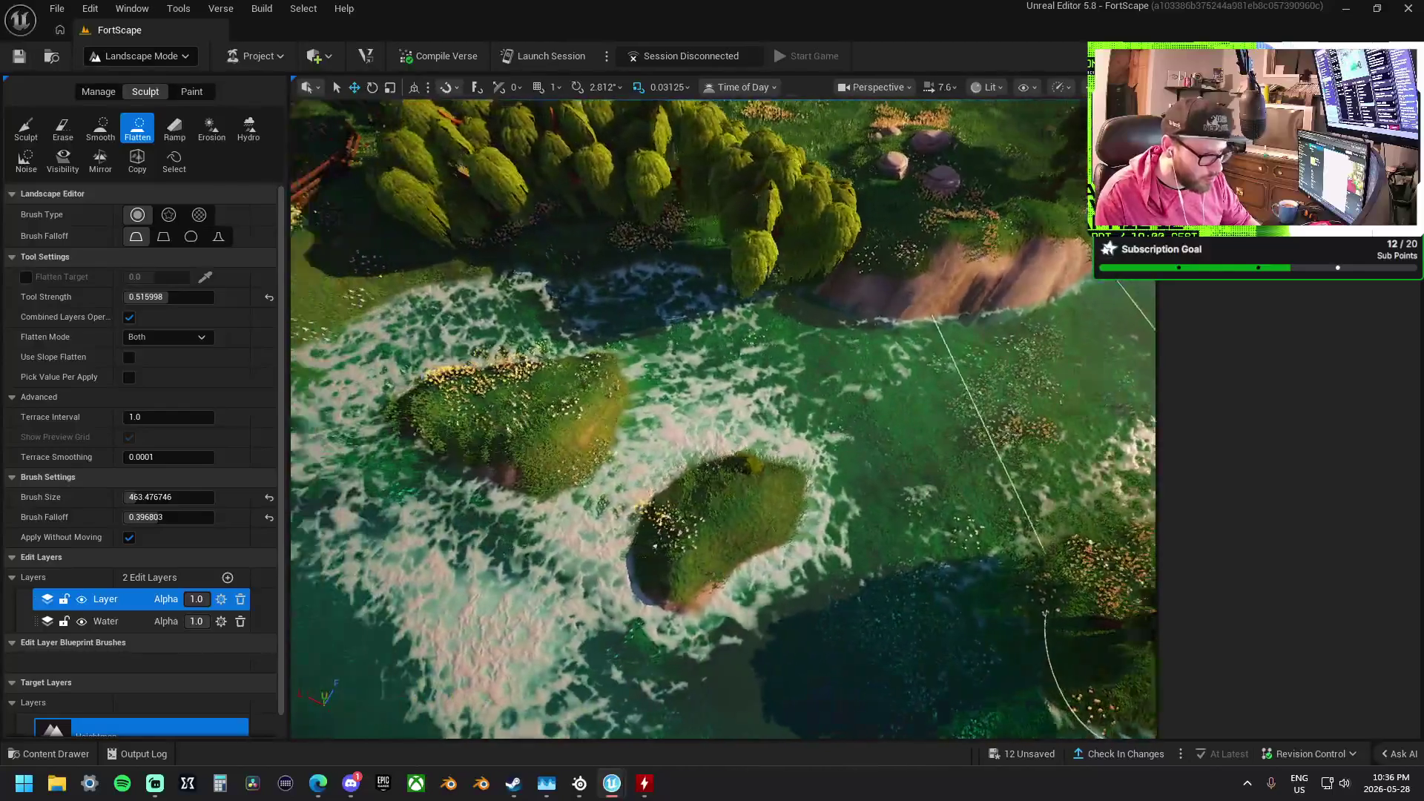
pyautogui.rightClick(723, 418)
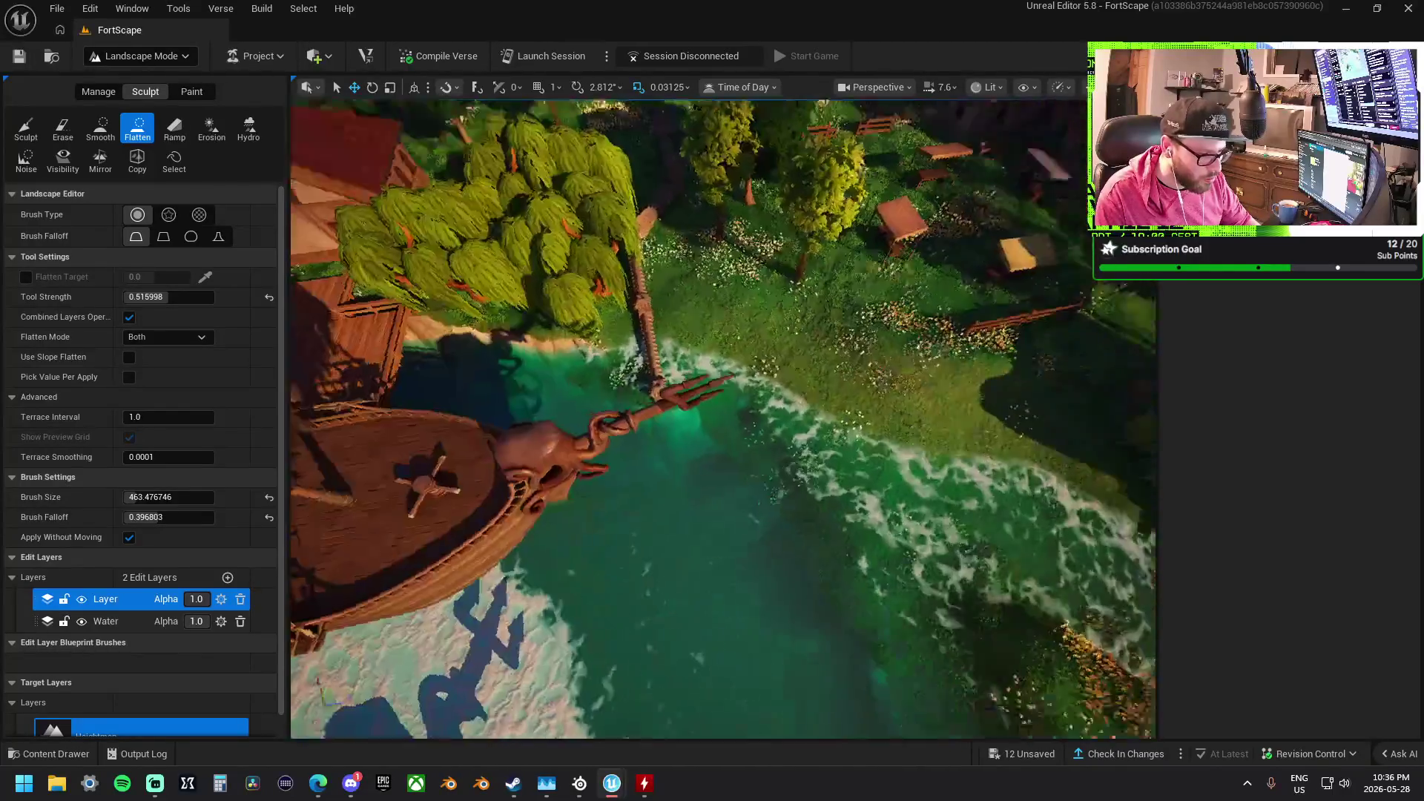
pyautogui.rightClick(723, 419)
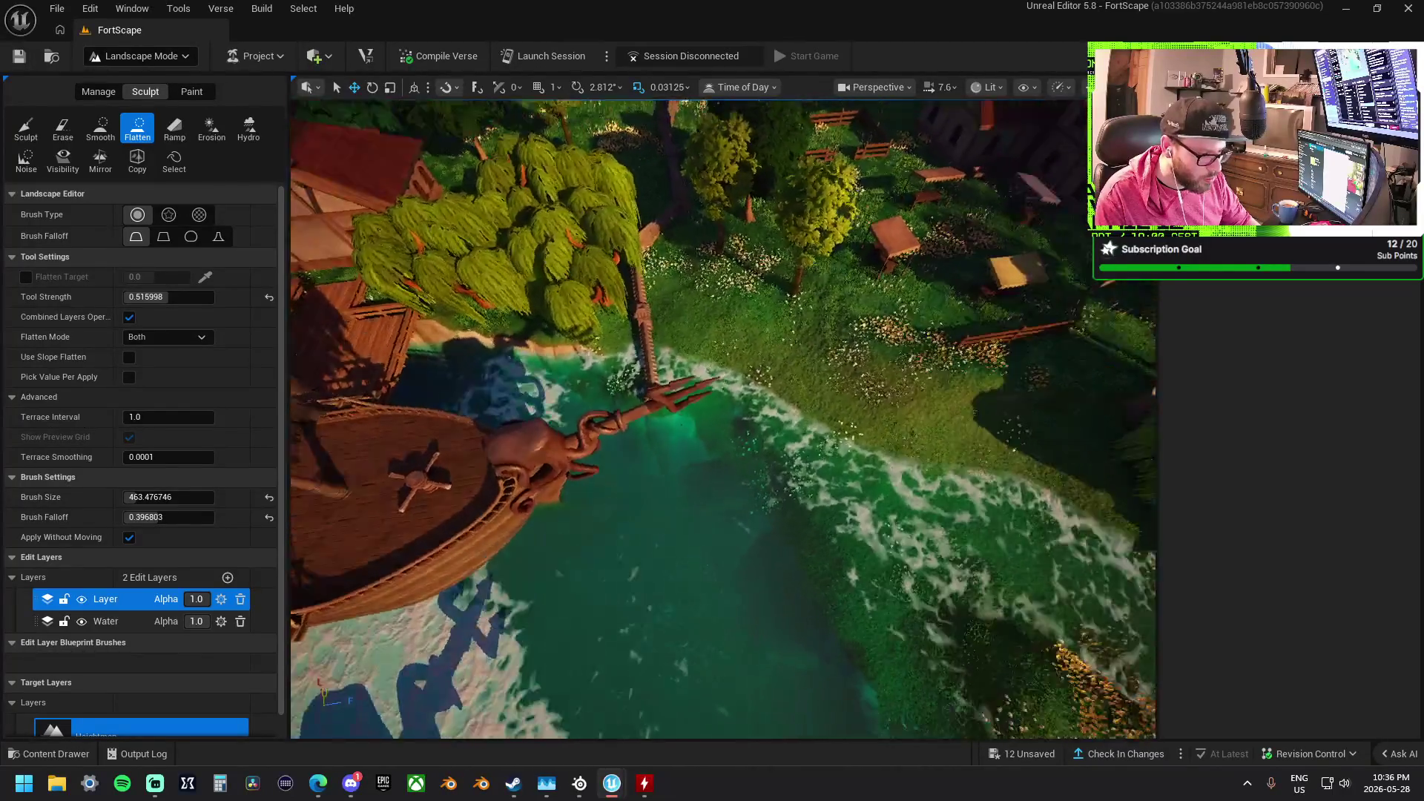
pyautogui.click(111, 133)
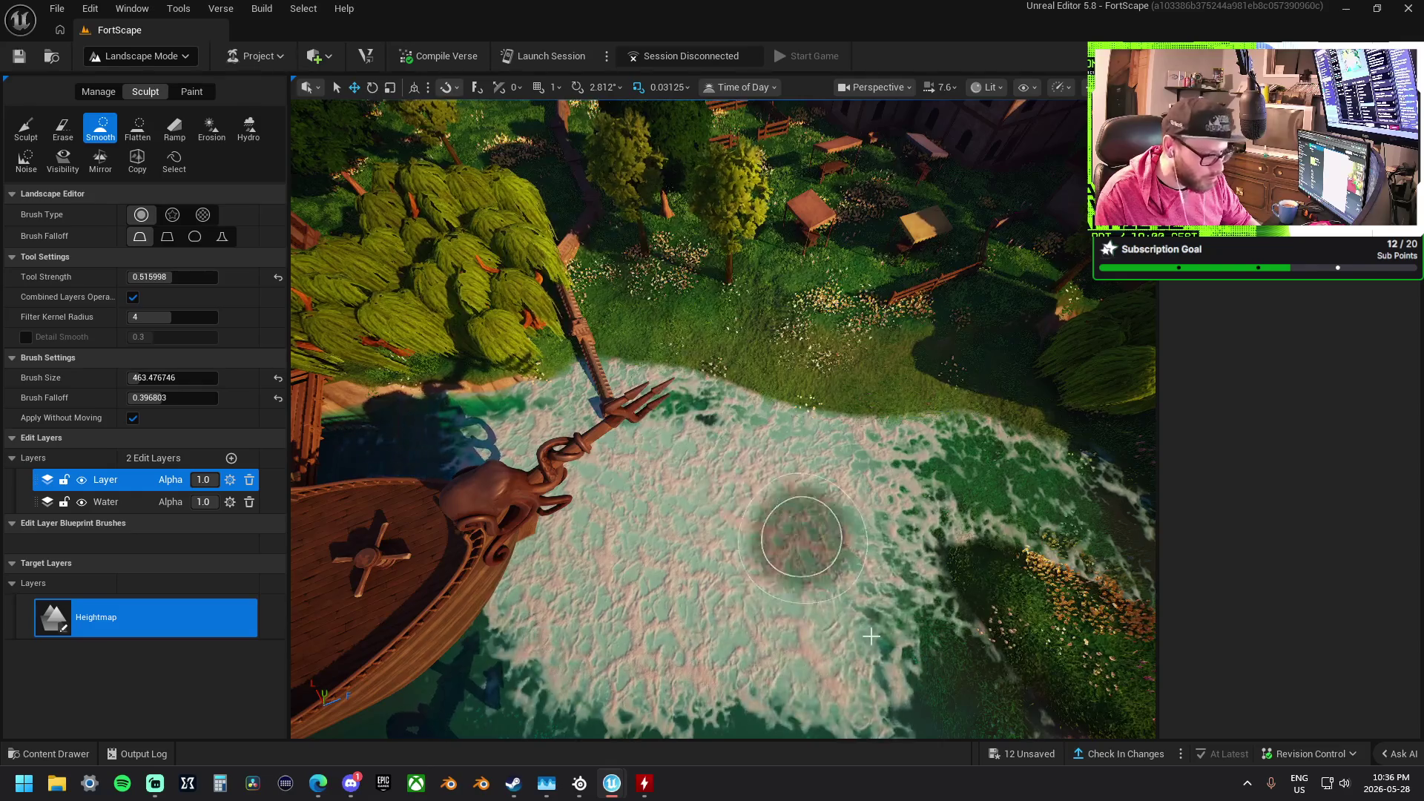
pyautogui.rightClick(867, 647)
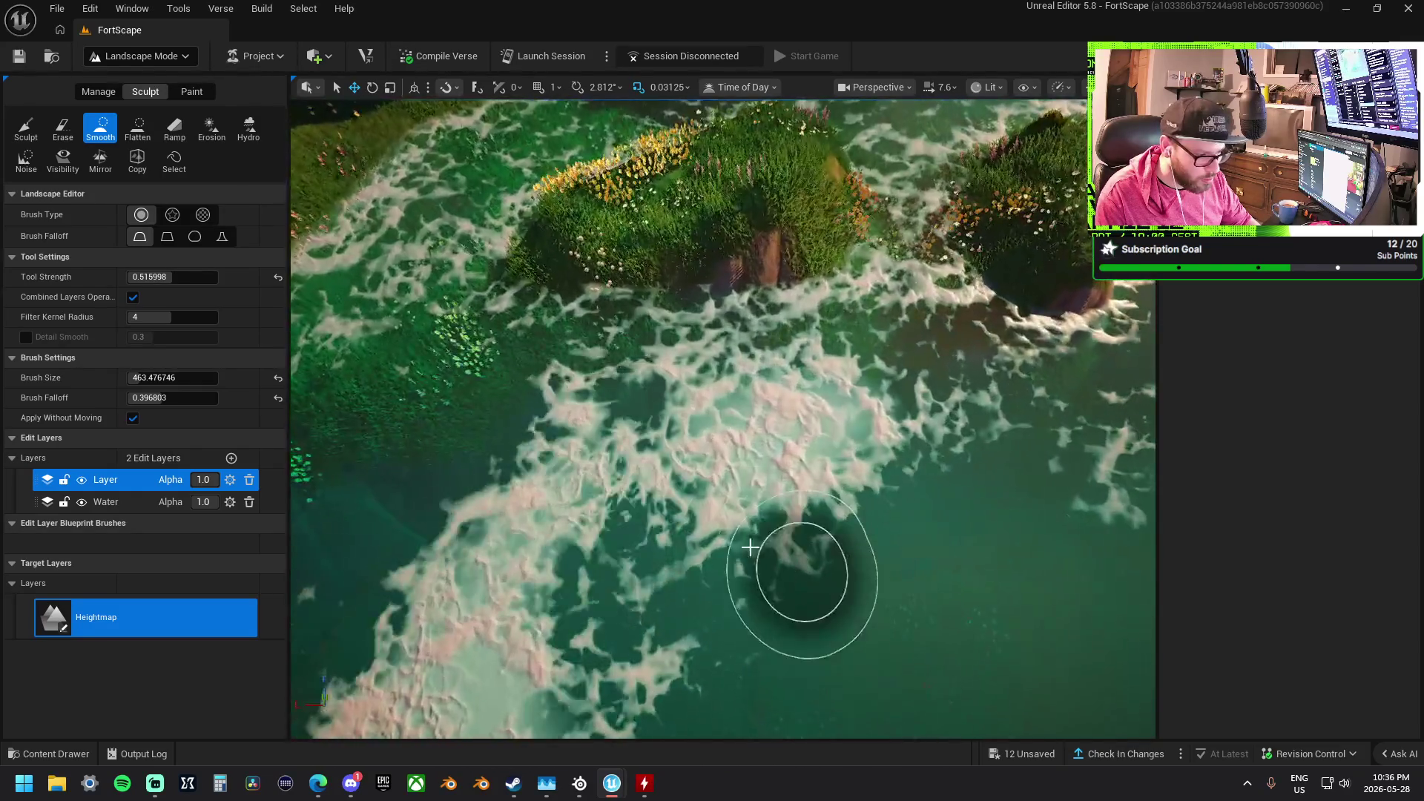
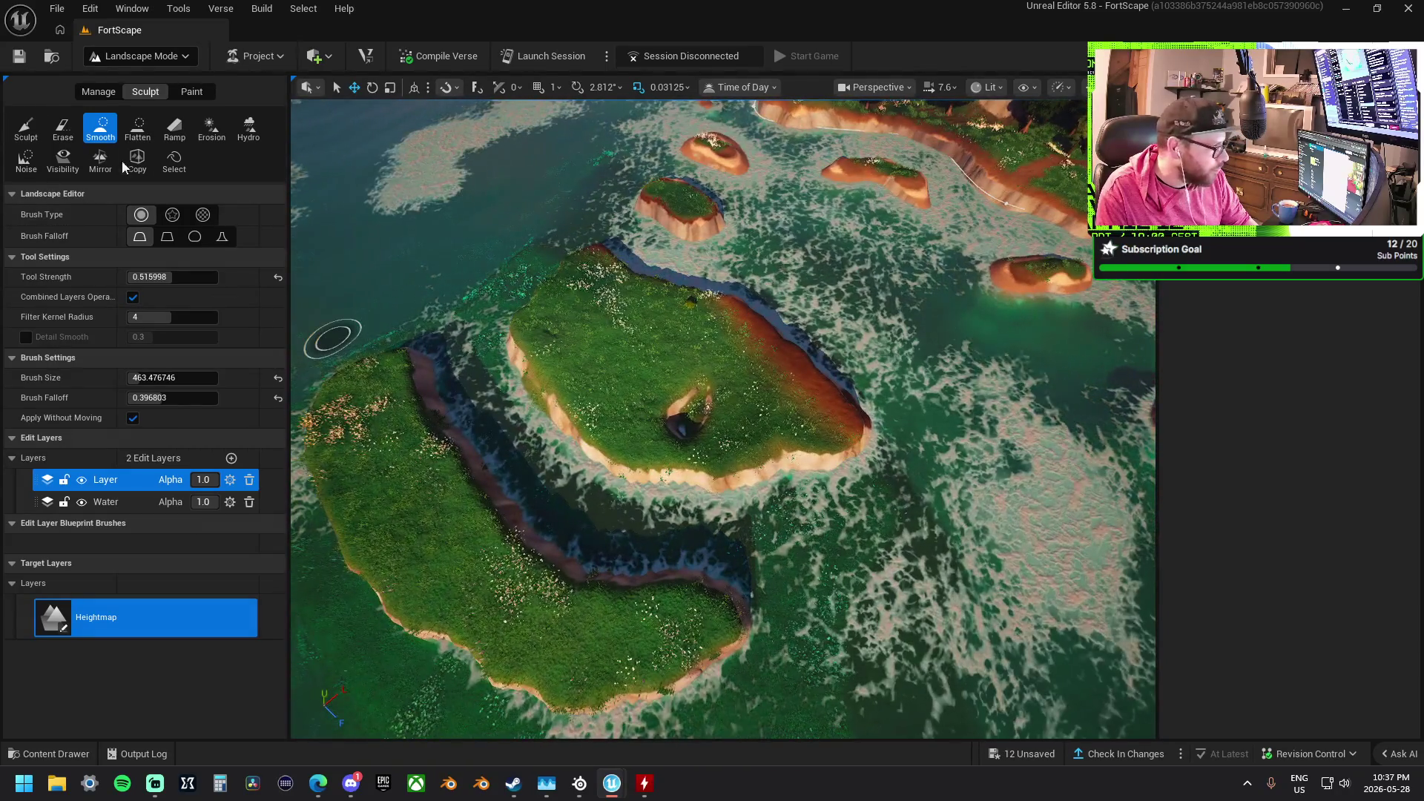
# Use the Flatten tool to level the pit in the middle of the central island
pyautogui.click(138, 127)
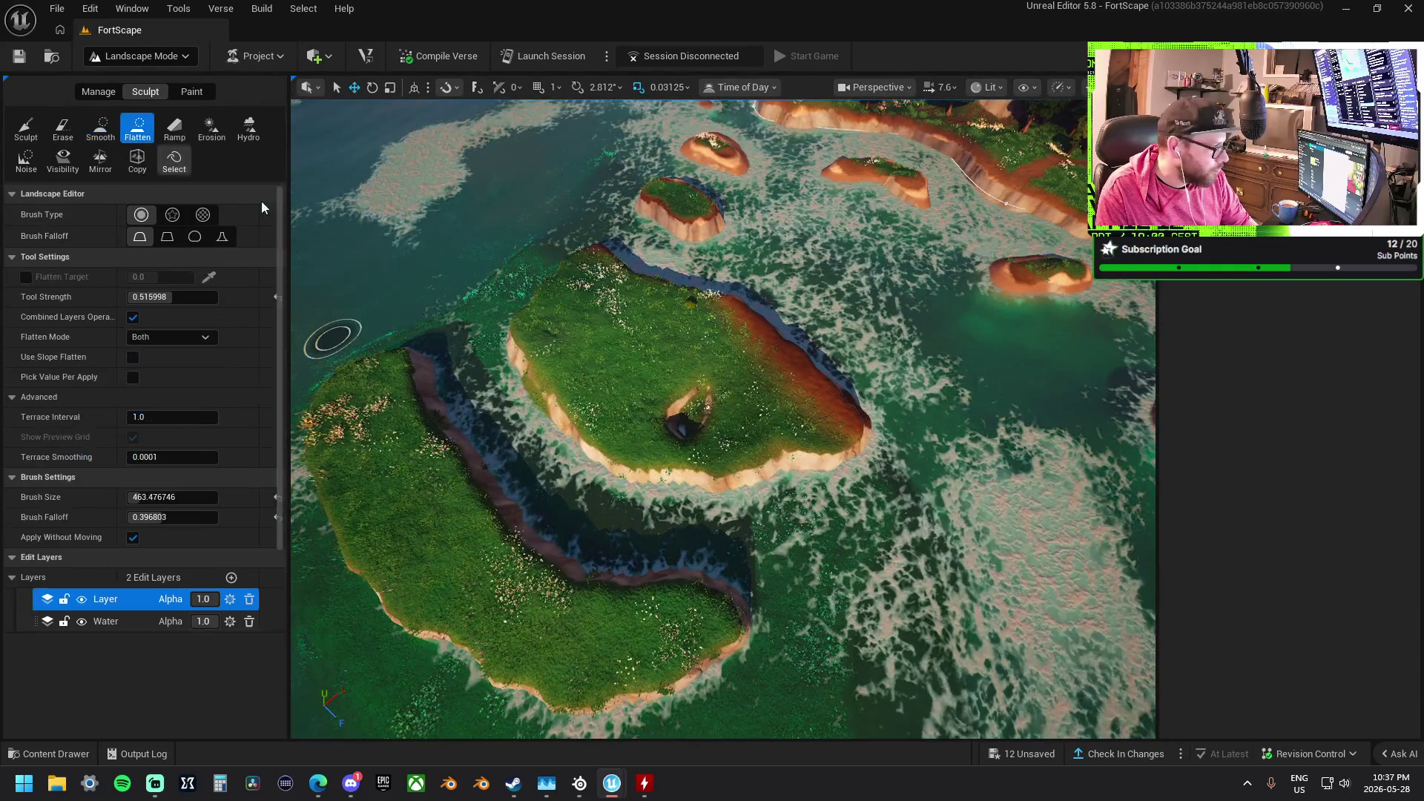
pyautogui.moveTo(666, 371)
pyautogui.mouseDown()
pyautogui.moveTo(724, 401)
pyautogui.moveTo(558, 338)
pyautogui.mouseUp()
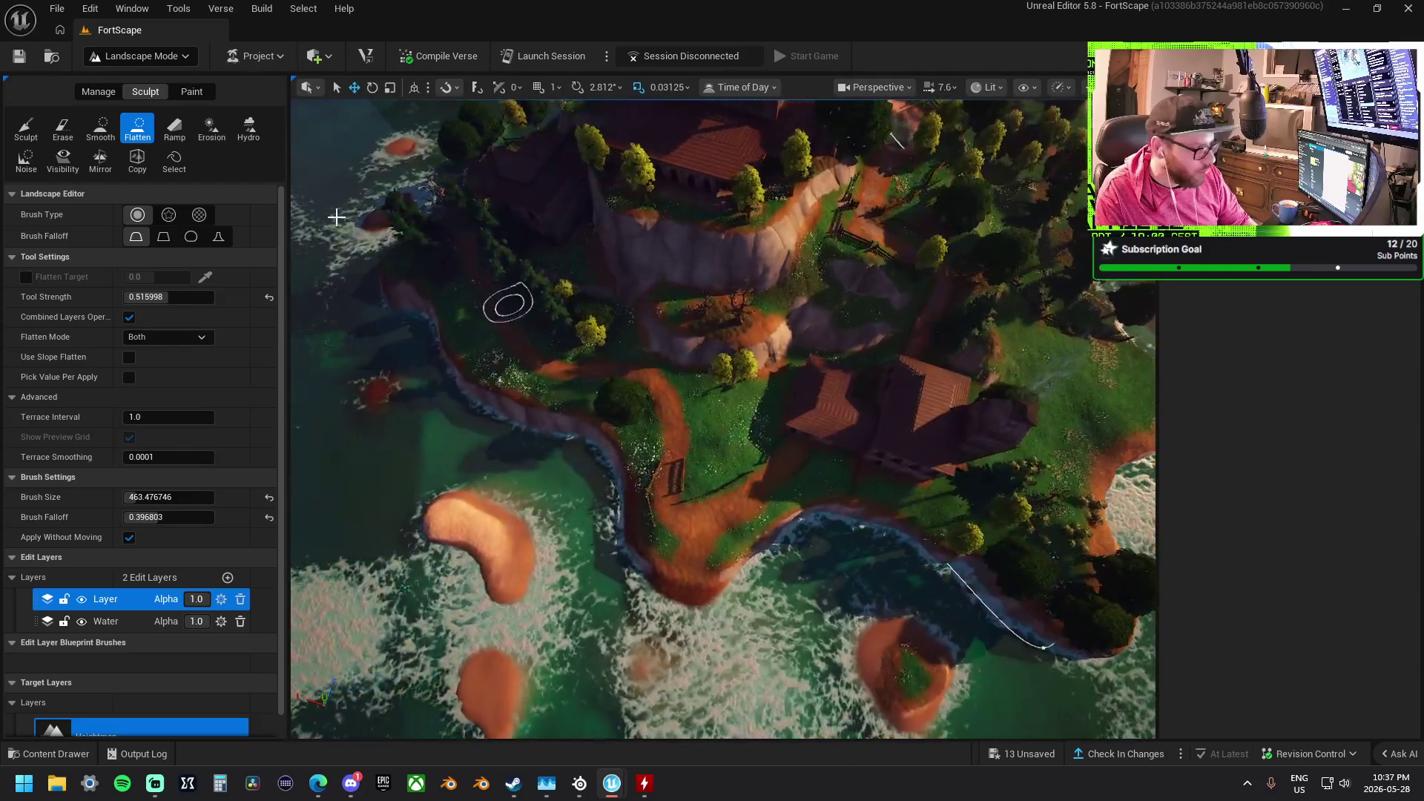
pyautogui.click(192, 91)
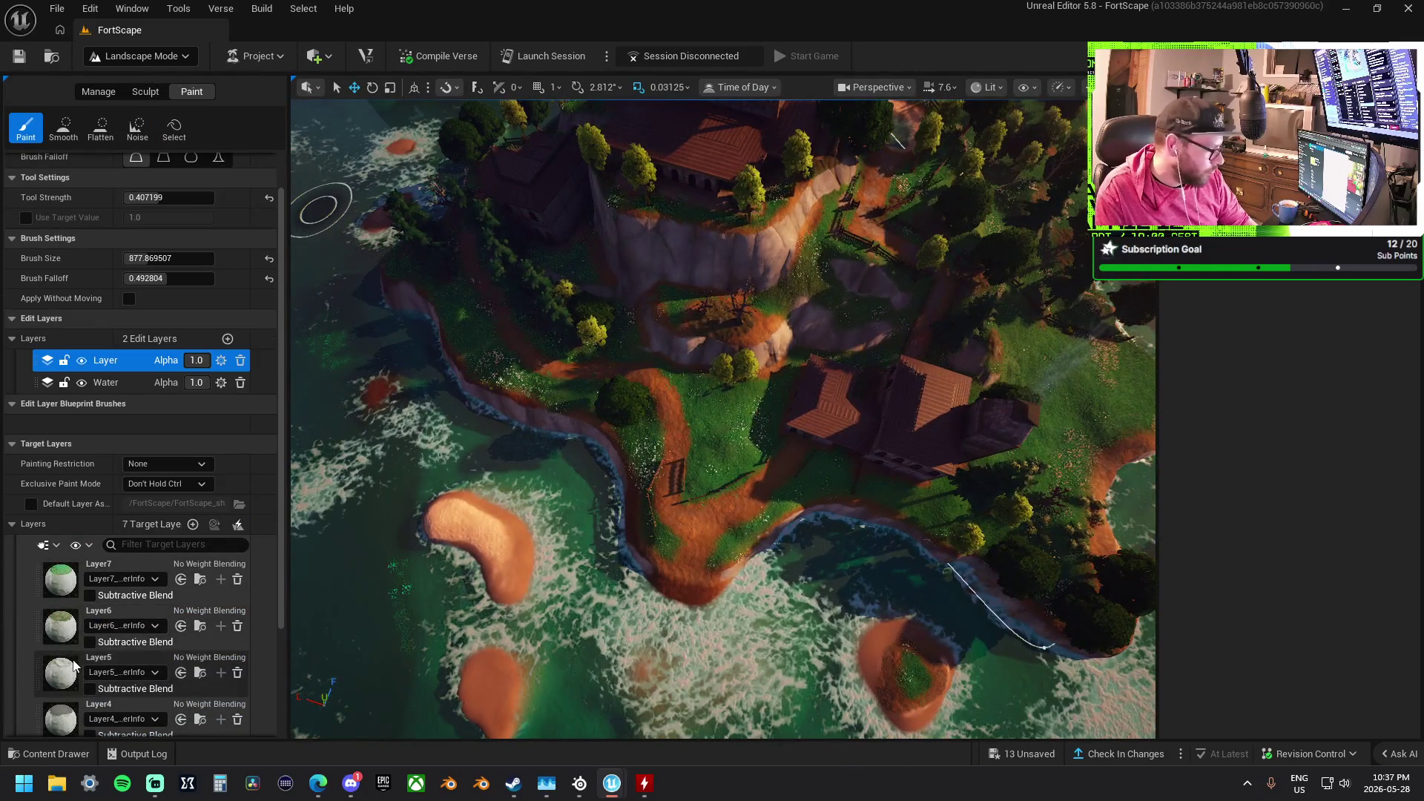
# Paint Layer5 gravel along the dirt path with the brush size reduced to about 249
pyautogui.click(140, 662)
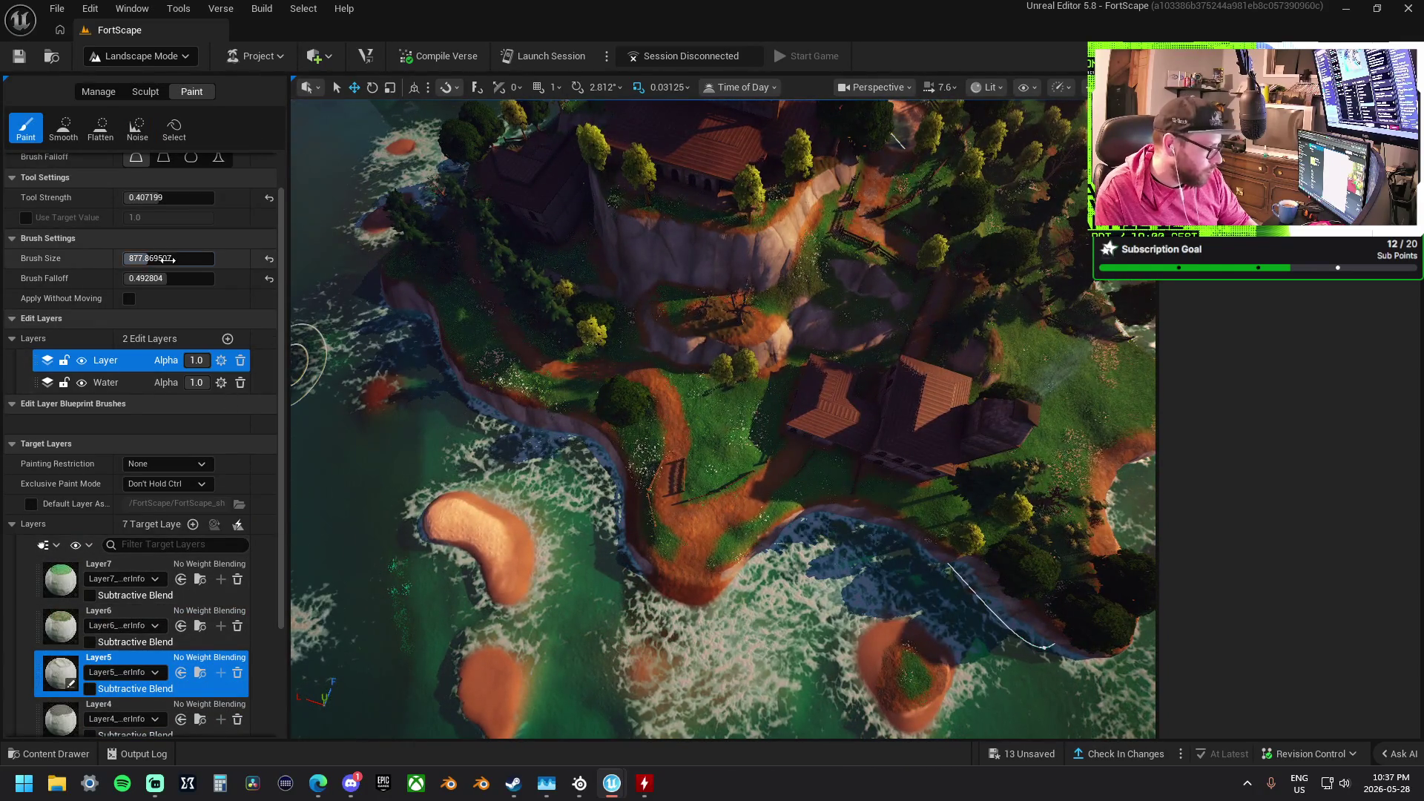
pyautogui.moveTo(169, 258); pyautogui.dragTo(141, 258)
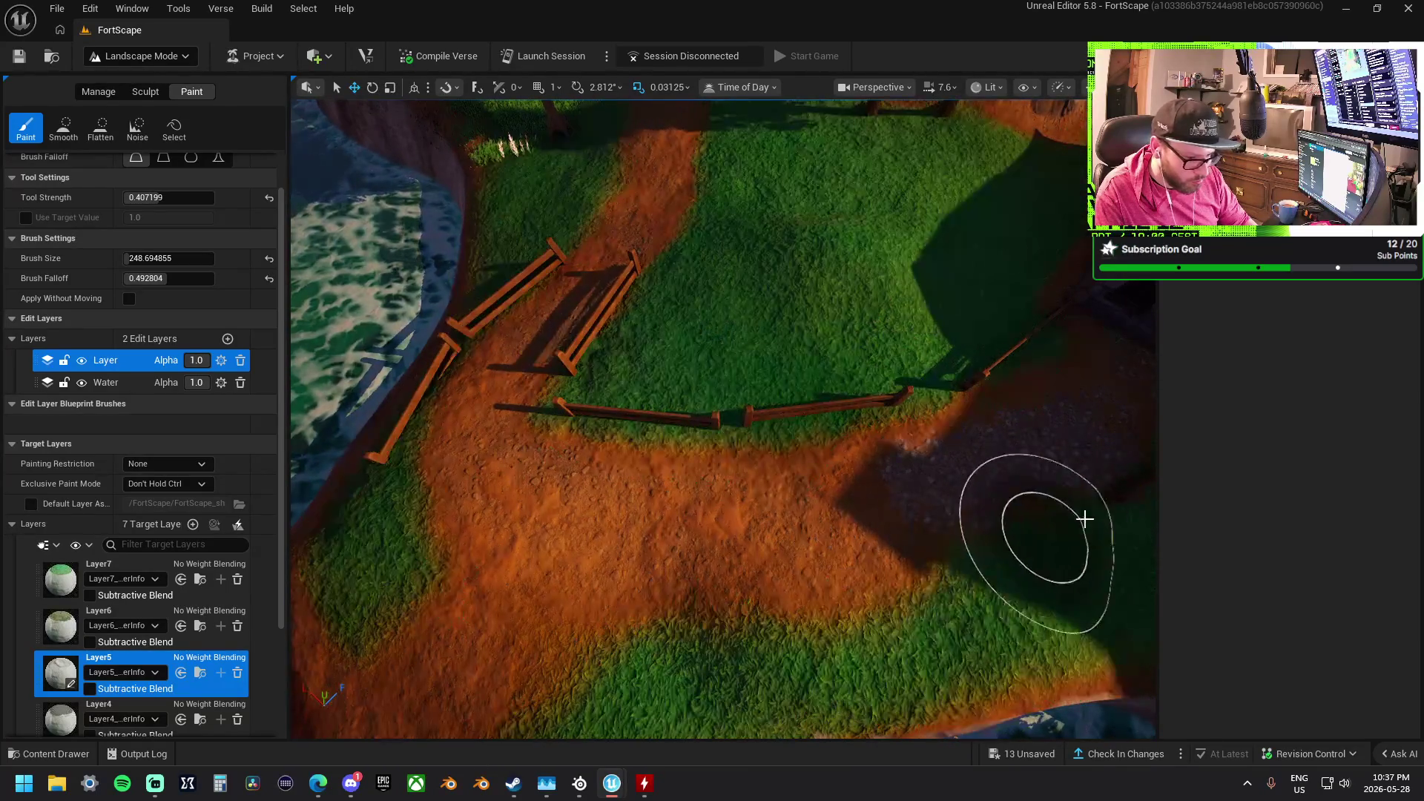
pyautogui.moveTo(862, 542)
pyautogui.mouseDown()
pyautogui.moveTo(830, 519)
pyautogui.moveTo(648, 541)
pyautogui.moveTo(571, 525)
pyautogui.moveTo(594, 512)
pyautogui.moveTo(778, 541)
pyautogui.moveTo(674, 539)
pyautogui.mouseUp()
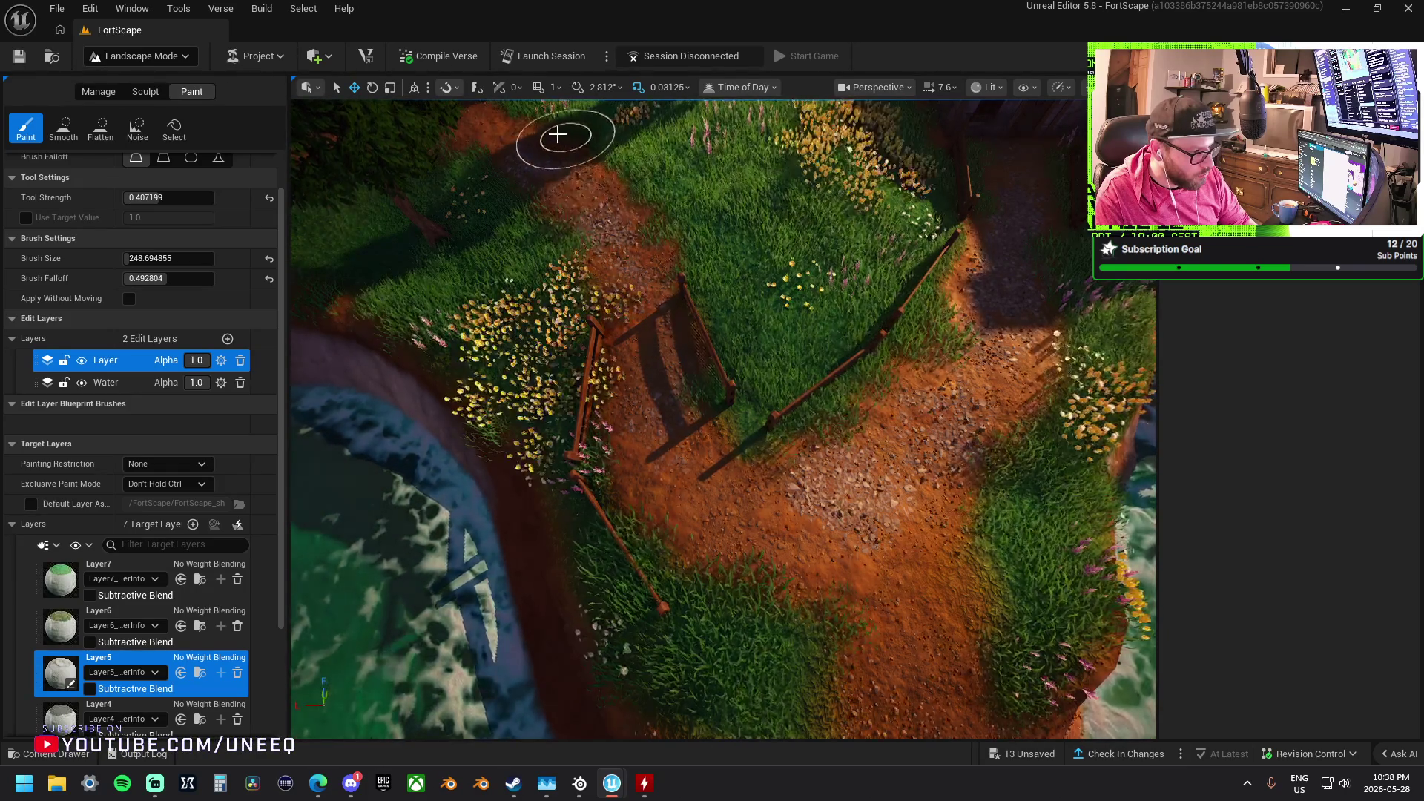
# Zoom down to the path beside the house and brush a Layer5 gravel patch onto it
pyautogui.scroll(5, 825, 593)
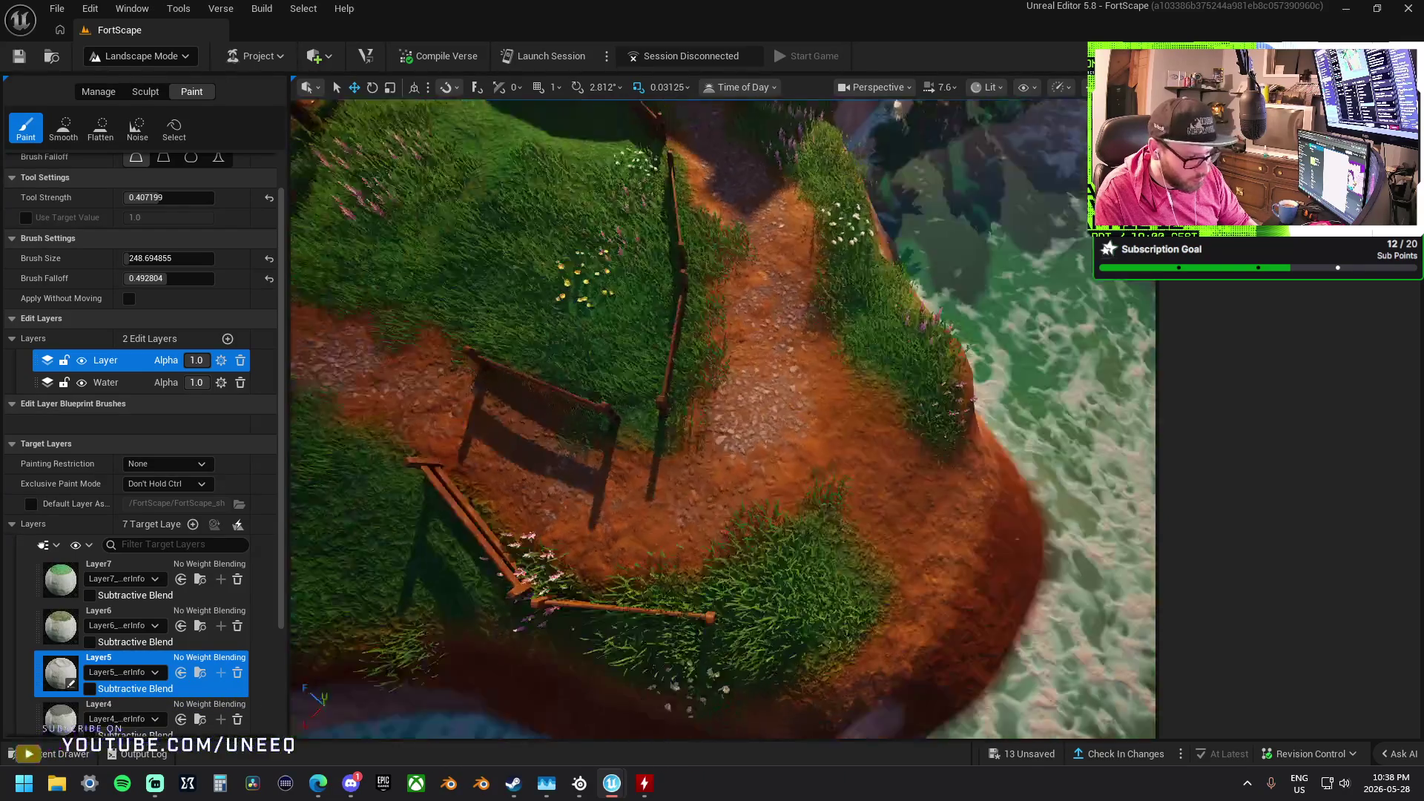
pyautogui.scroll(10, 791, 428)
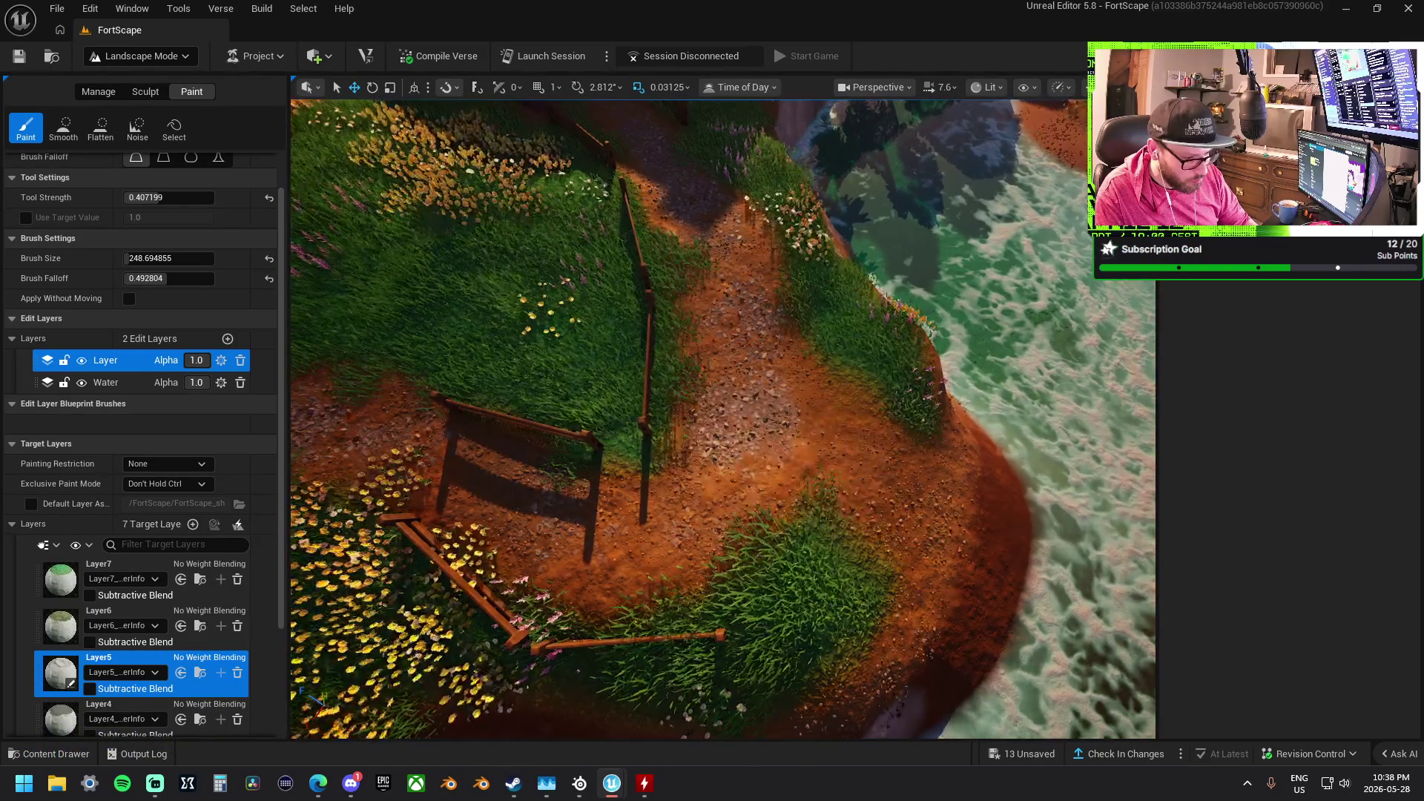
pyautogui.scroll(-5, 836, 445)
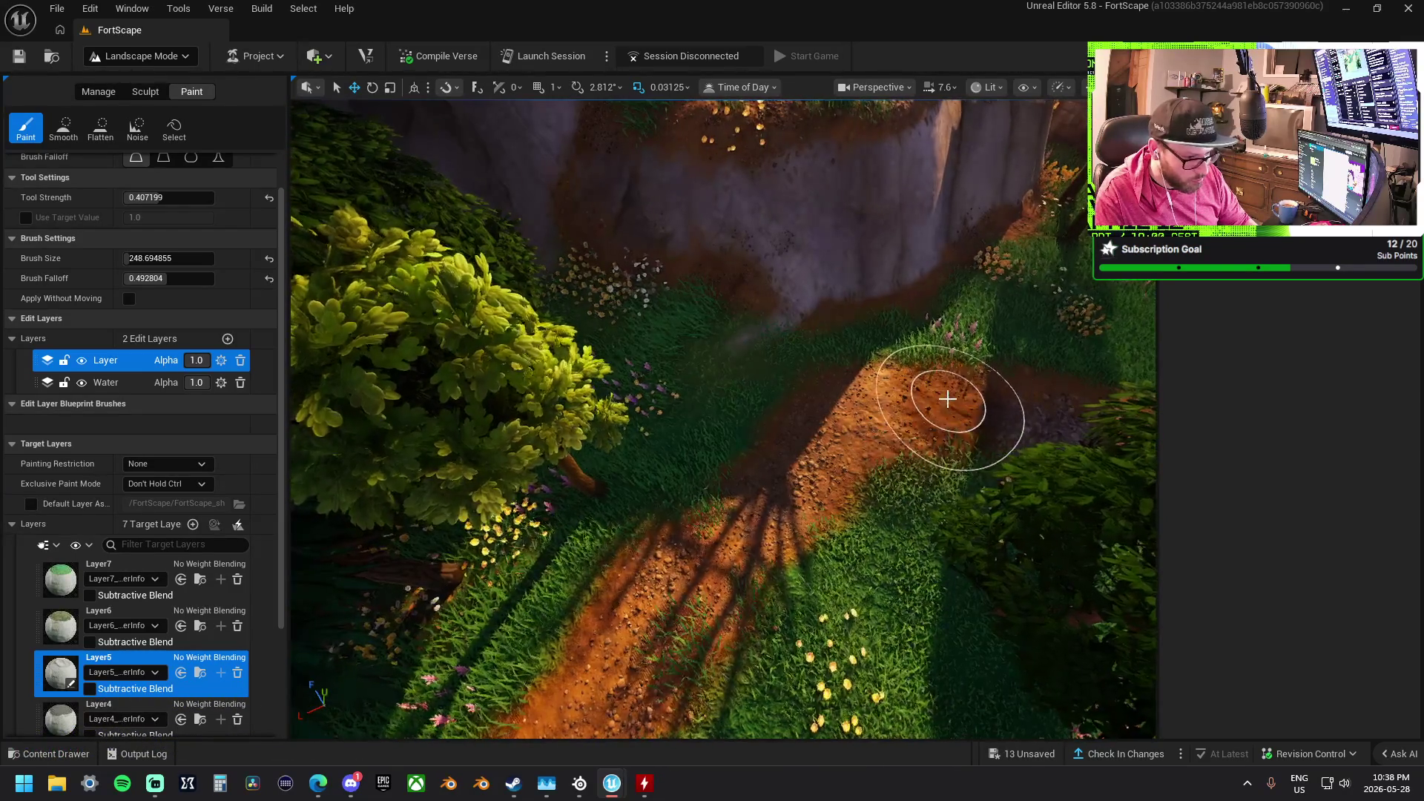
pyautogui.scroll(5, 838, 438)
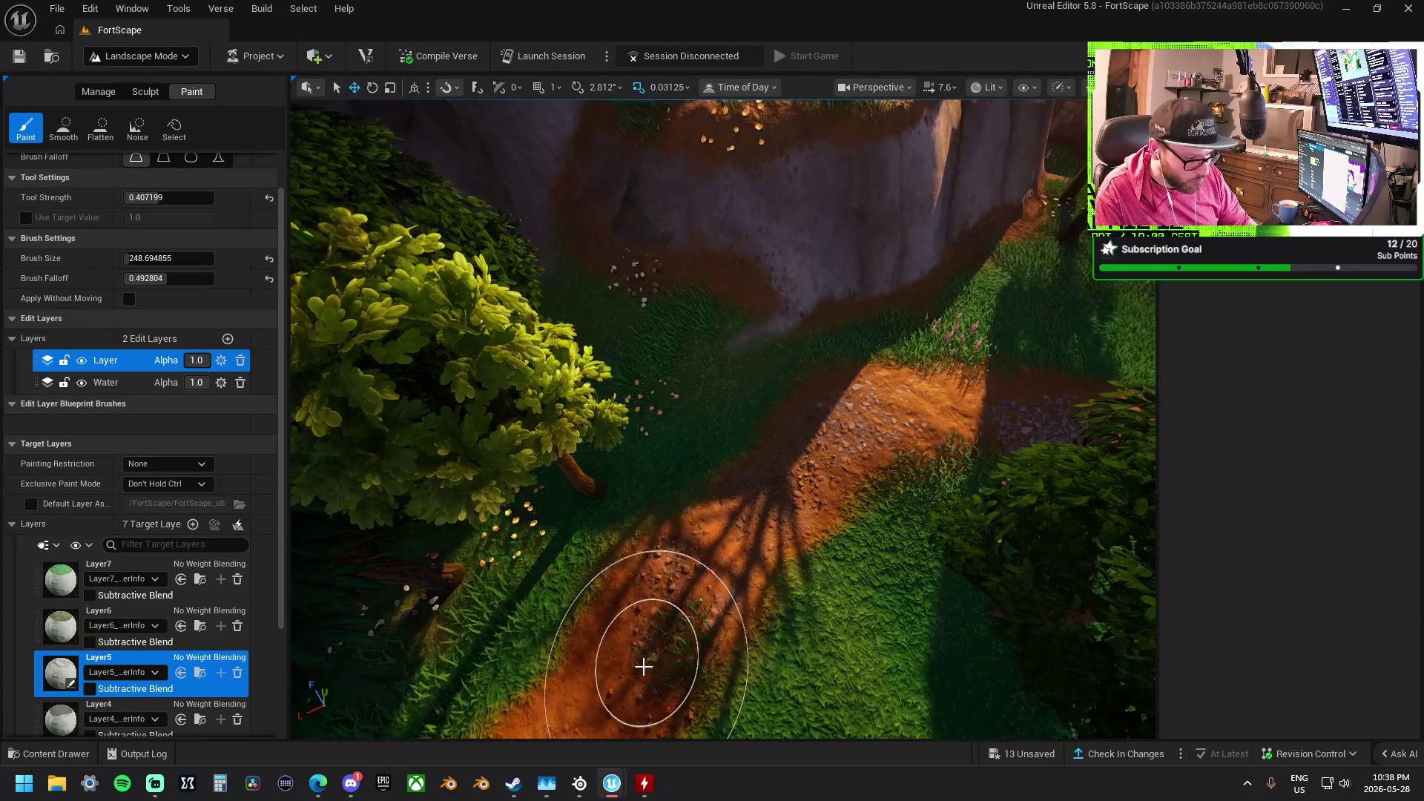
pyautogui.scroll(3, 684, 525)
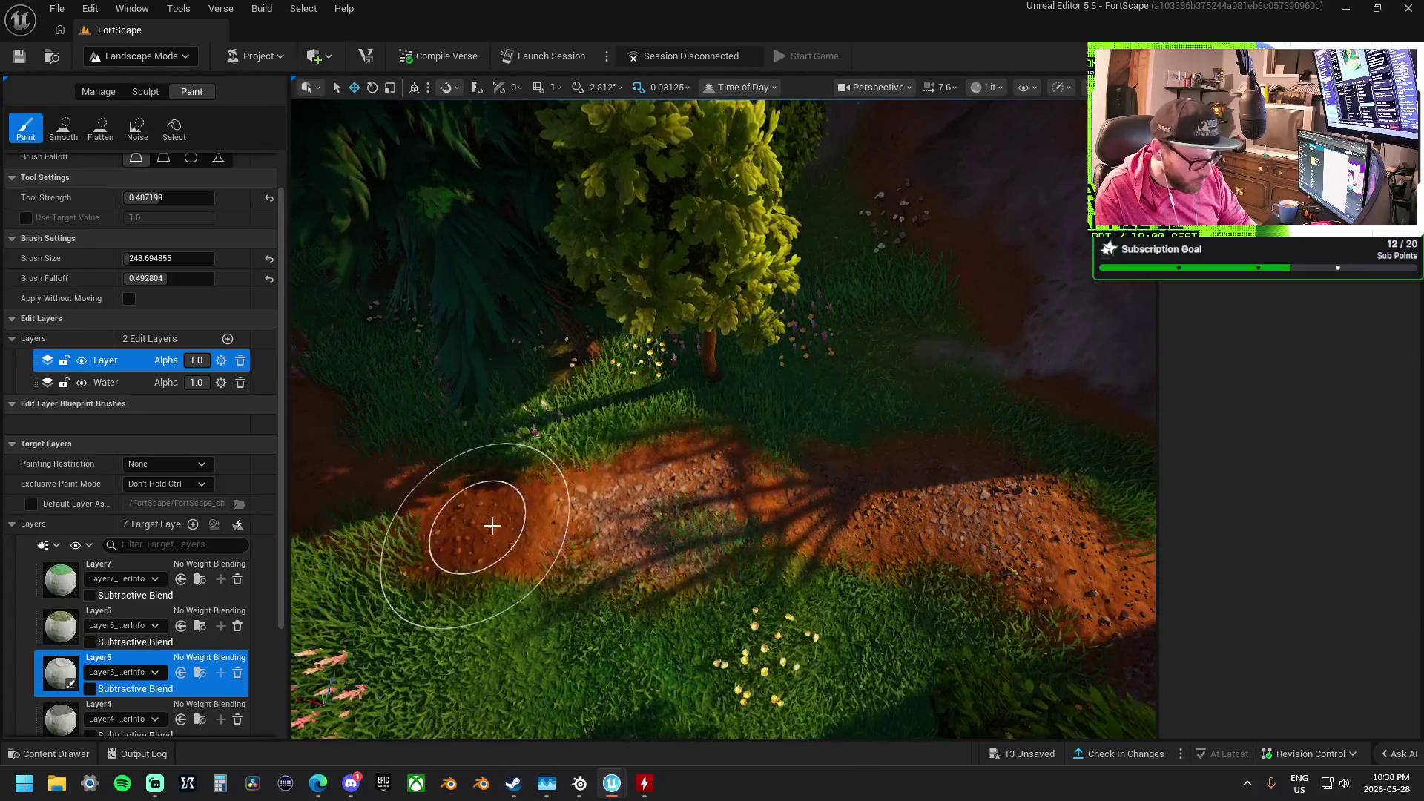
pyautogui.scroll(-5, 469, 521)
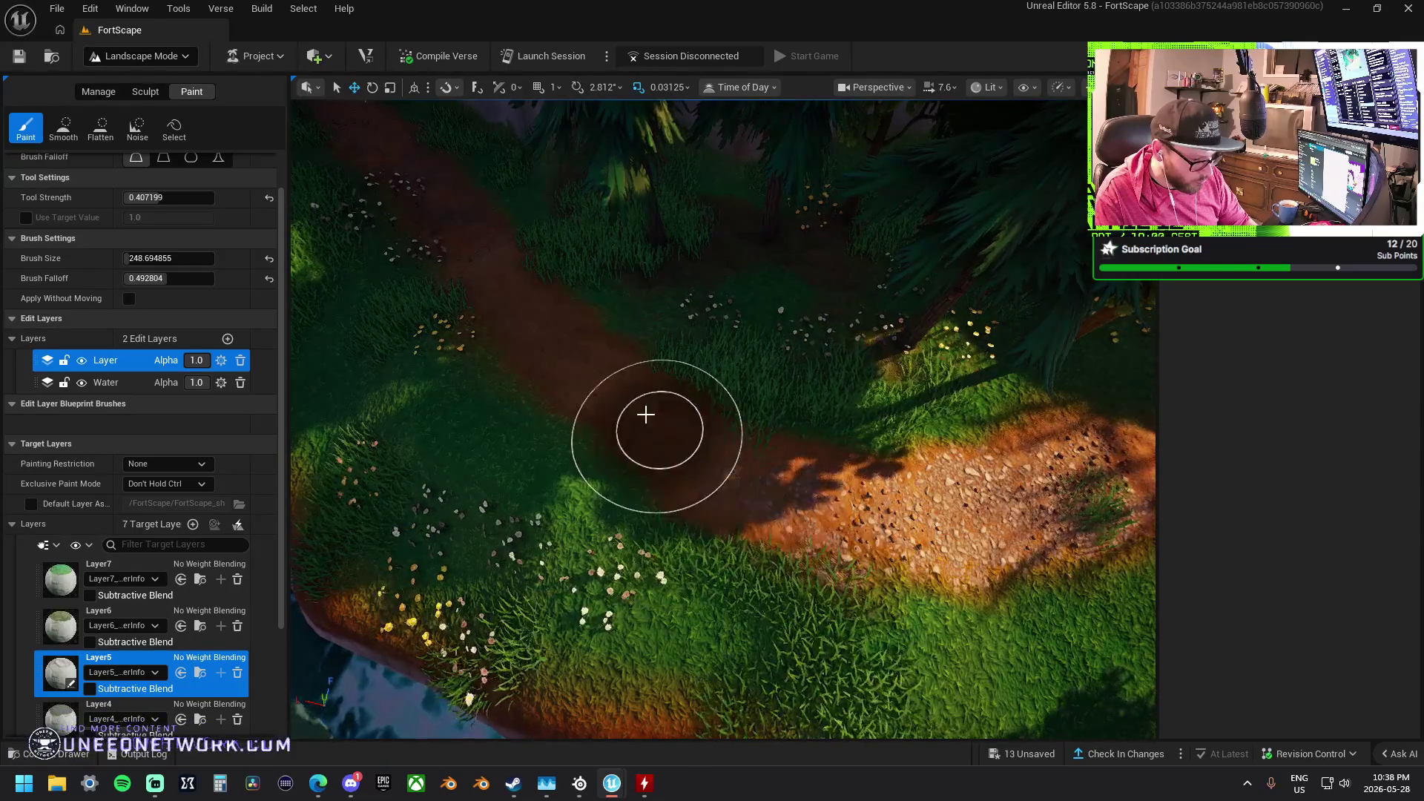
pyautogui.scroll(5, 563, 344)
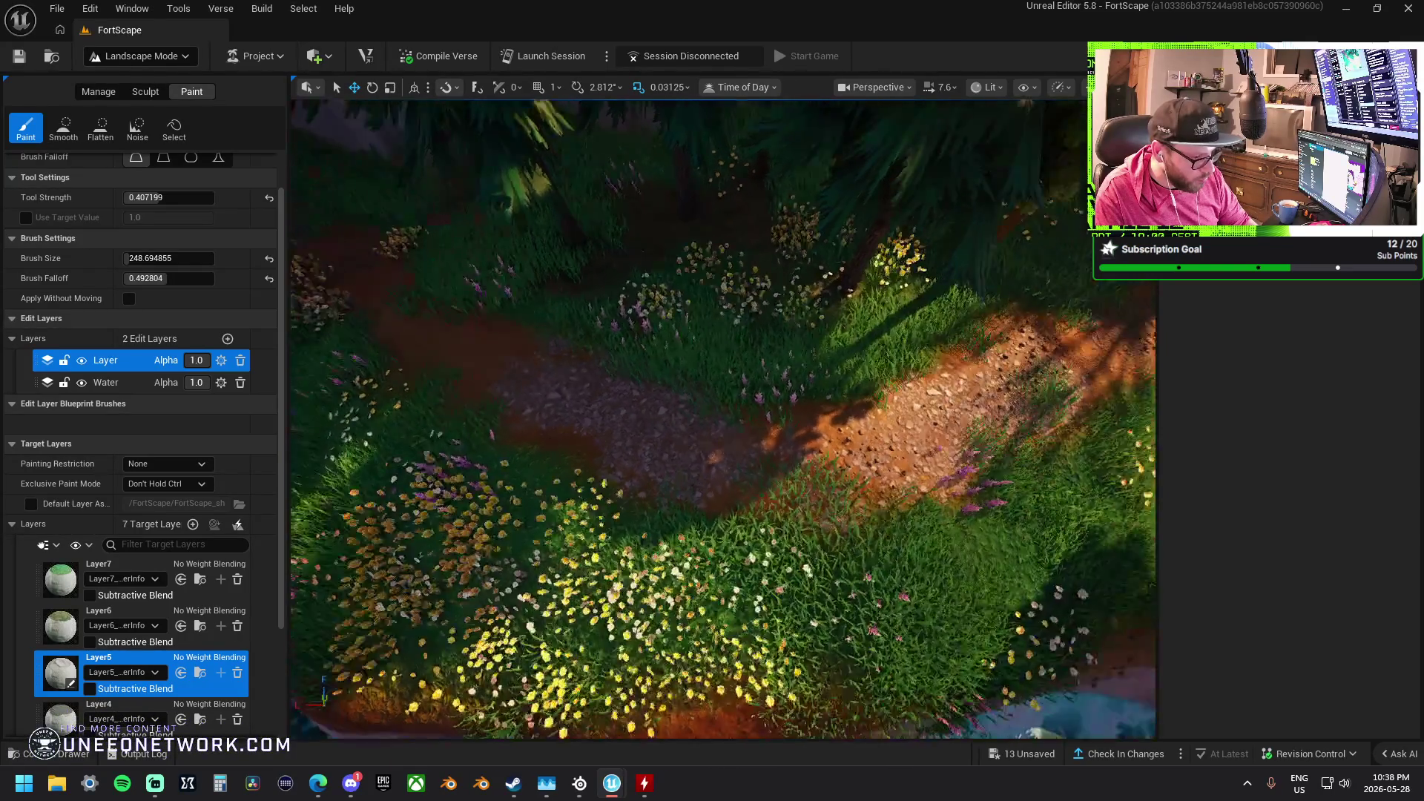
pyautogui.scroll(-2, 571, 401)
pyautogui.scroll(4, 604, 407)
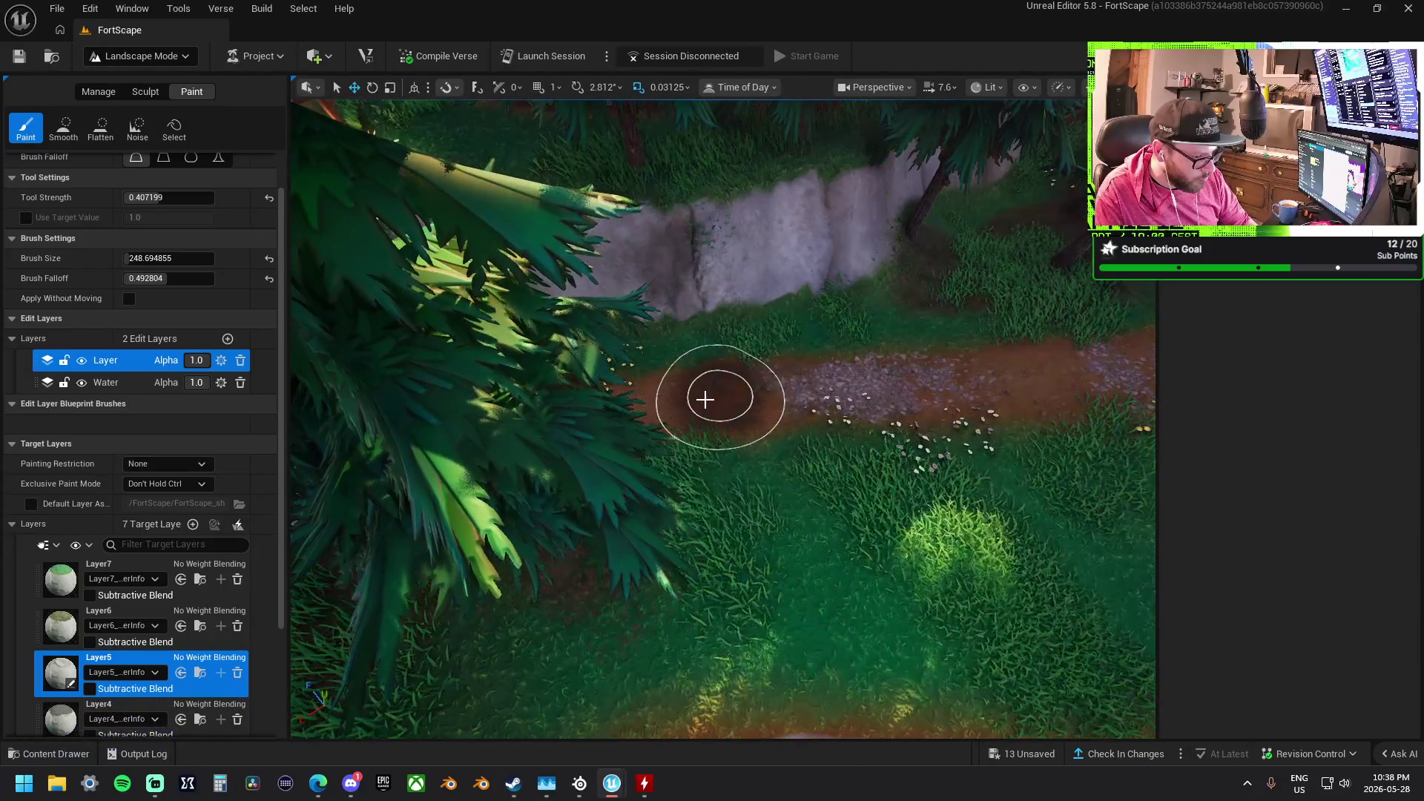
pyautogui.scroll(-5, 716, 409)
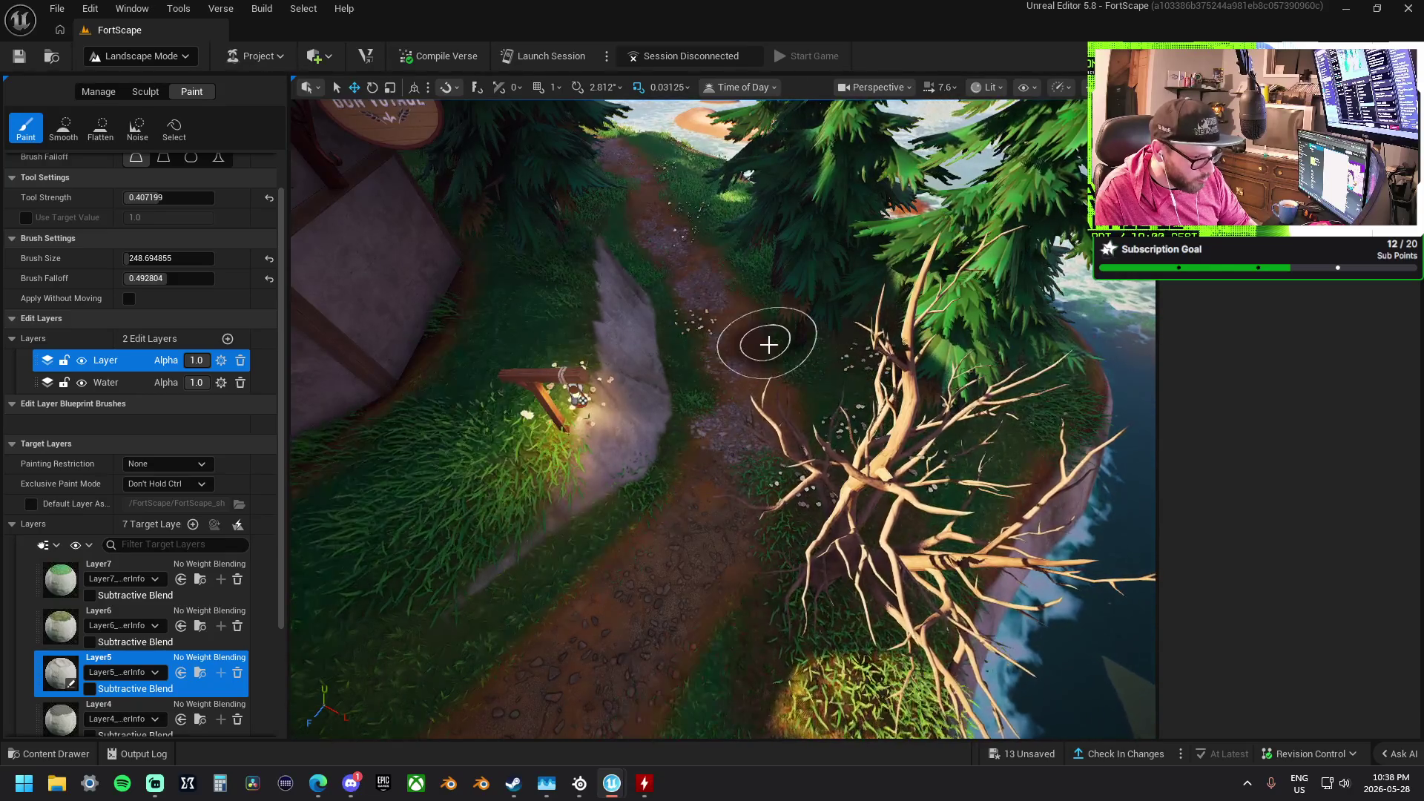
pyautogui.scroll(3, 727, 564)
pyautogui.scroll(5, 420, 516)
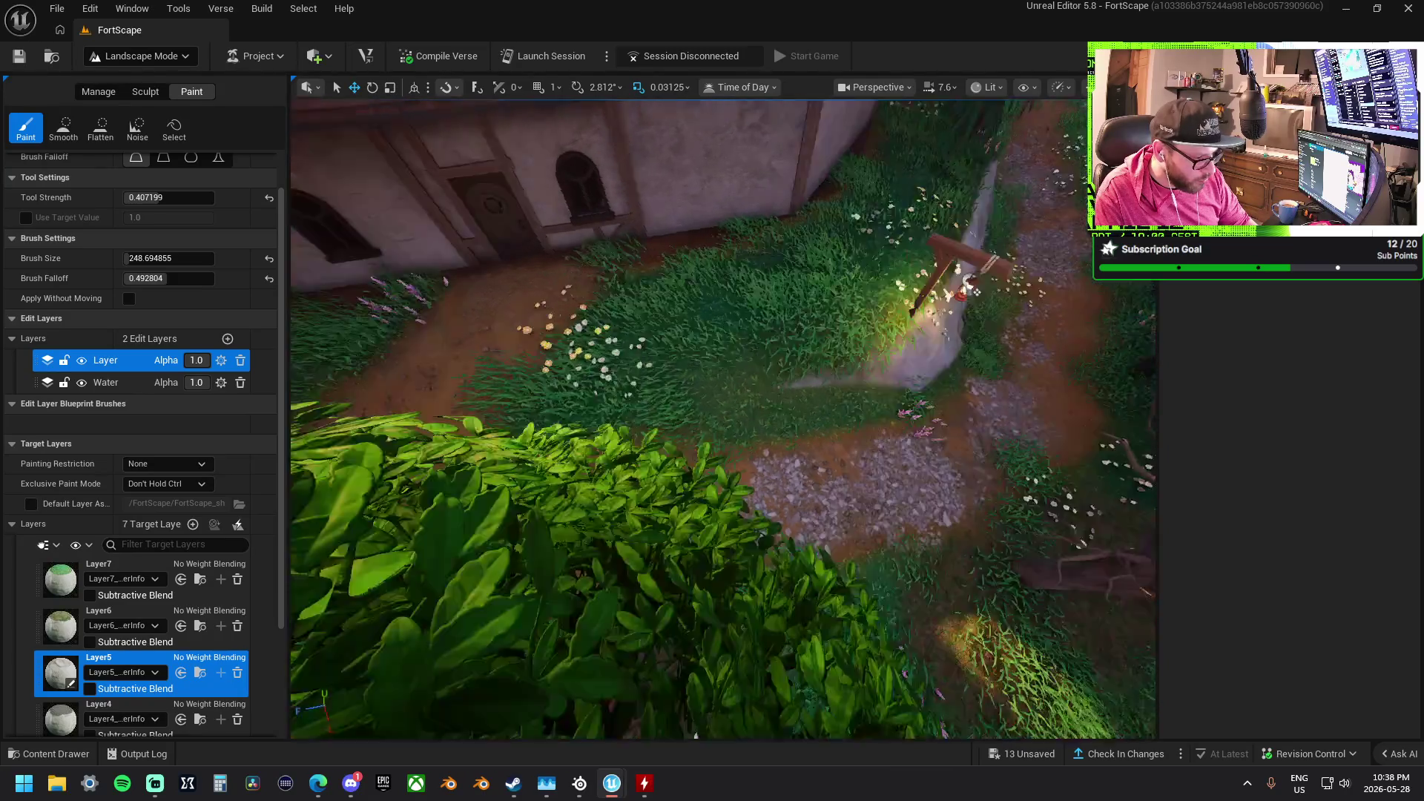
pyautogui.moveTo(650, 407); pyautogui.dragTo(679, 451)
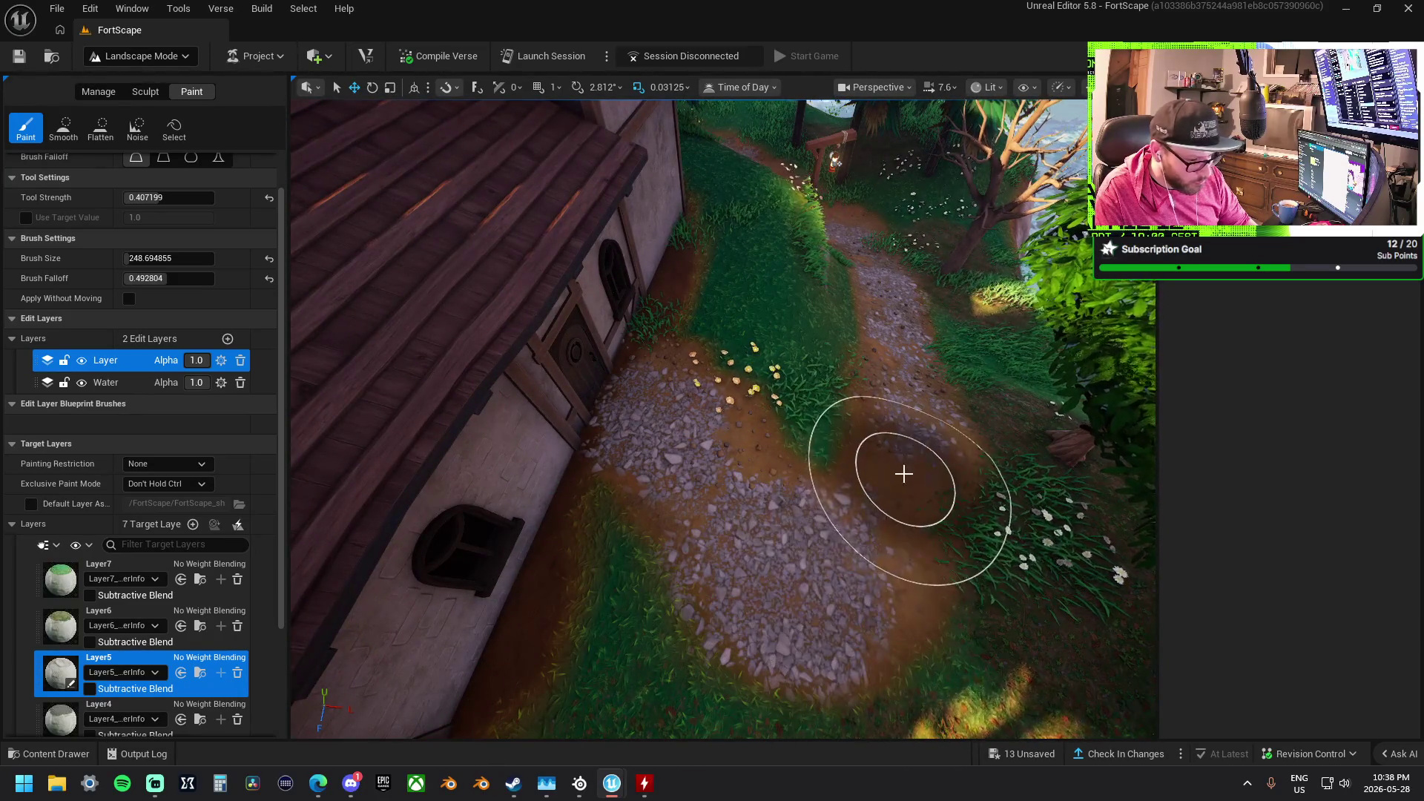
pyautogui.scroll(-5, 903, 474)
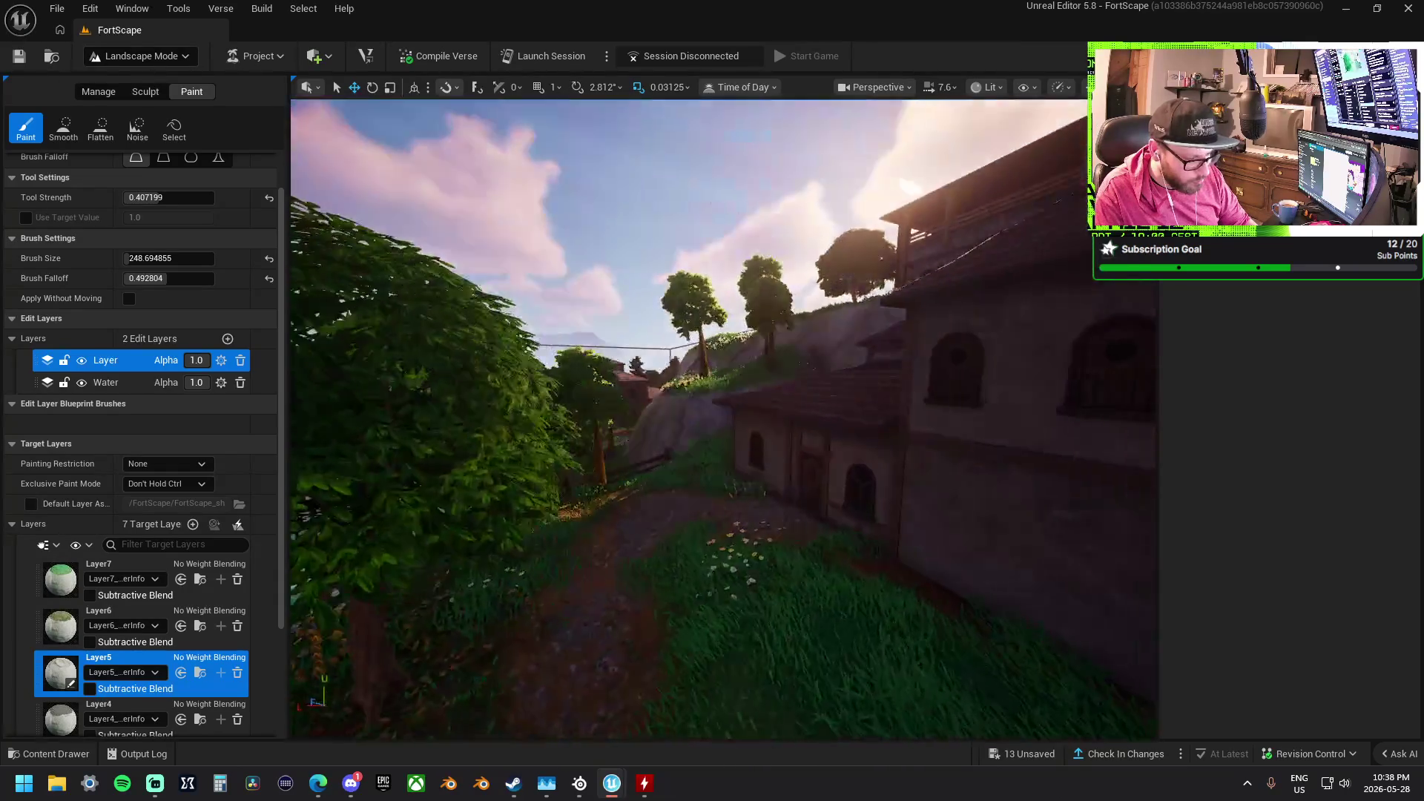
pyautogui.scroll(5, 724, 420)
pyautogui.scroll(-5, 723, 419)
pyautogui.scroll(-5, 723, 419)
pyautogui.scroll(5, 723, 419)
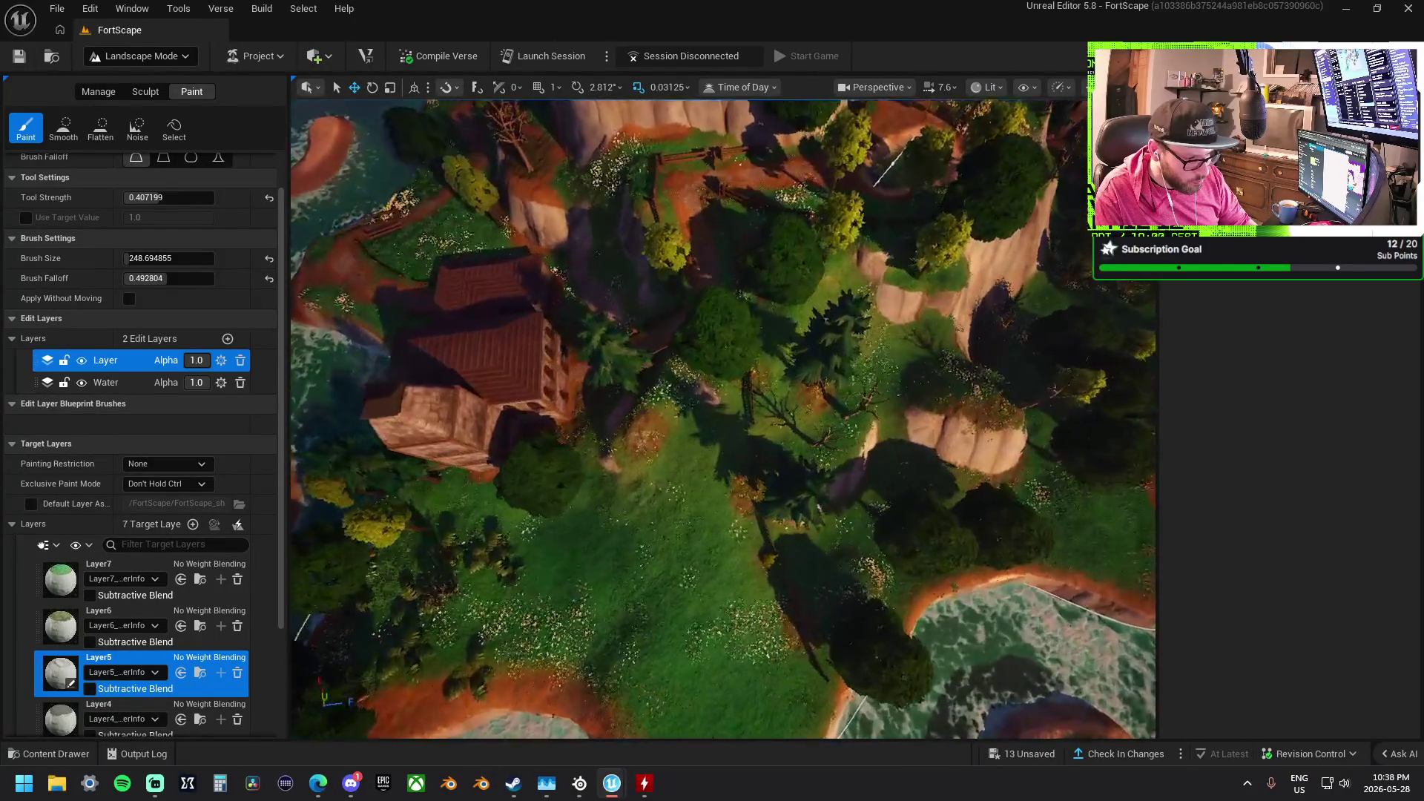
# Paint gravel along the diagonal dirt path and the path by the house door
pyautogui.scroll(5, 796, 440)
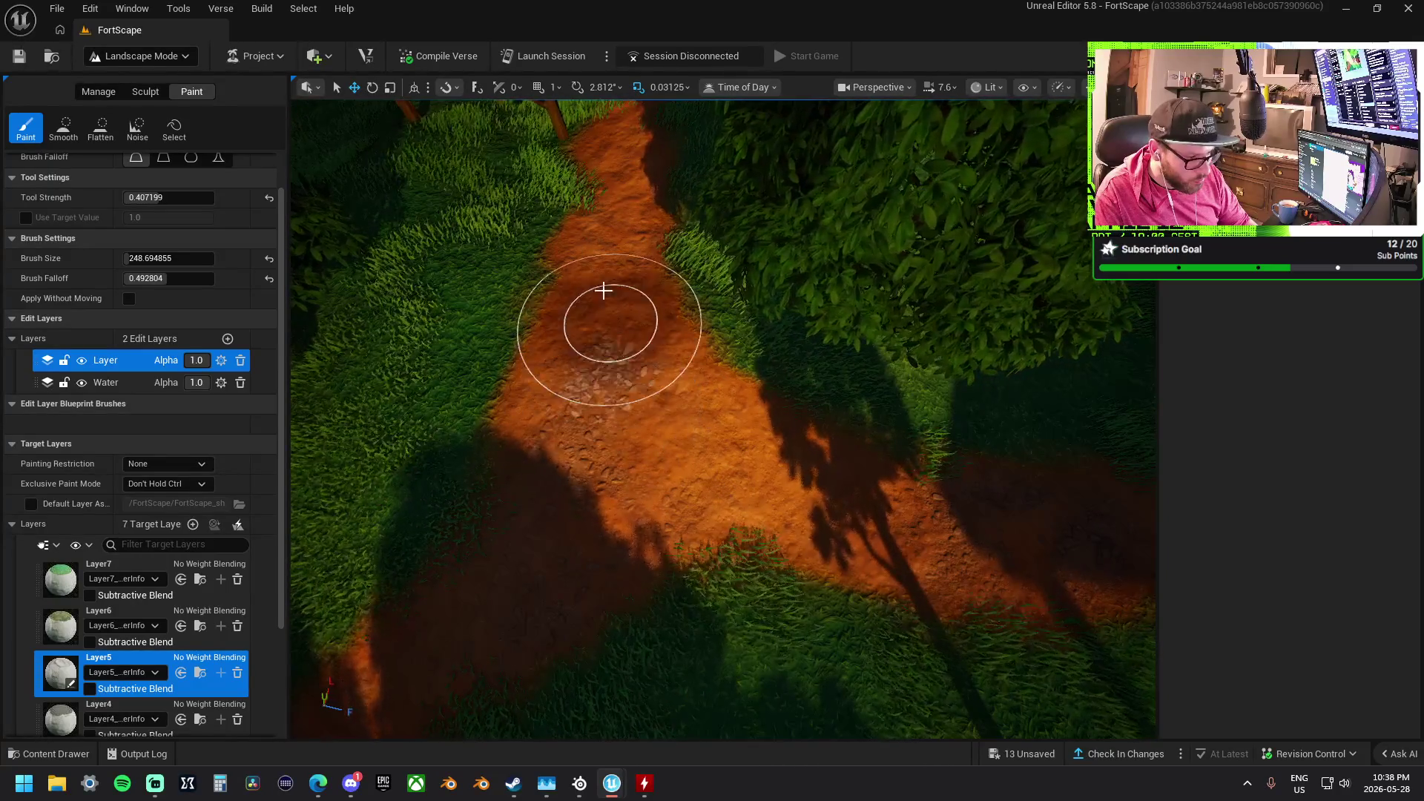
pyautogui.moveTo(629, 291)
pyautogui.mouseDown()
pyautogui.moveTo(604, 254)
pyautogui.moveTo(629, 165)
pyautogui.moveTo(718, 388)
pyautogui.mouseUp()
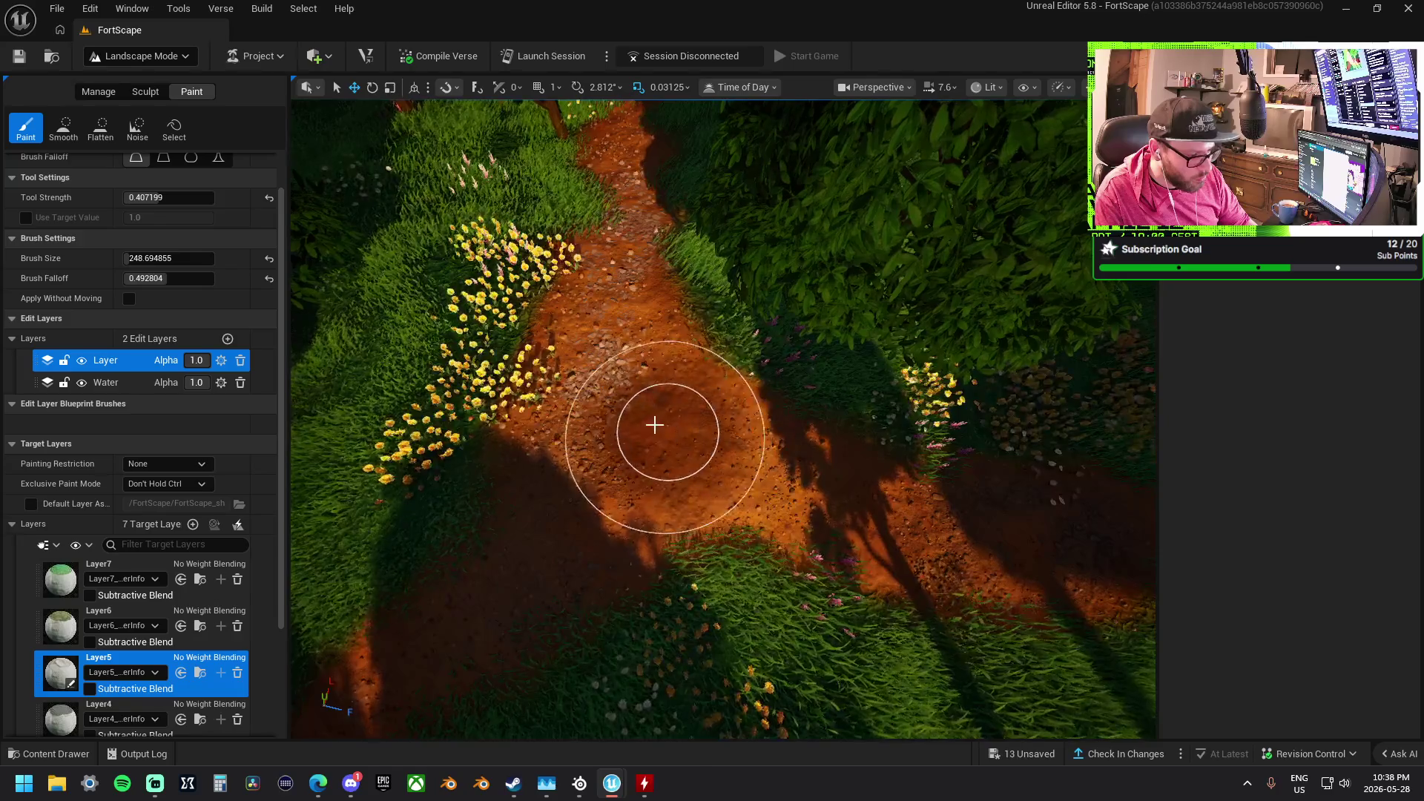
pyautogui.moveTo(902, 515); pyautogui.dragTo(563, 470)
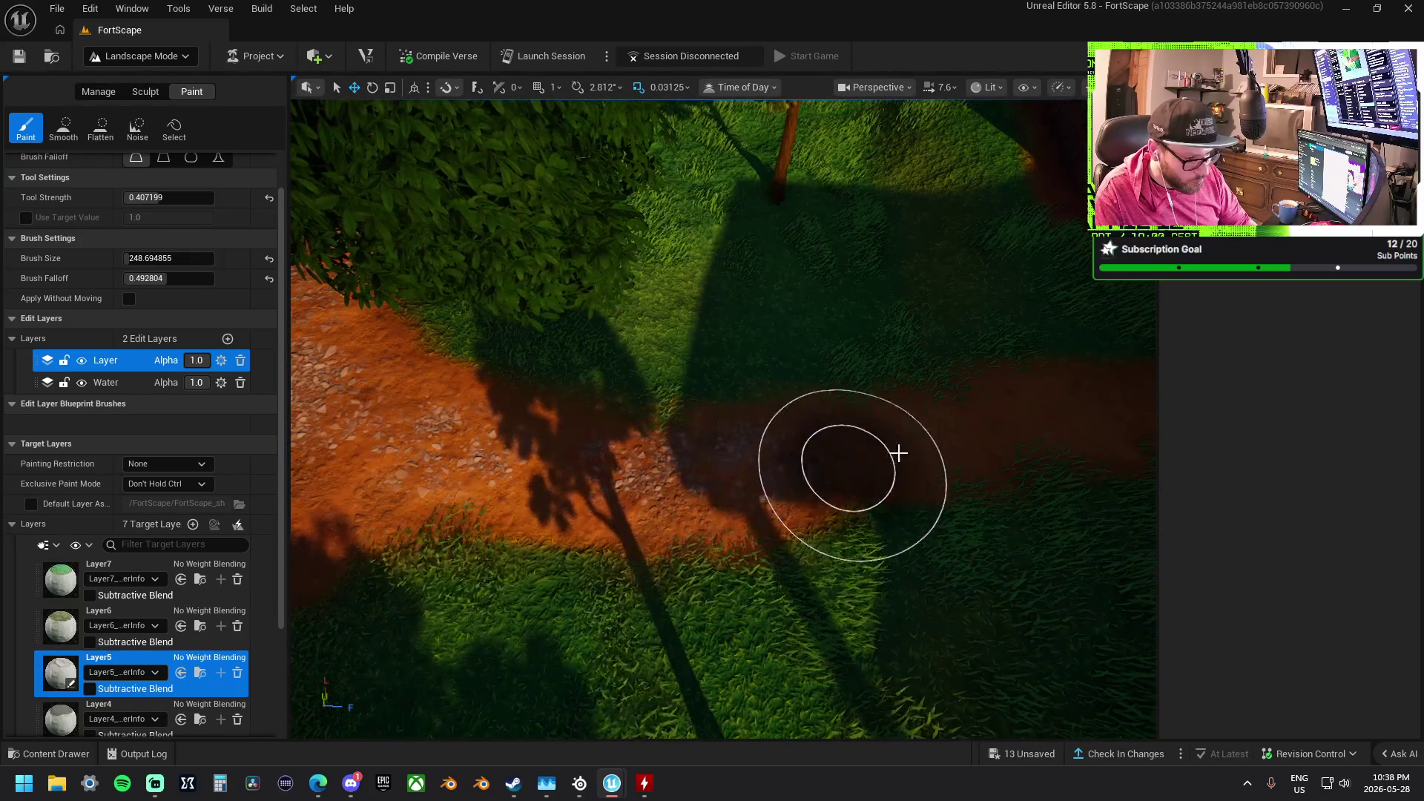
pyautogui.moveTo(890, 448)
pyautogui.mouseDown()
pyautogui.moveTo(559, 454)
pyautogui.moveTo(685, 458)
pyautogui.mouseUp()
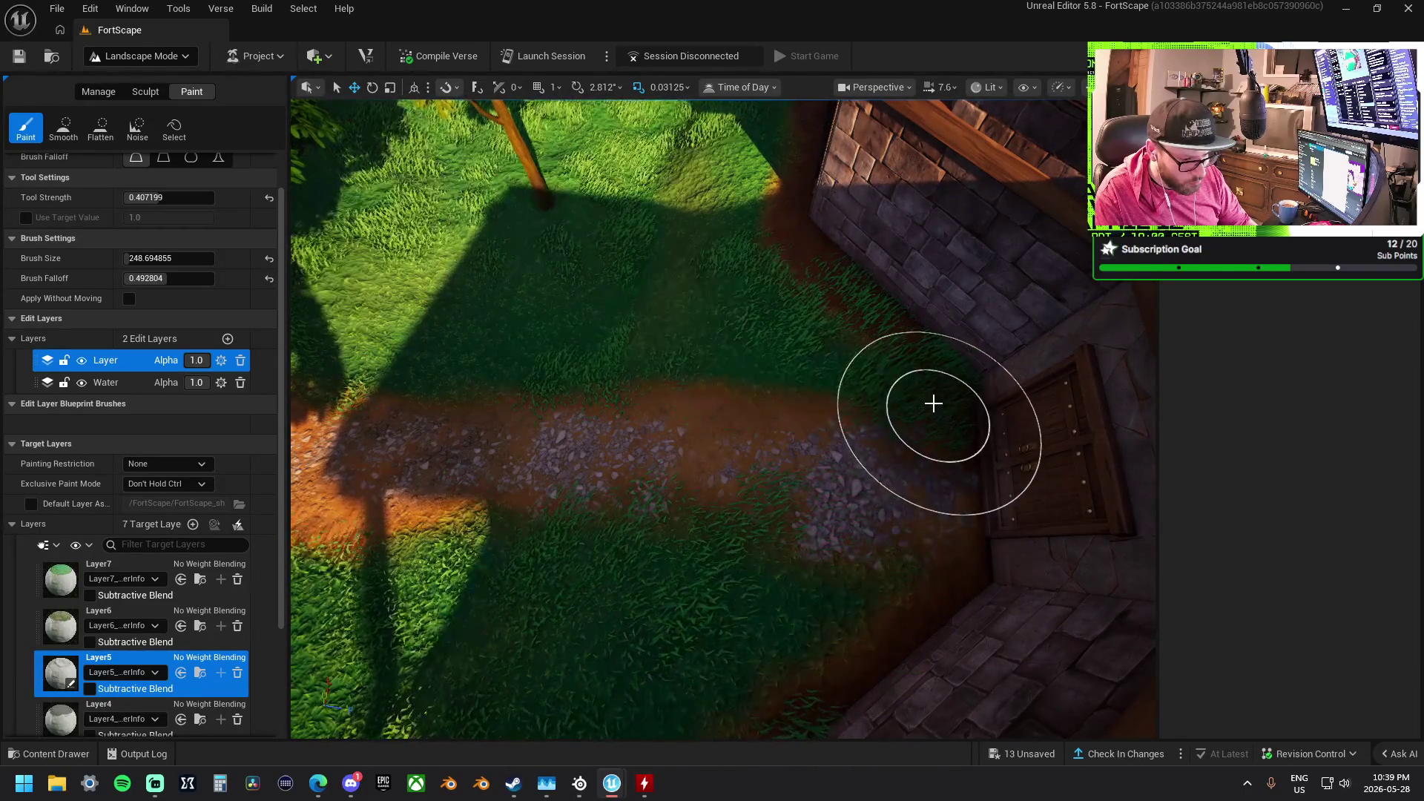
pyautogui.moveTo(909, 430)
pyautogui.mouseDown()
pyautogui.moveTo(877, 560)
pyautogui.moveTo(818, 519)
pyautogui.moveTo(818, 475)
pyautogui.mouseUp()
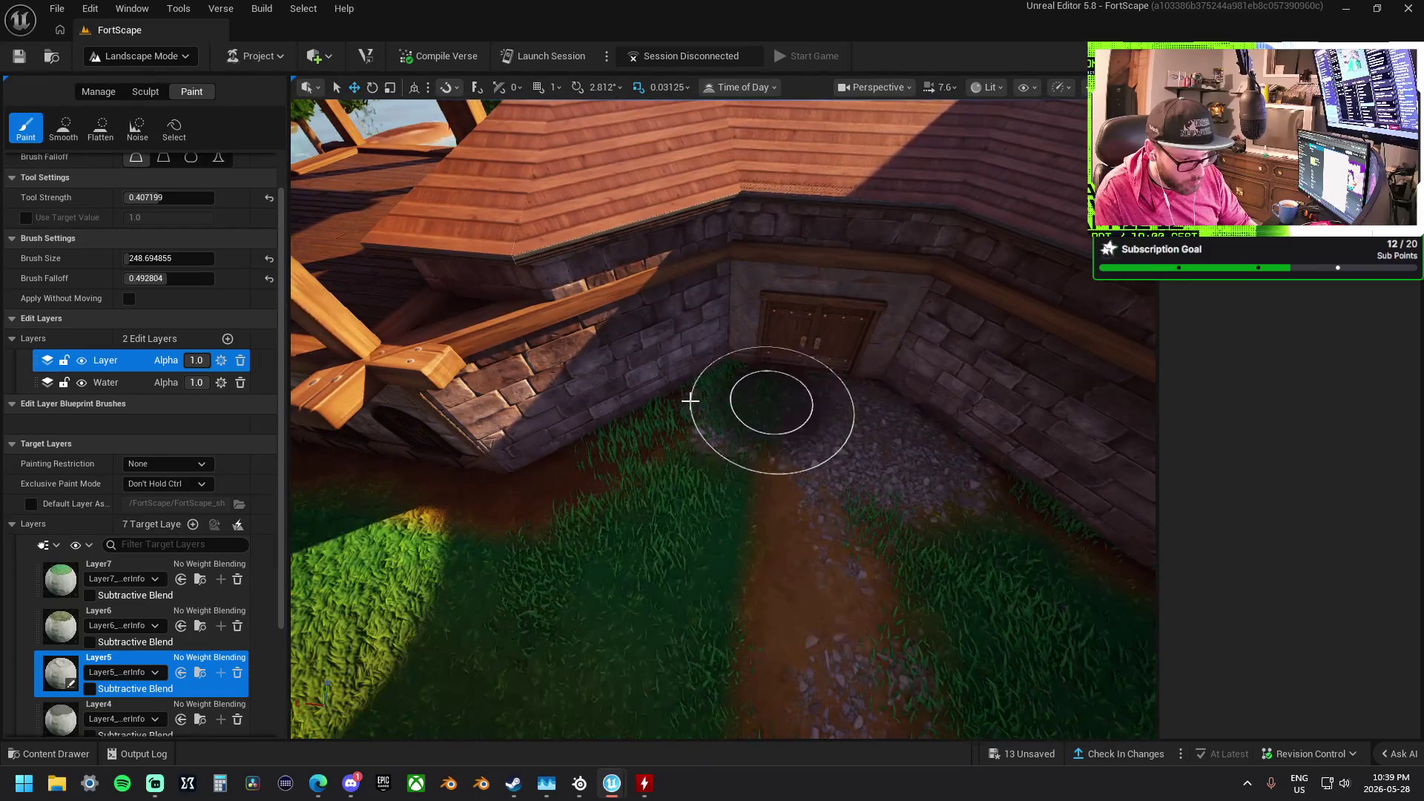
# Paint grass back over the dirt path's edge near the bushes
pyautogui.moveTo(706, 429); pyautogui.dragTo(816, 429)
pyautogui.moveTo(496, 473); pyautogui.dragTo(499, 464)
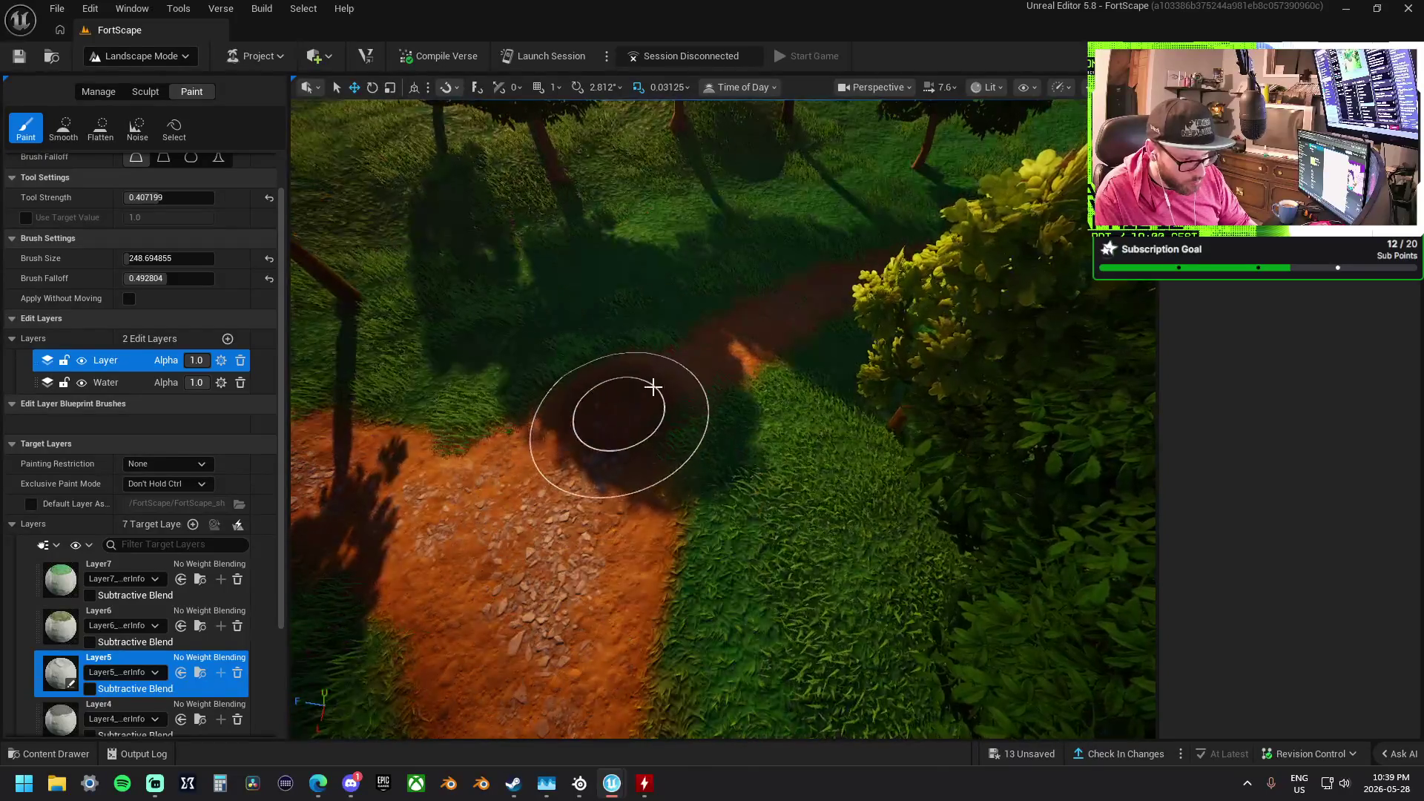
pyautogui.moveTo(653, 374)
pyautogui.mouseDown()
pyautogui.moveTo(651, 423)
pyautogui.moveTo(744, 485)
pyautogui.mouseUp()
pyautogui.moveTo(913, 548); pyautogui.dragTo(526, 486)
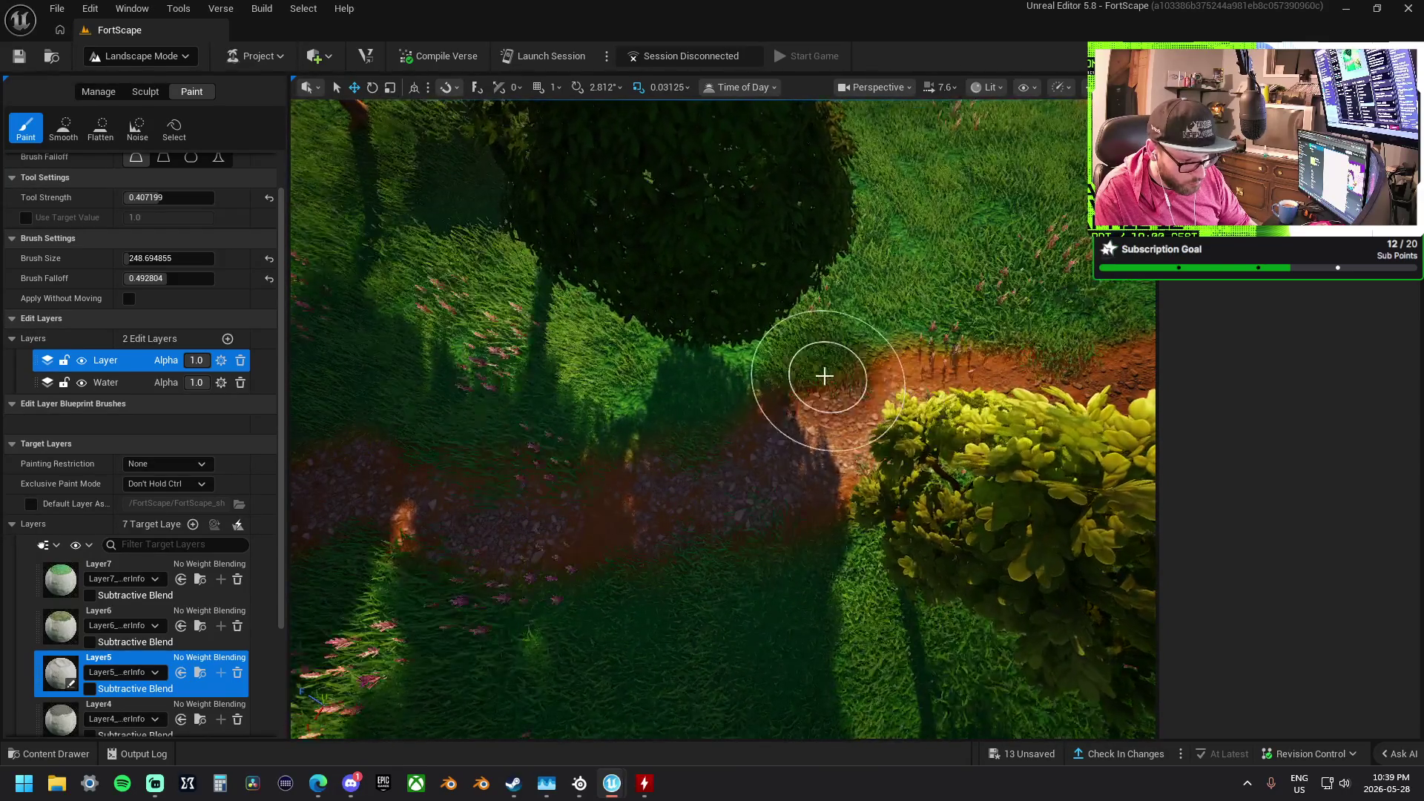
pyautogui.moveTo(683, 467); pyautogui.dragTo(683, 468)
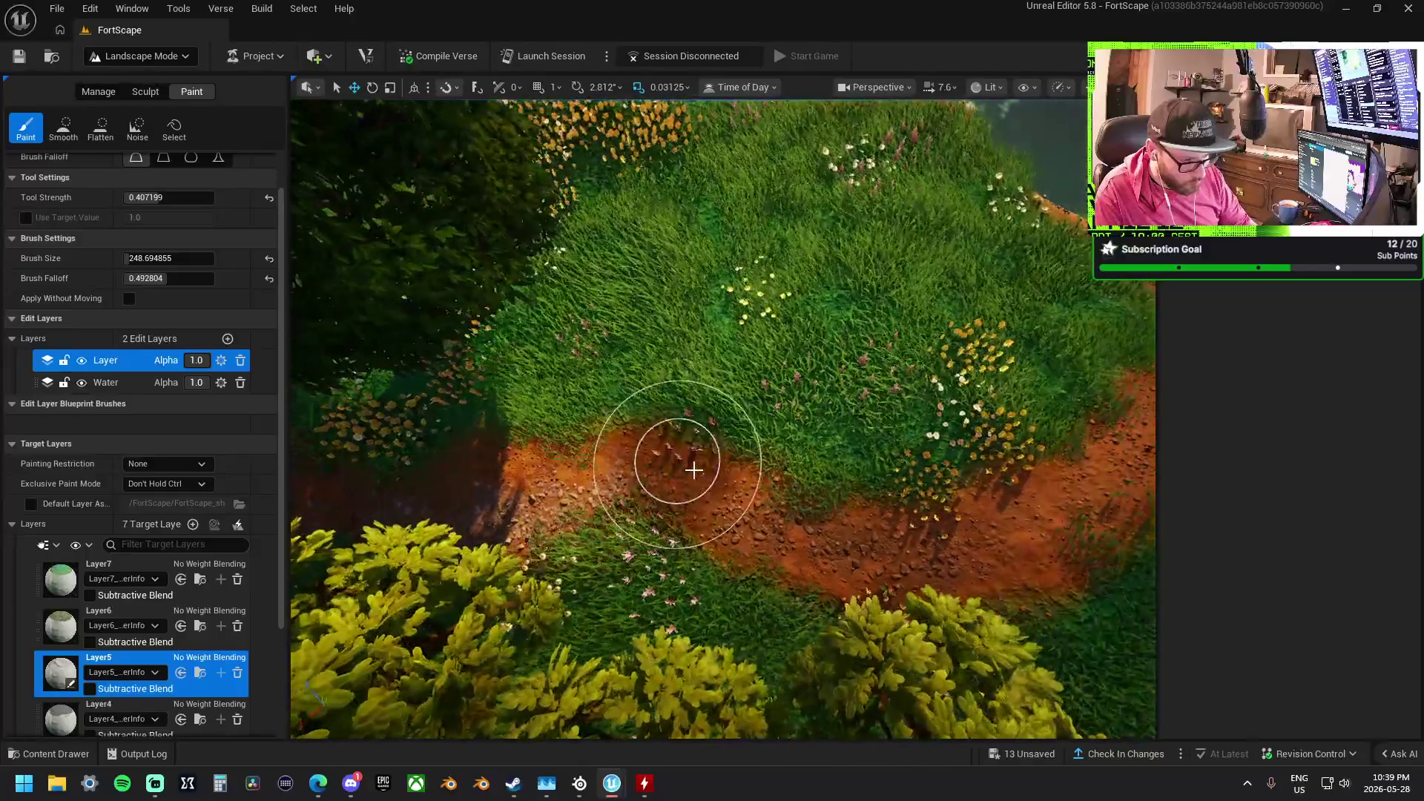
pyautogui.scroll(3, 772, 562)
pyautogui.scroll(-3, 684, 497)
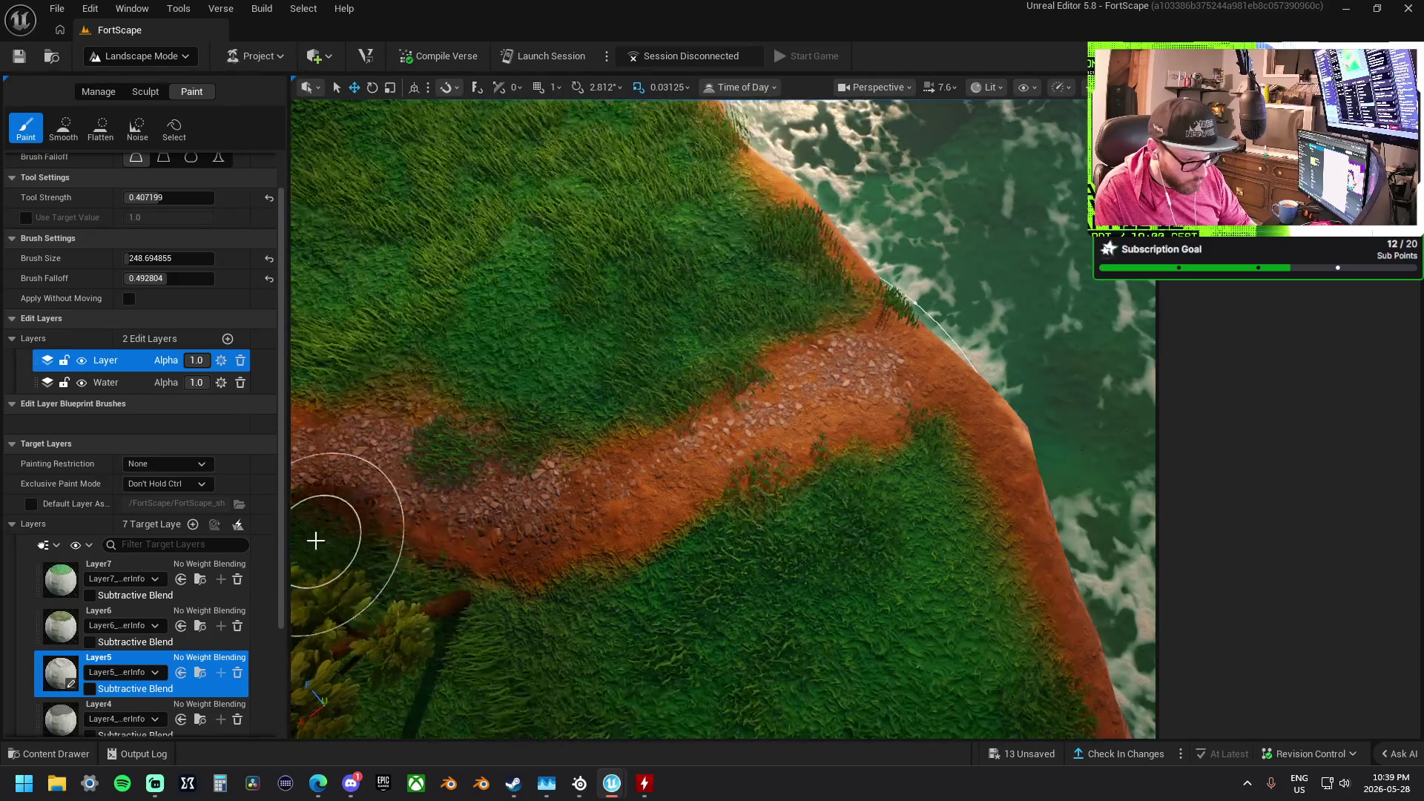
pyautogui.moveTo(388, 327); pyautogui.dragTo(501, 391)
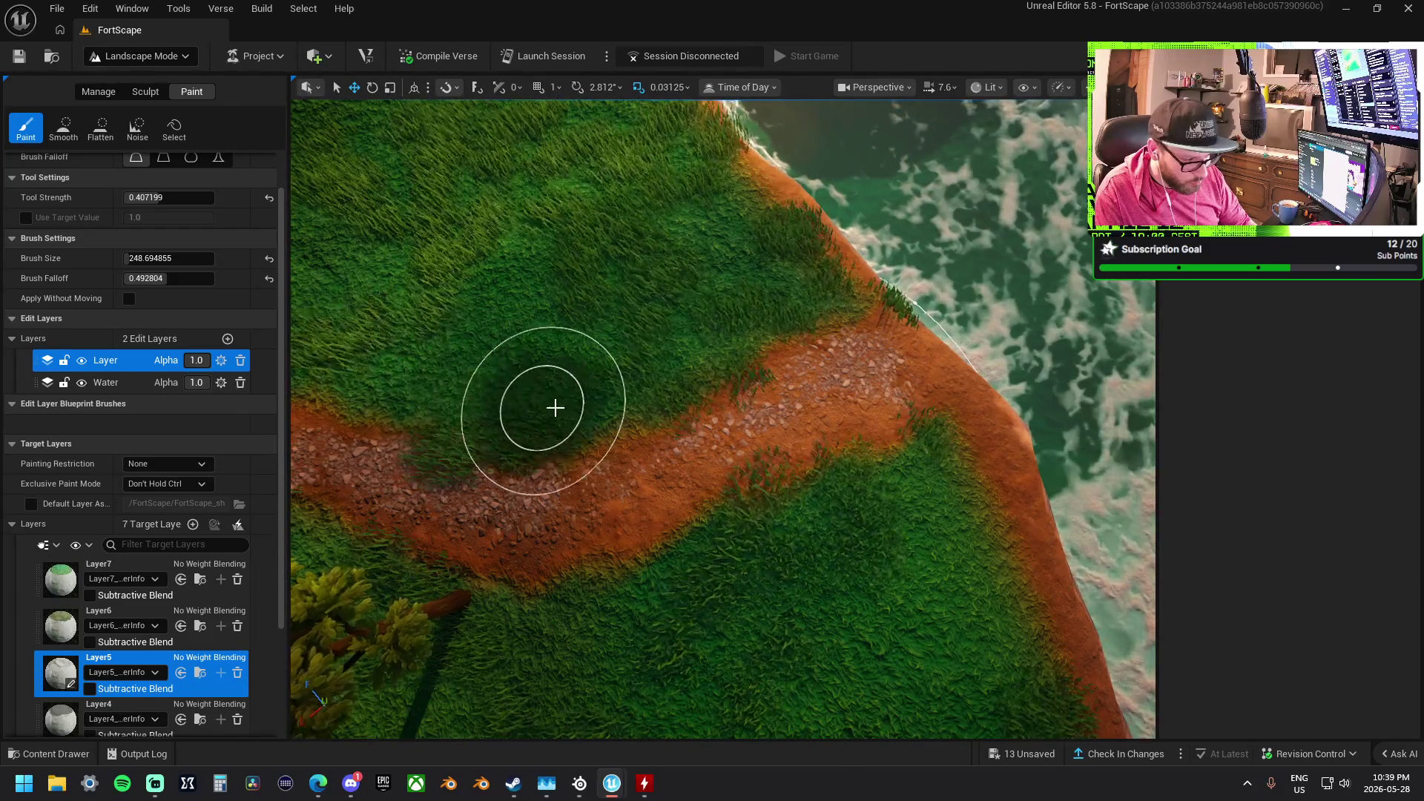
# Fly over the coastline, path, wooden building and trees to review the painting
pyautogui.moveTo(746, 312); pyautogui.dragTo(746, 312)
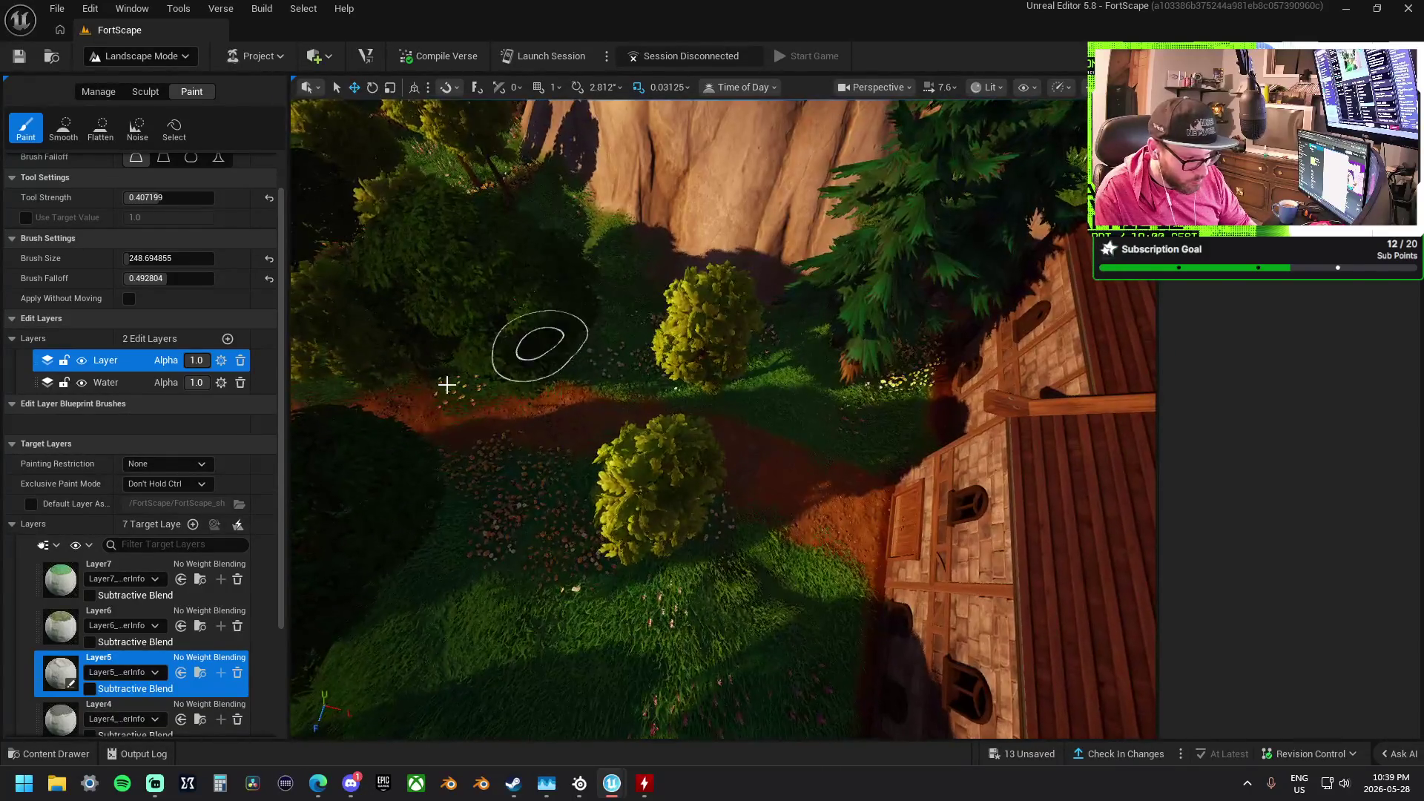
pyautogui.moveTo(748, 472); pyautogui.dragTo(748, 472)
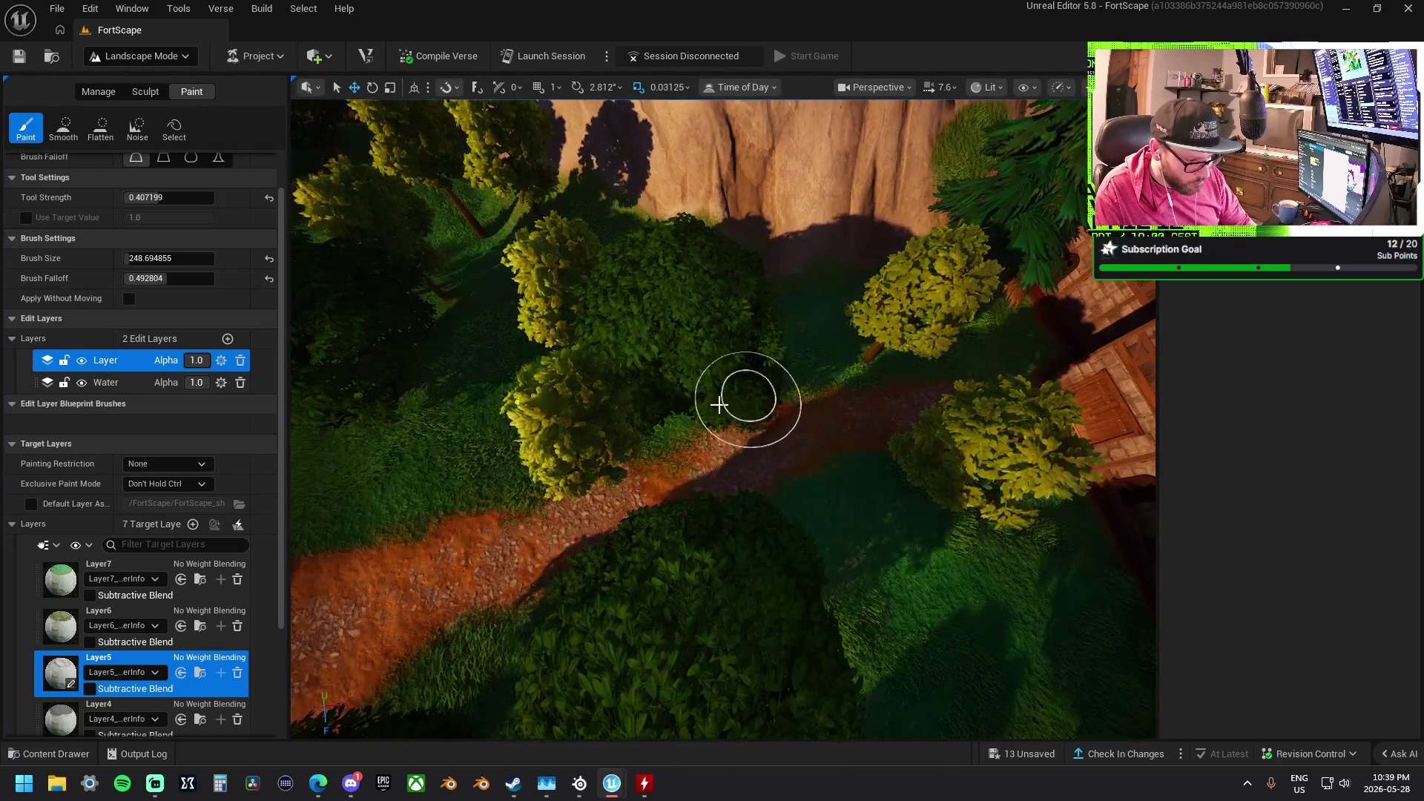
pyautogui.moveTo(797, 489); pyautogui.dragTo(797, 489)
pyautogui.moveTo(584, 413); pyautogui.dragTo(583, 413)
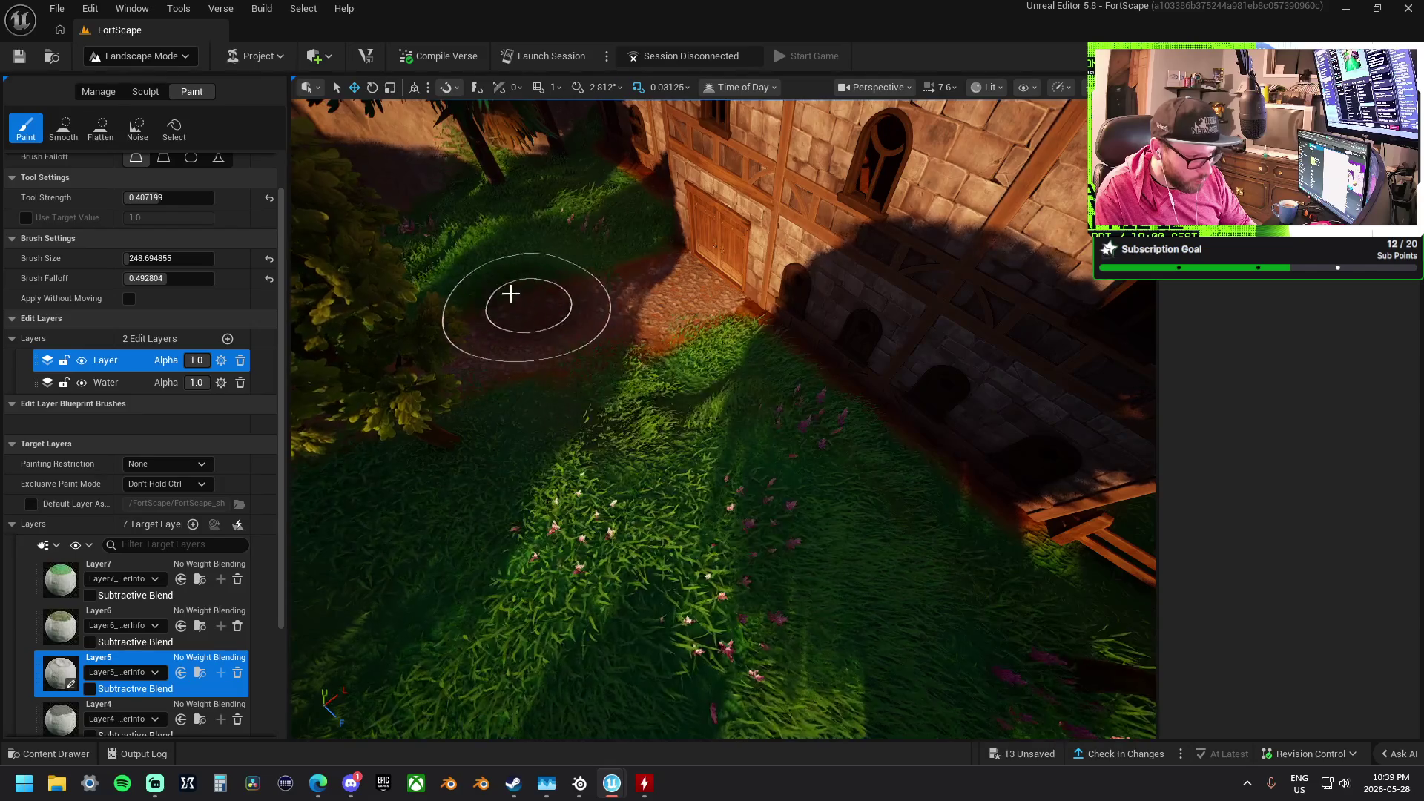
pyautogui.moveTo(470, 284); pyautogui.dragTo(471, 283)
pyautogui.moveTo(567, 284); pyautogui.dragTo(567, 283)
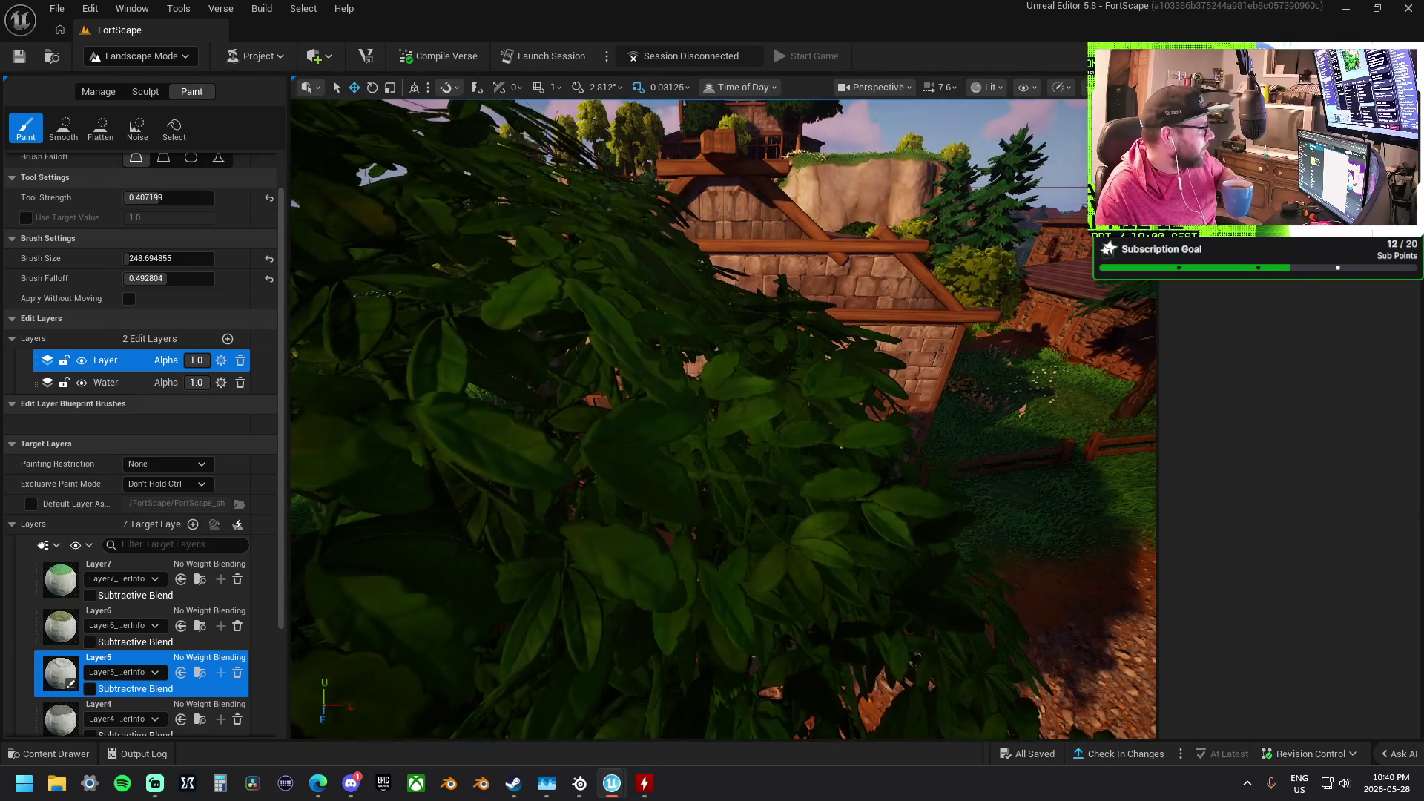
# Minimize the editor to show the Windows desktop
pyautogui.press('super+d')
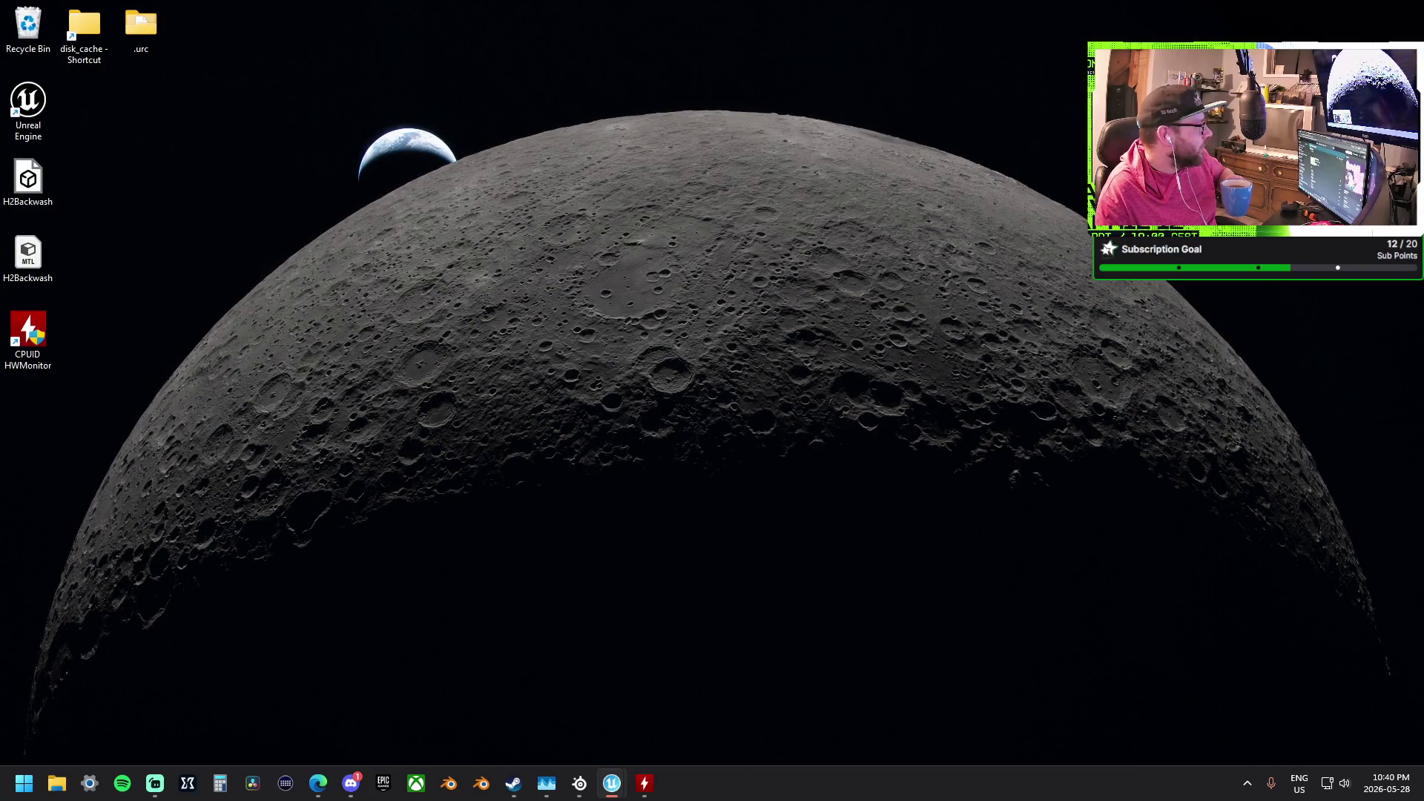
# Press Win+D again to restore the Unreal Editor window
pyautogui.press('super+d')
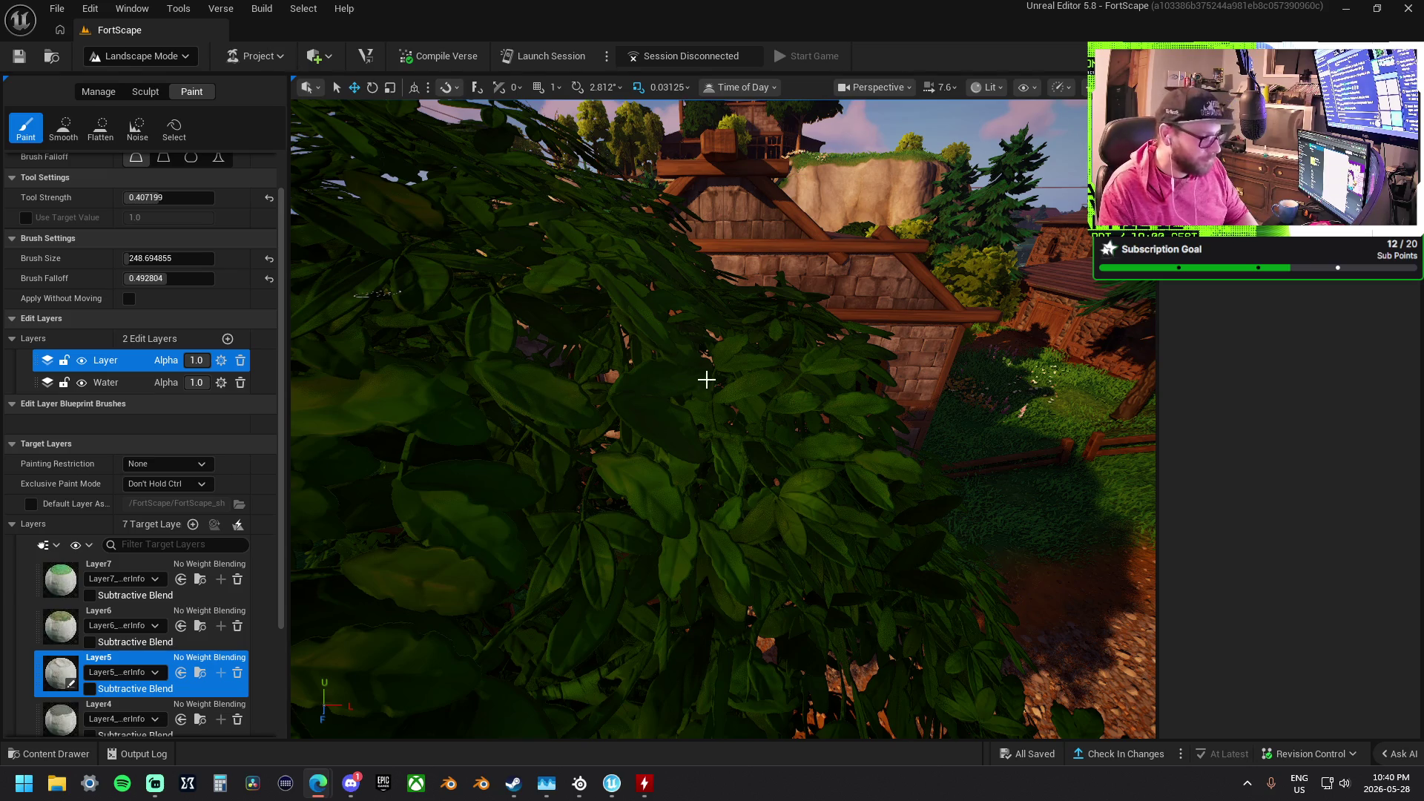
# Fly over the houses and trees down to the wooden deck to inspect the paths
pyautogui.press('s')
pyautogui.press('d')
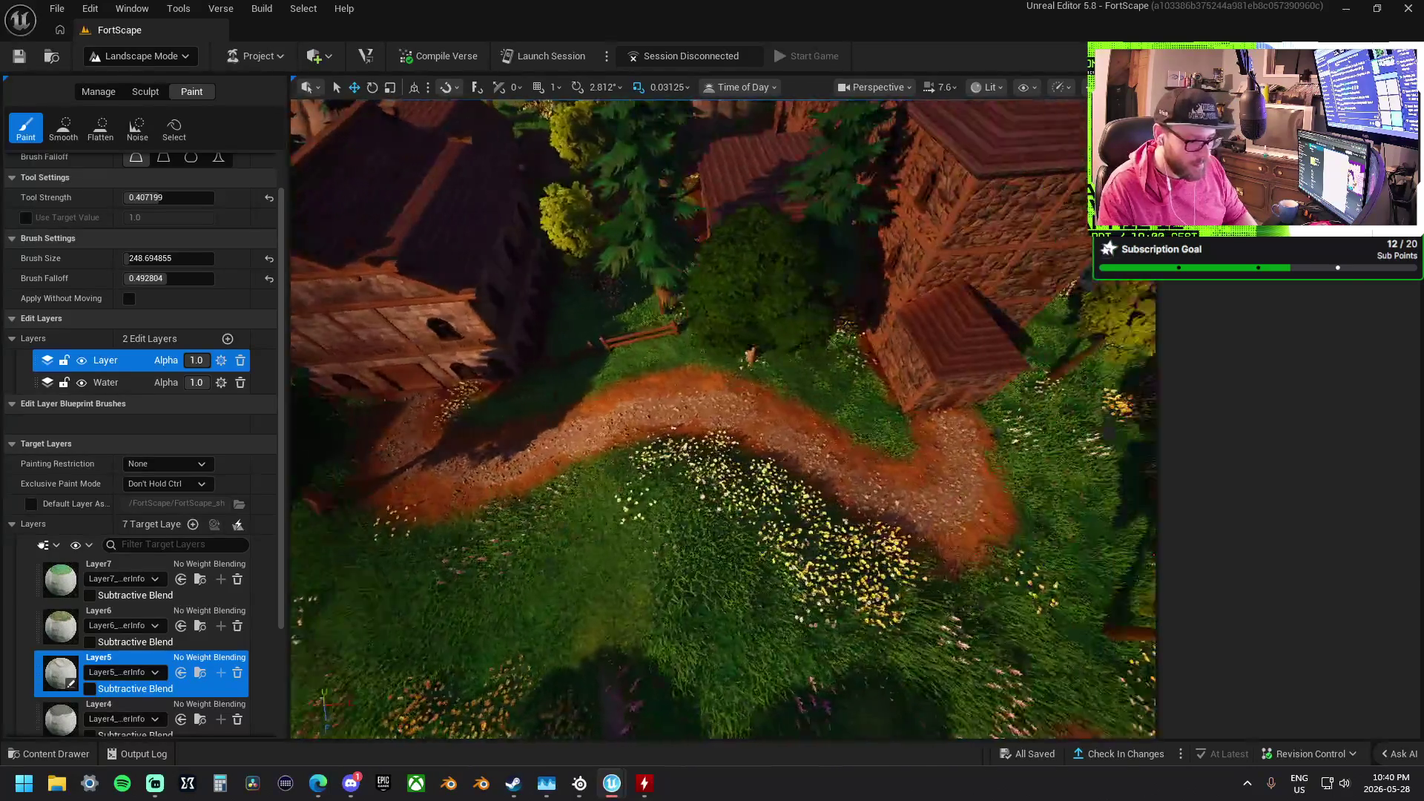
pyautogui.press('w')
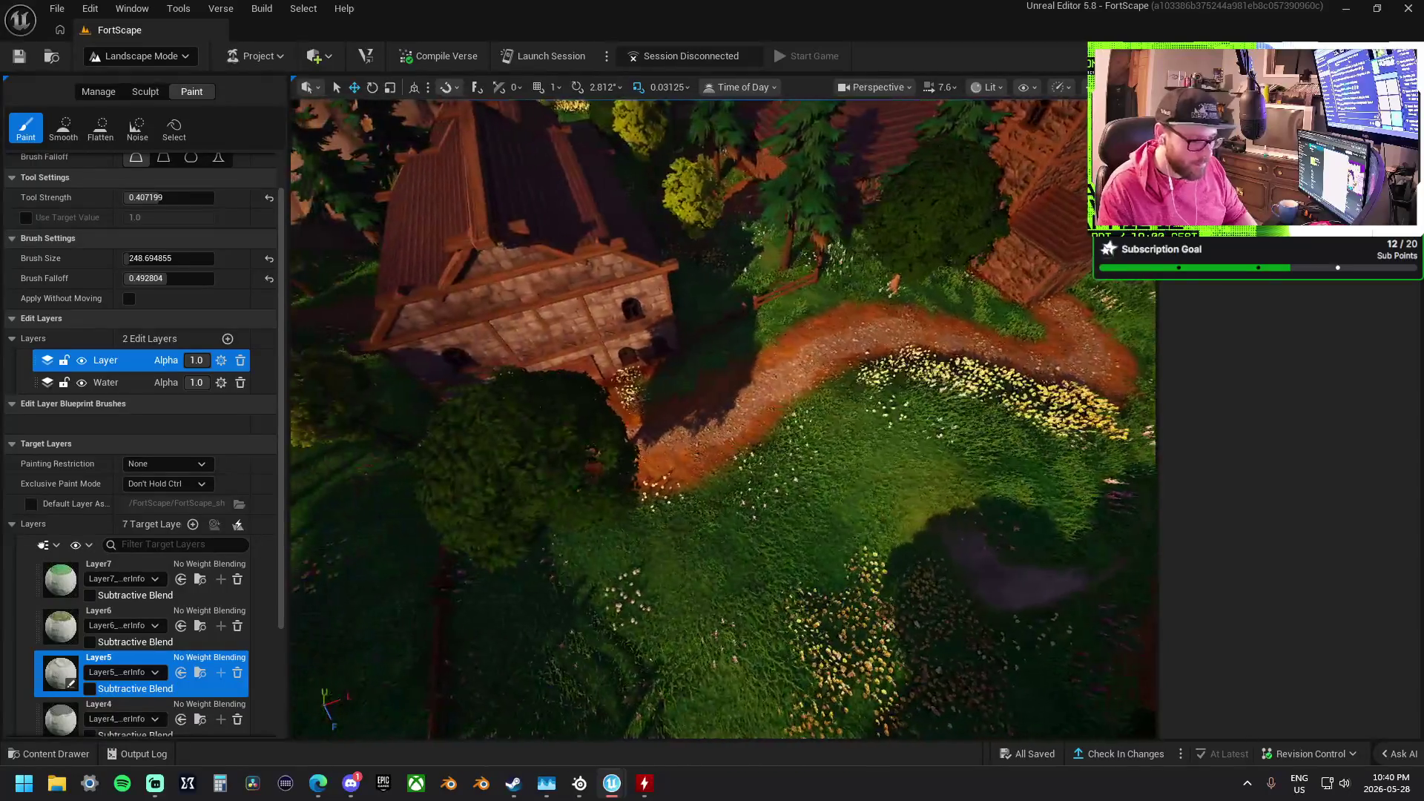
pyautogui.press('w')
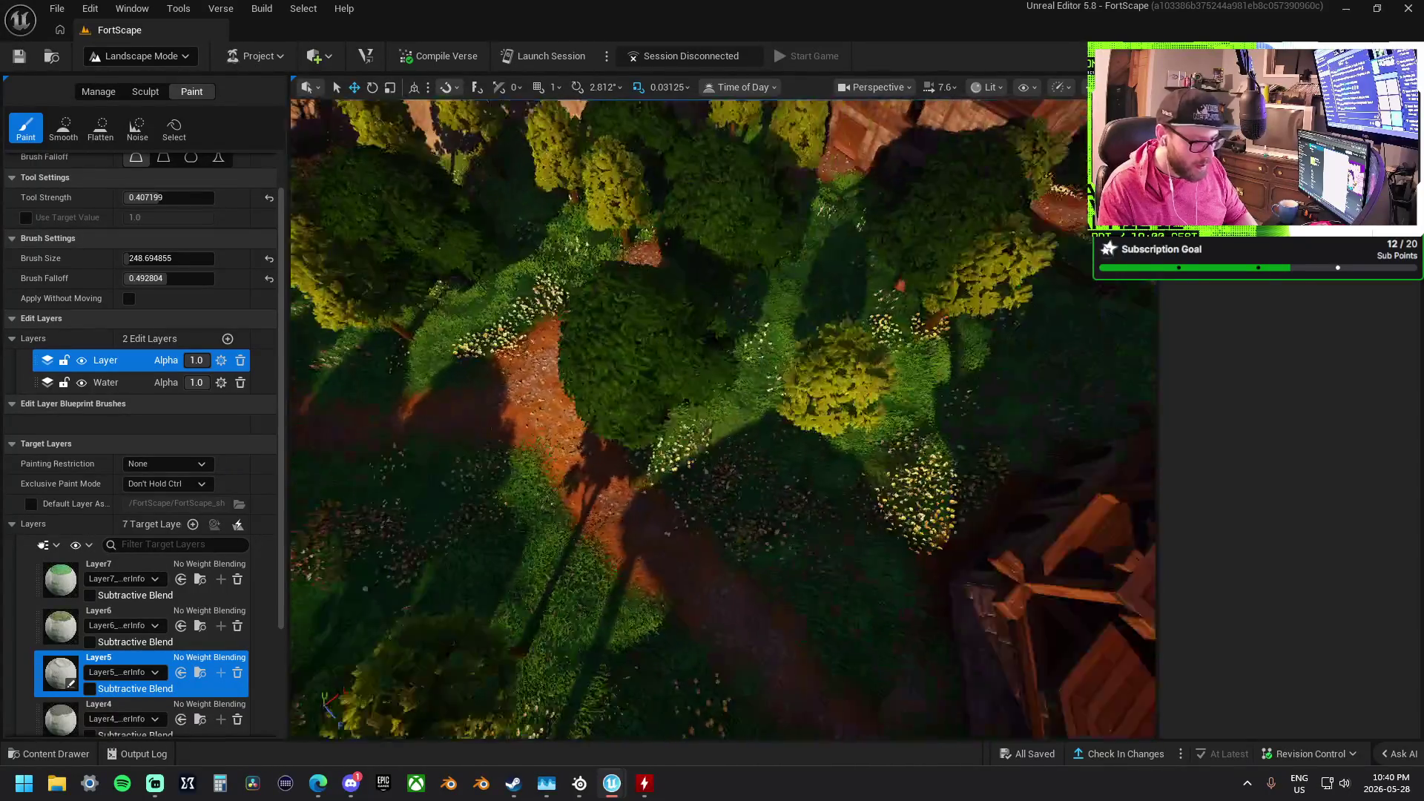
pyautogui.press('w')
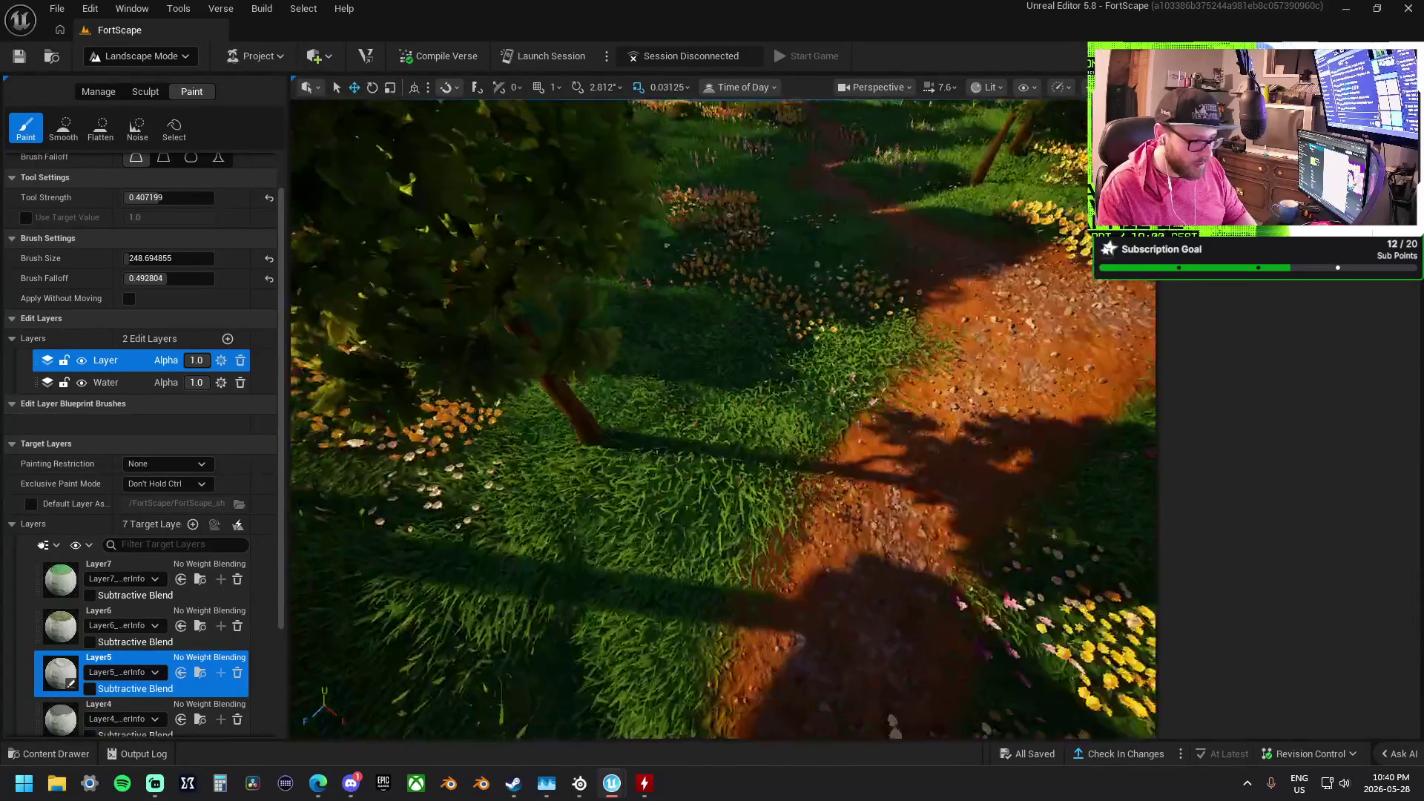
pyautogui.press('s')
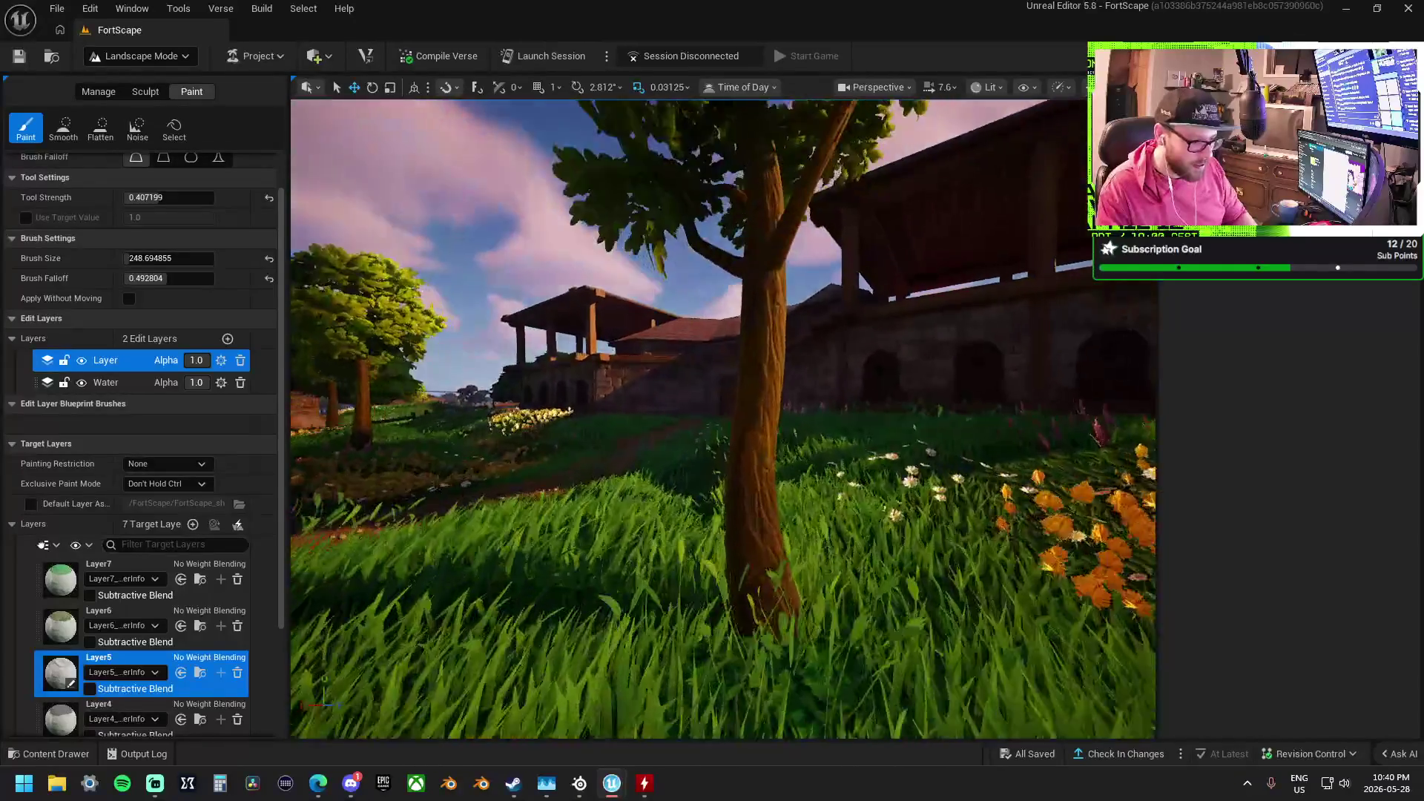
pyautogui.press('e')
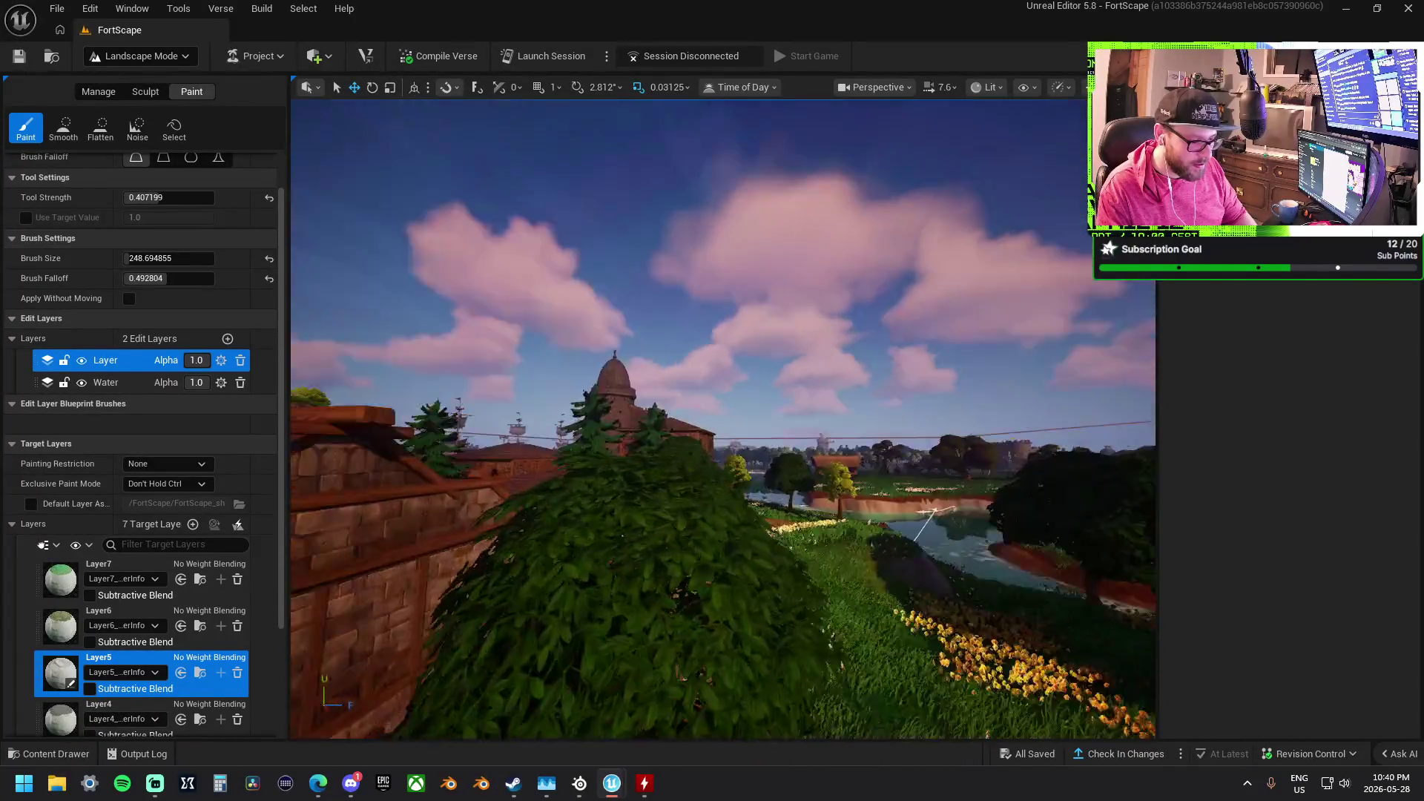
pyautogui.press('w')
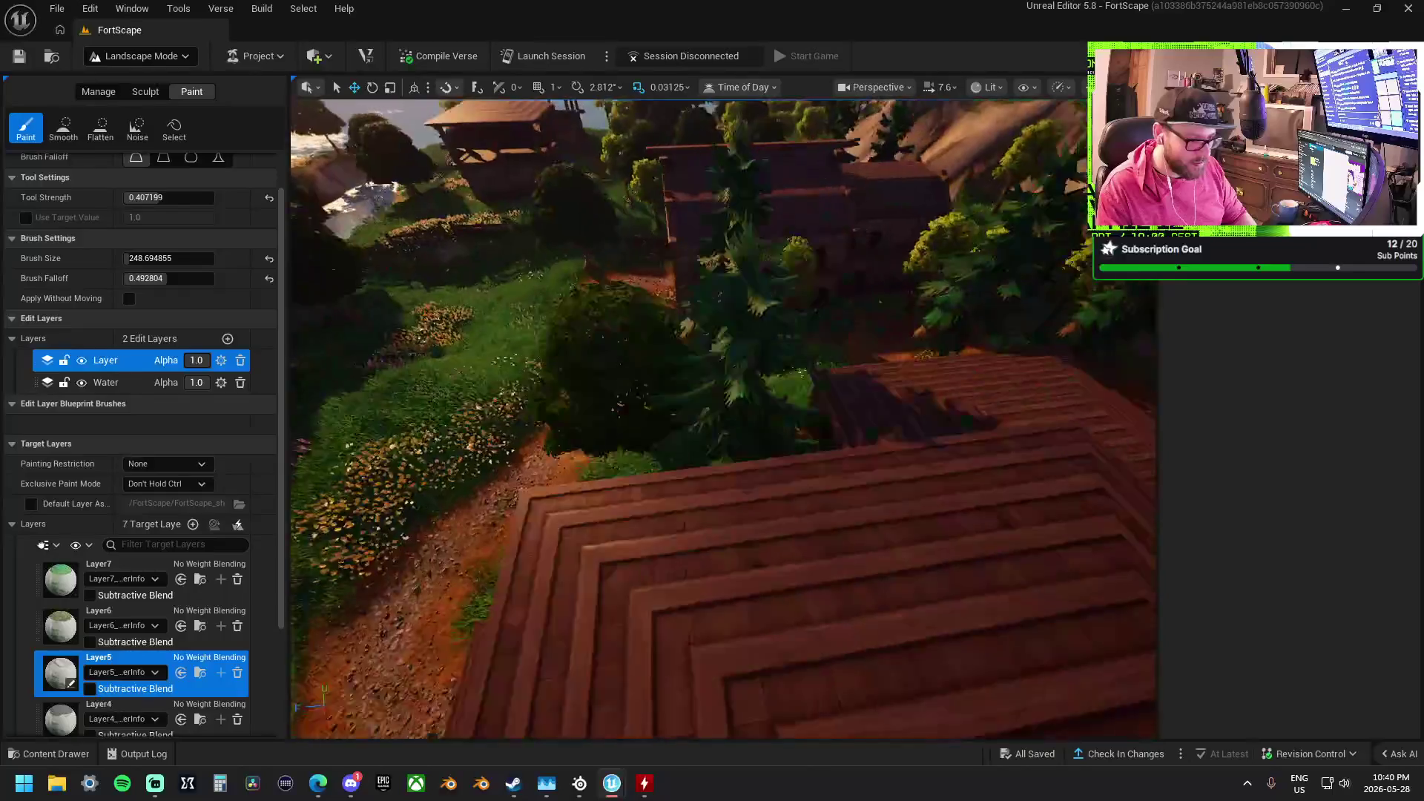
pyautogui.press('q')
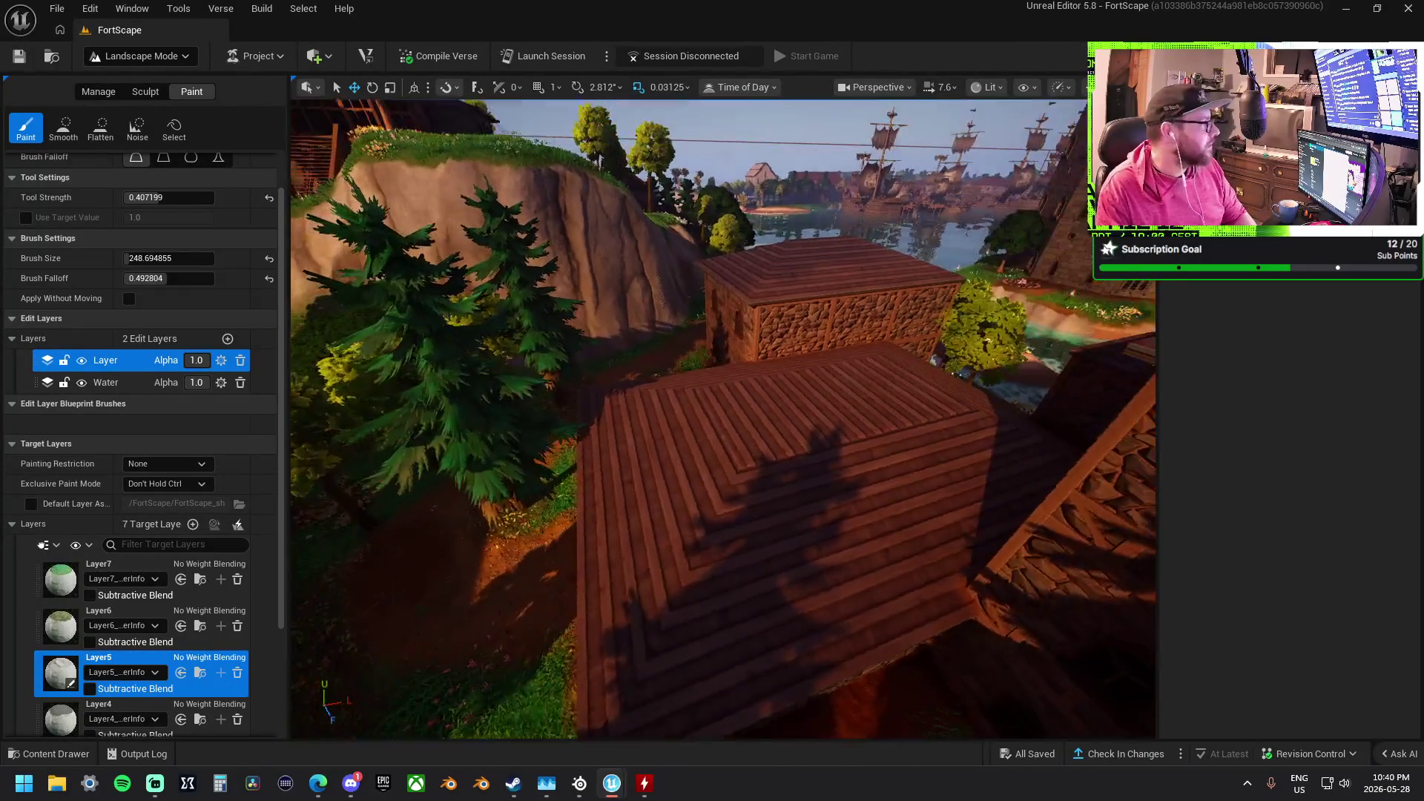
# Survey the path by the house door, the cliff and hut, ending at the stone building's dirt patch
pyautogui.press('s')
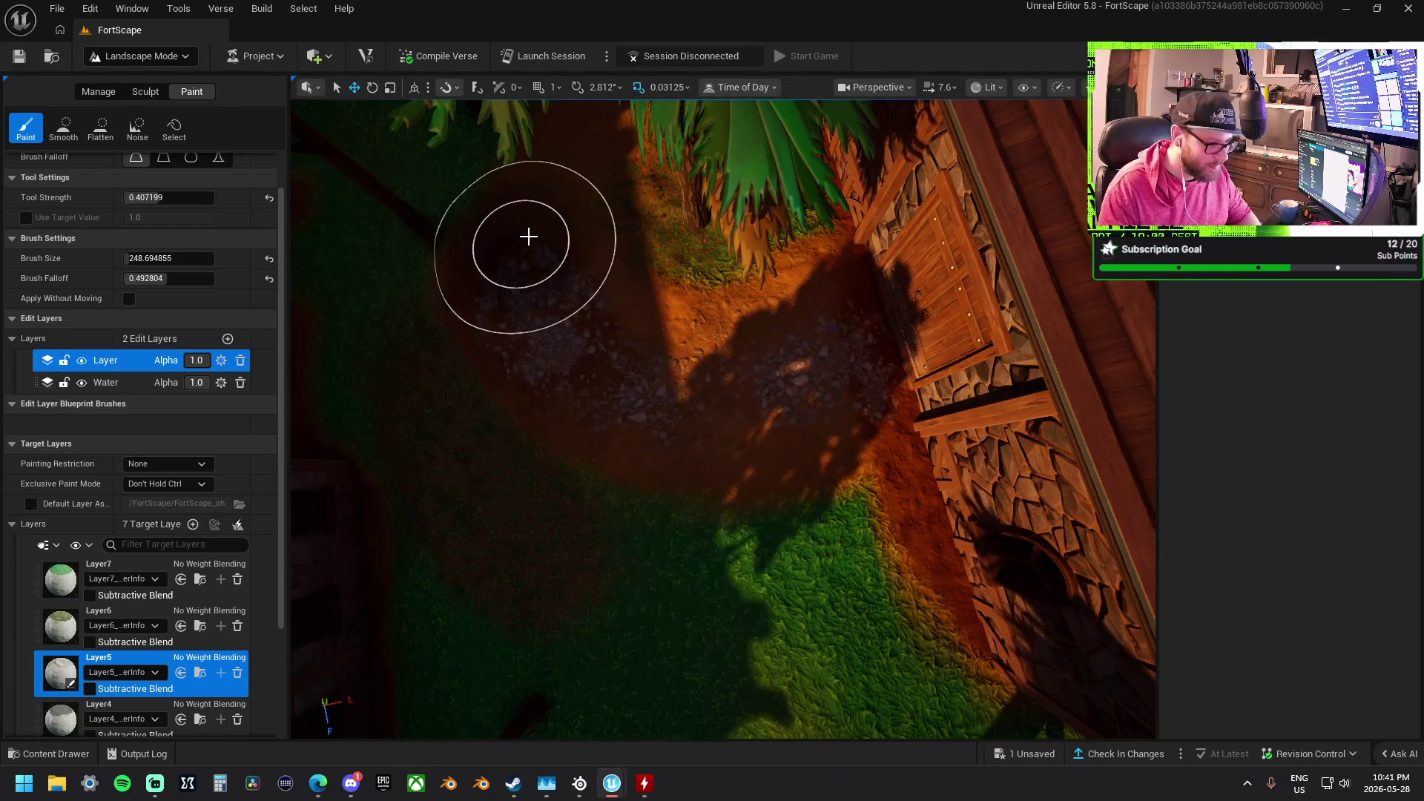
pyautogui.press('w')
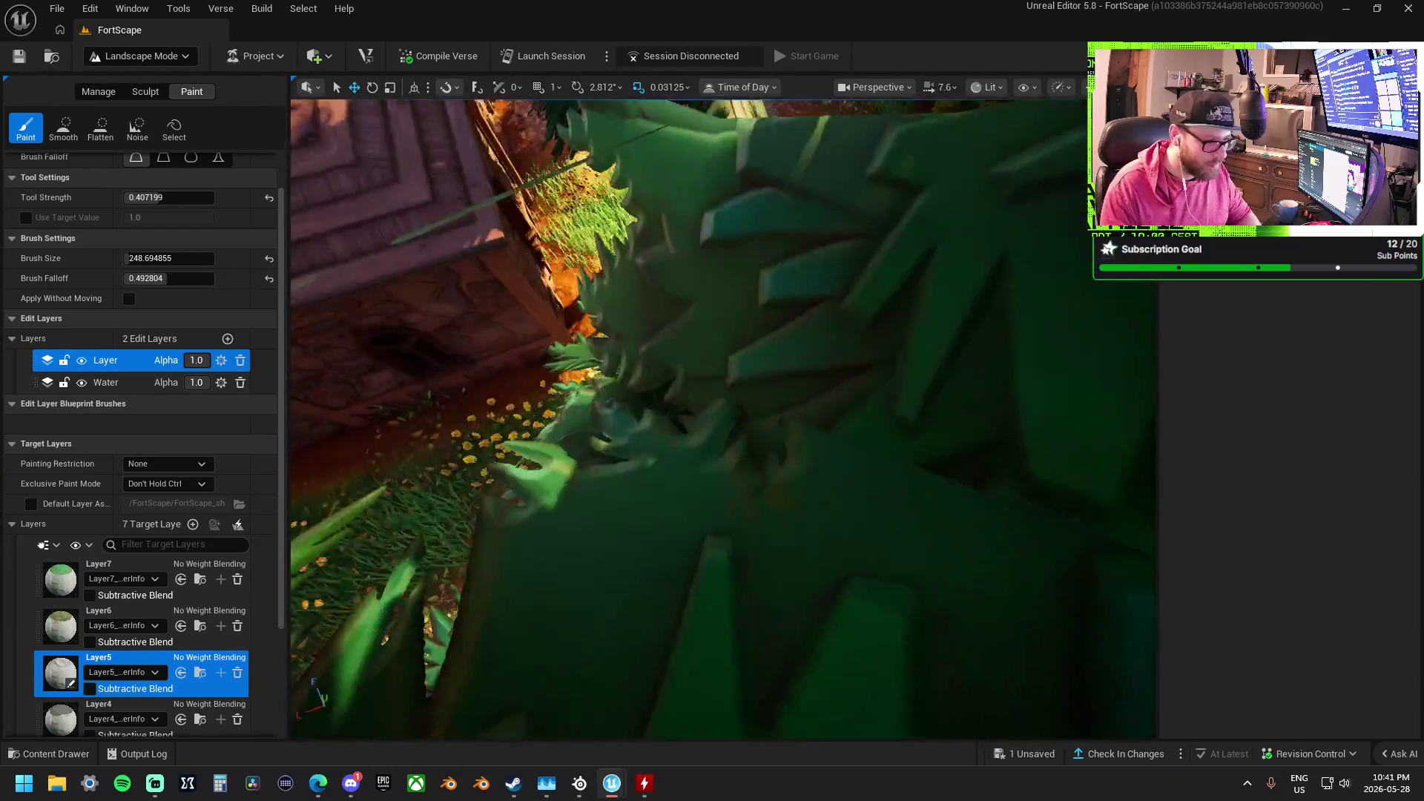
pyautogui.press('s')
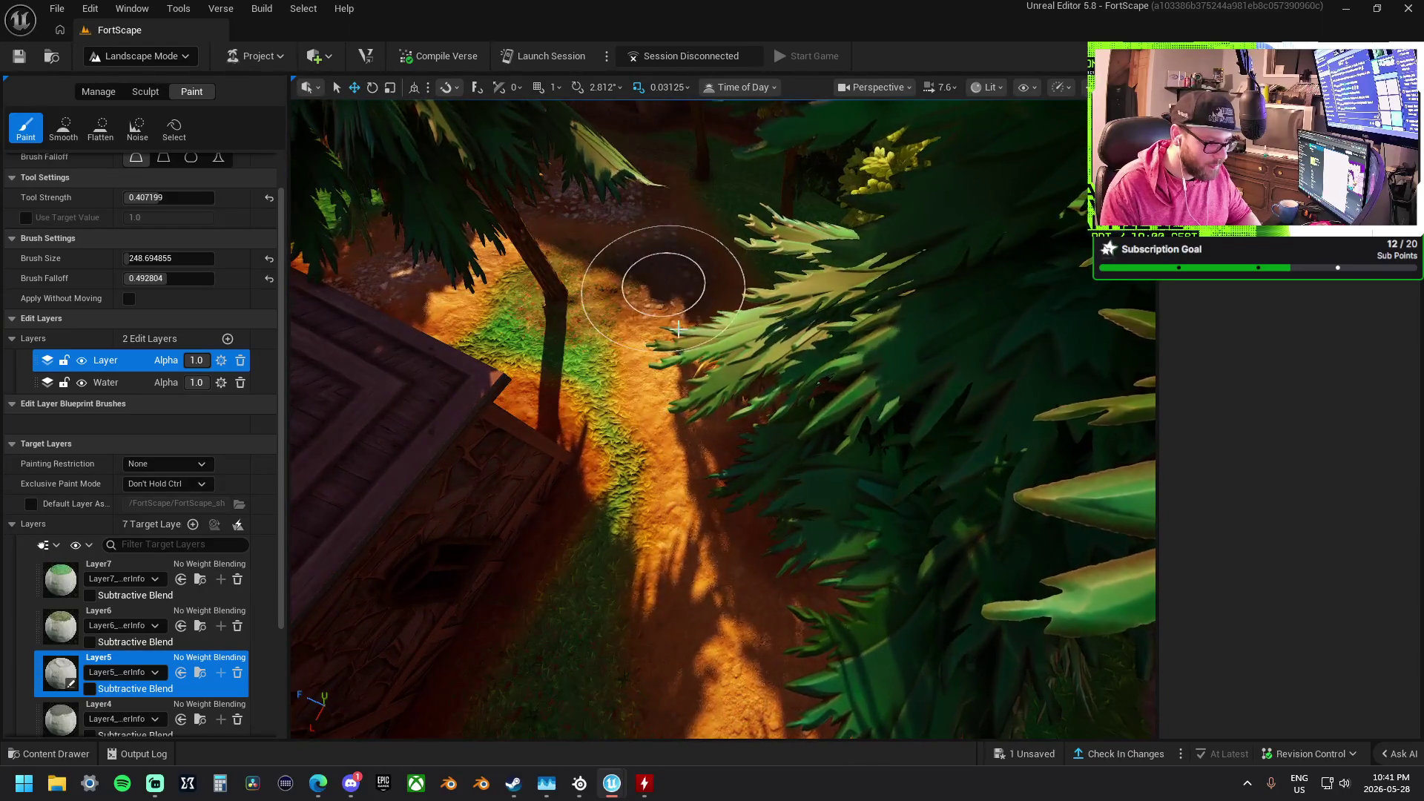
pyautogui.press('w')
pyautogui.press('s')
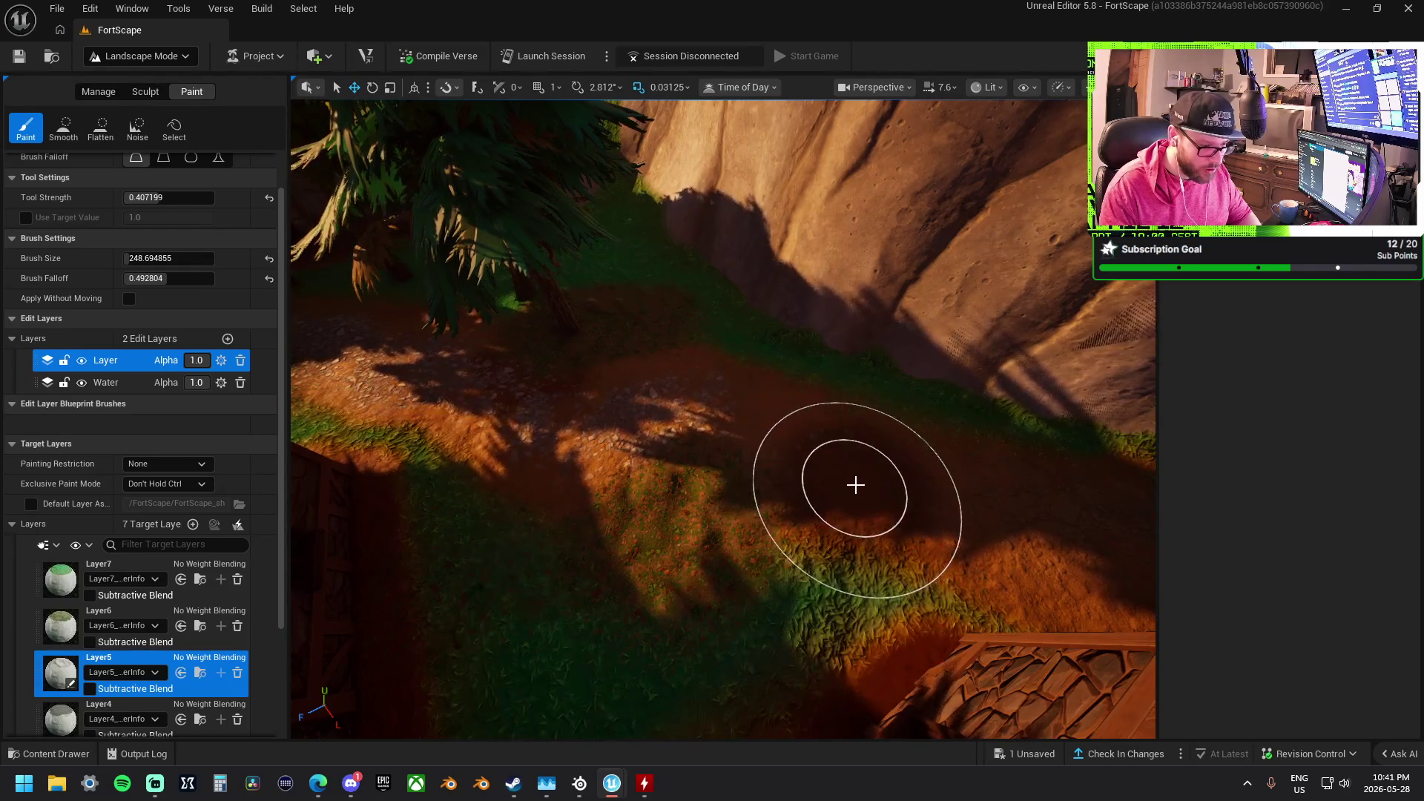
pyautogui.press('w')
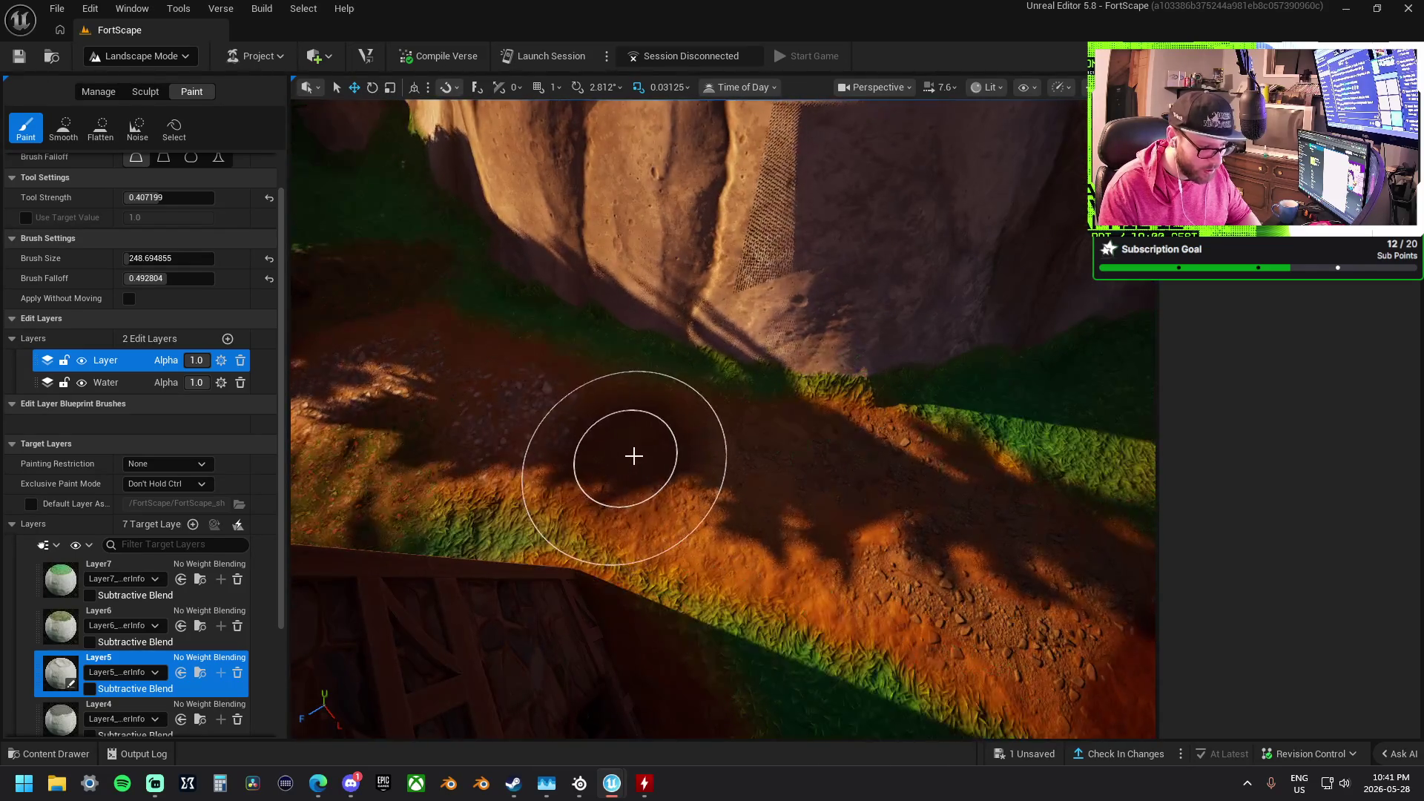
pyautogui.press('d')
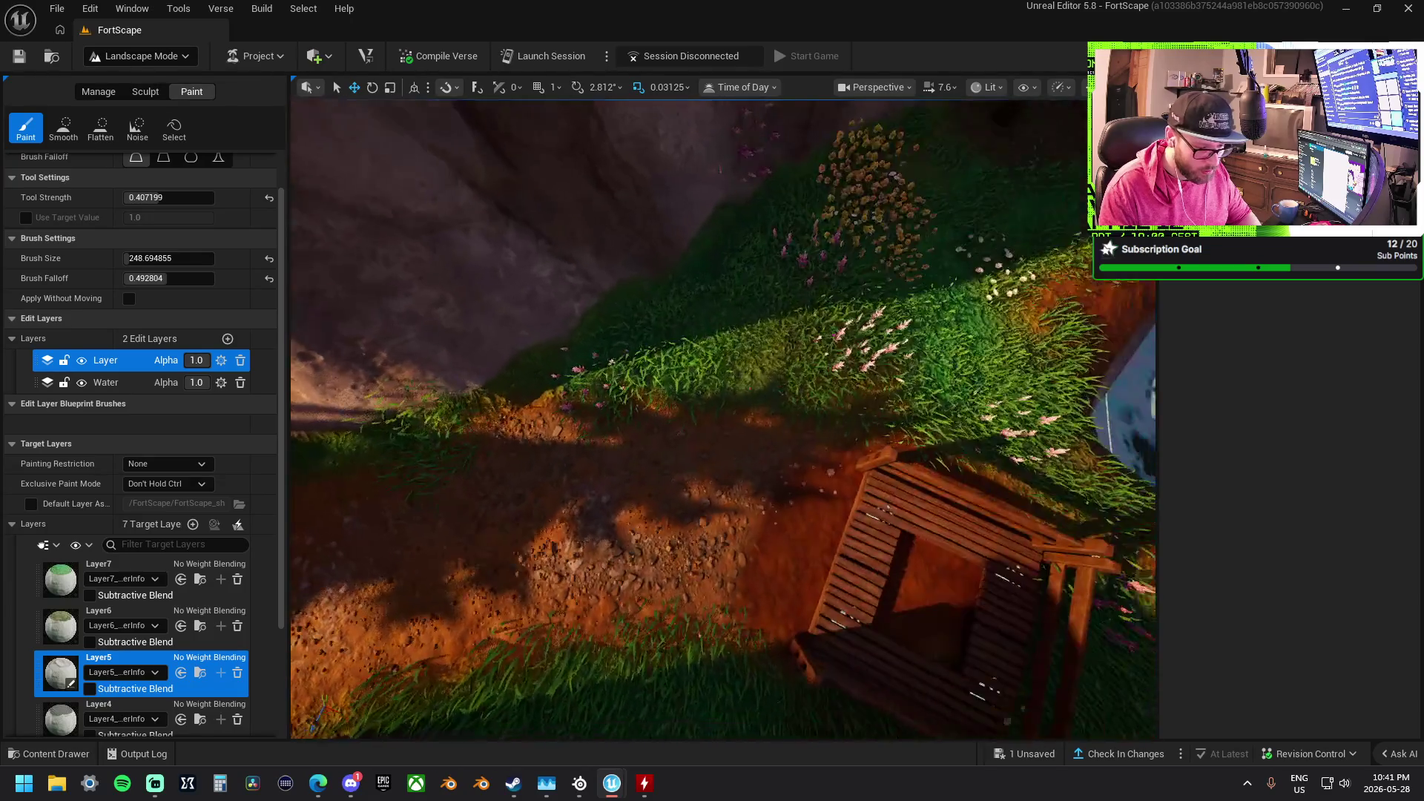
pyautogui.press('s')
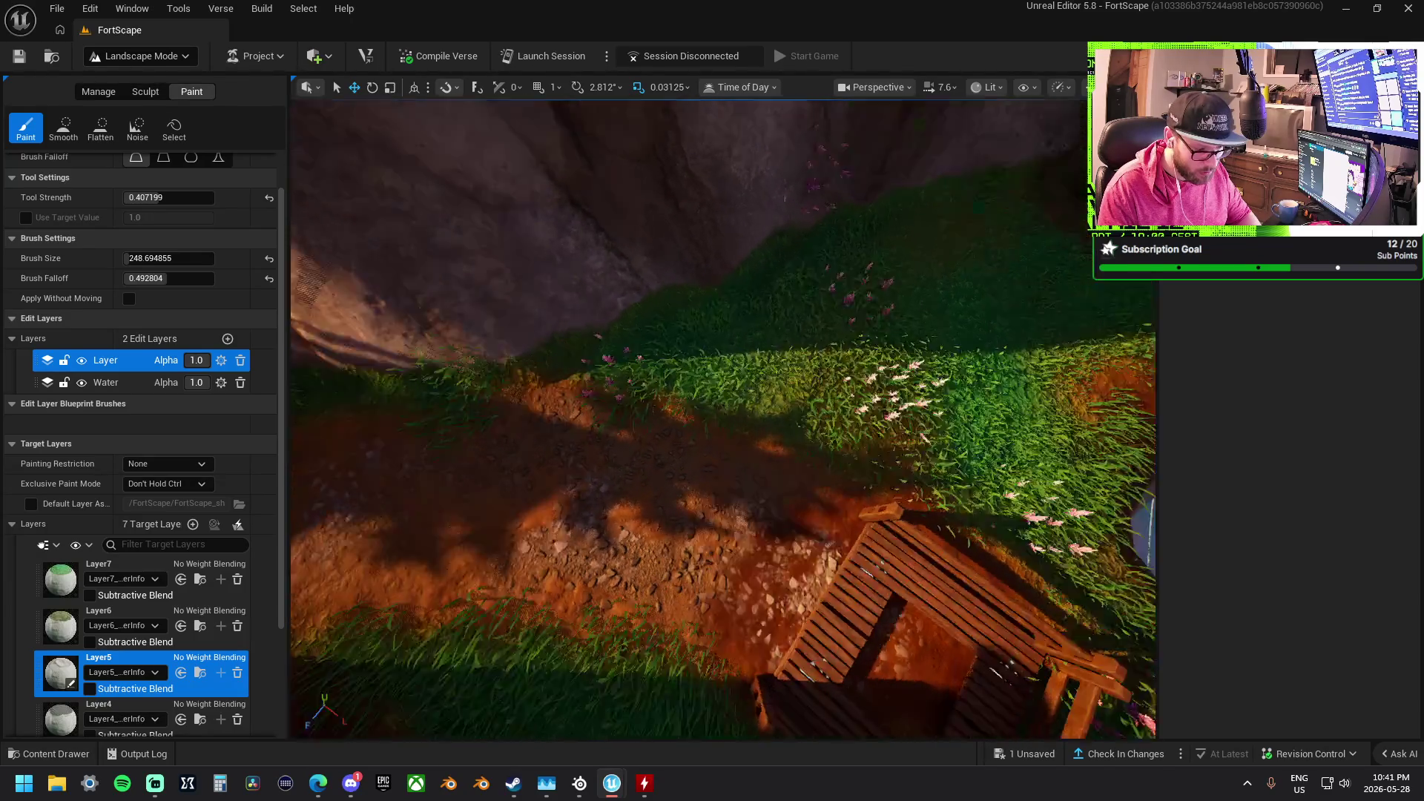
pyautogui.press('w')
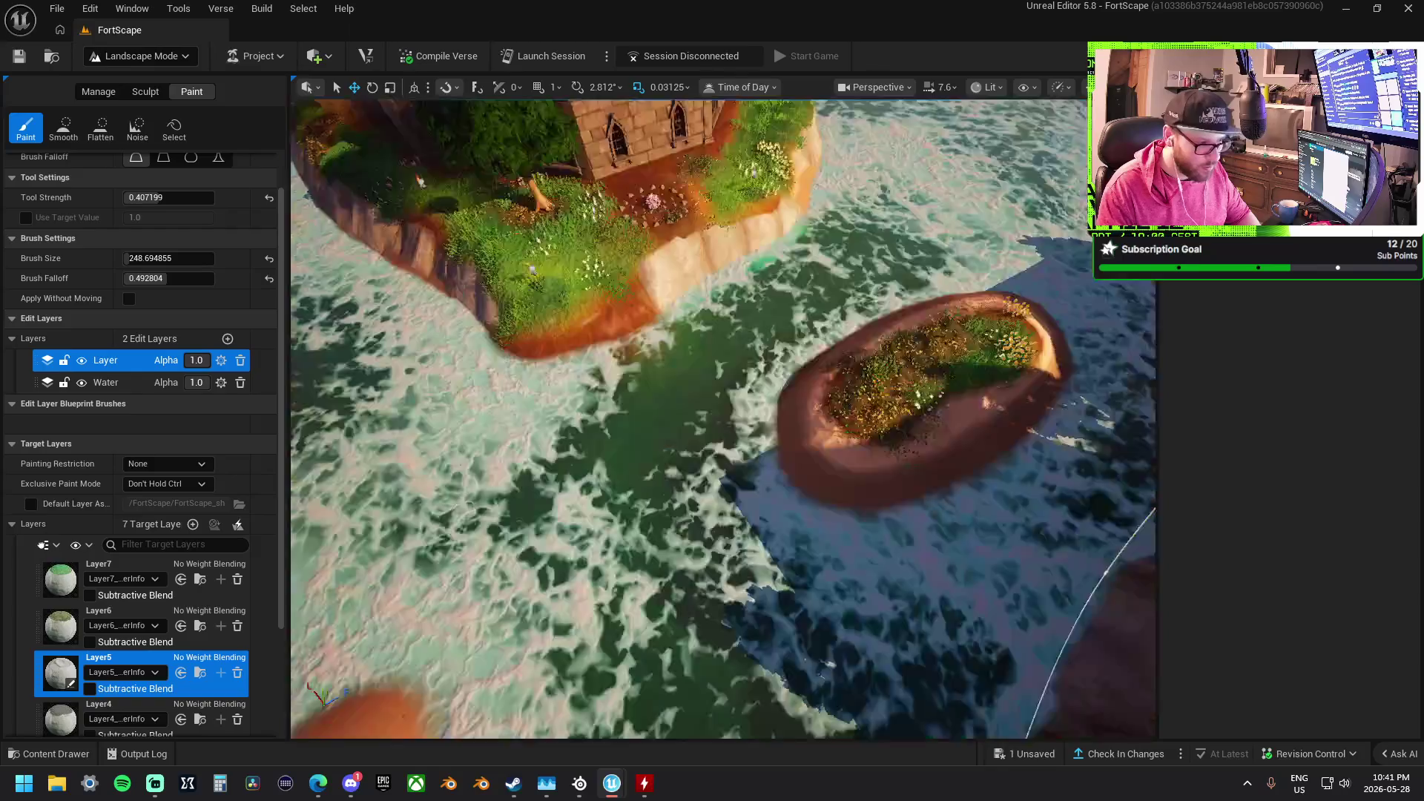
pyautogui.press('w')
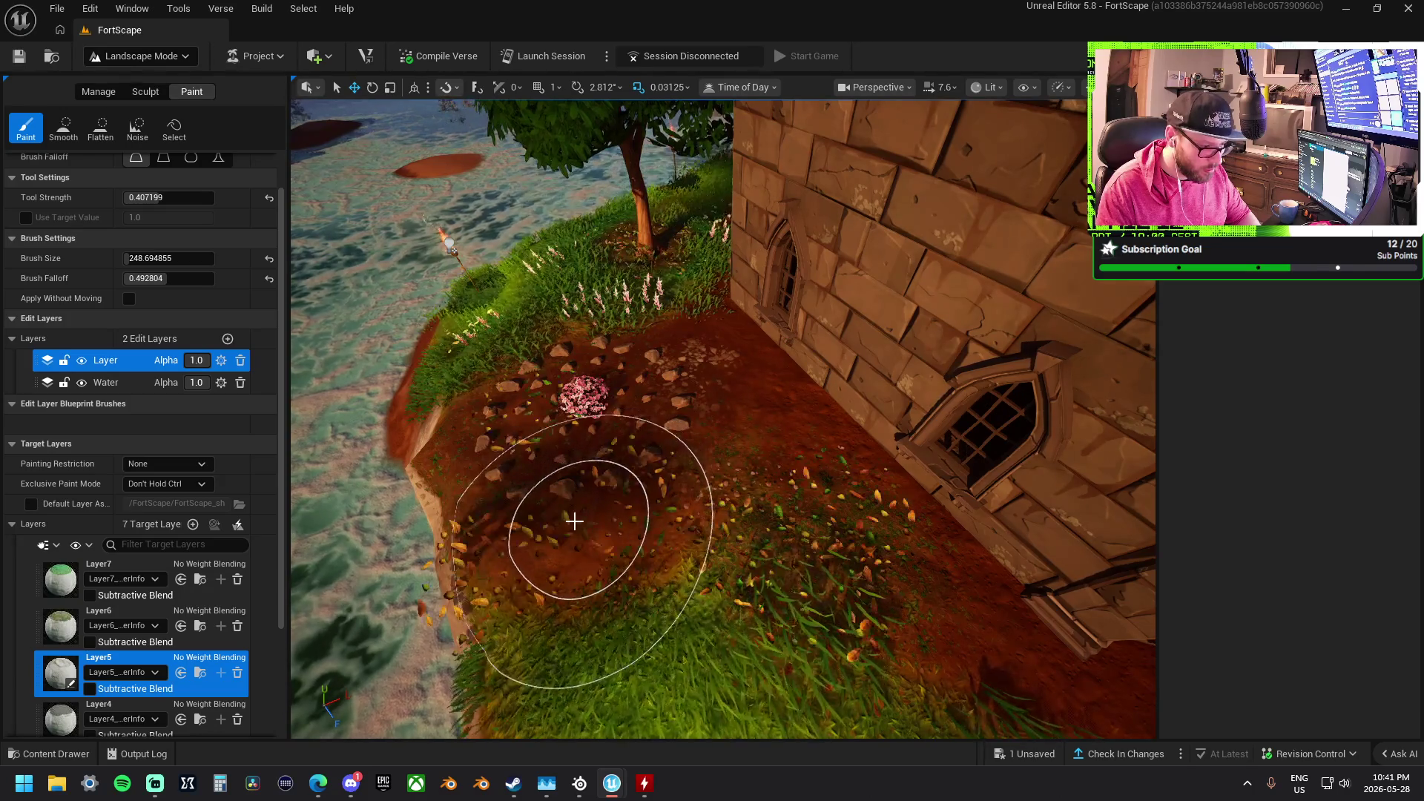
# Paint gravel over the dirt patch by the stone building and the path toward the fountain
pyautogui.moveTo(522, 512); pyautogui.dragTo(764, 494)
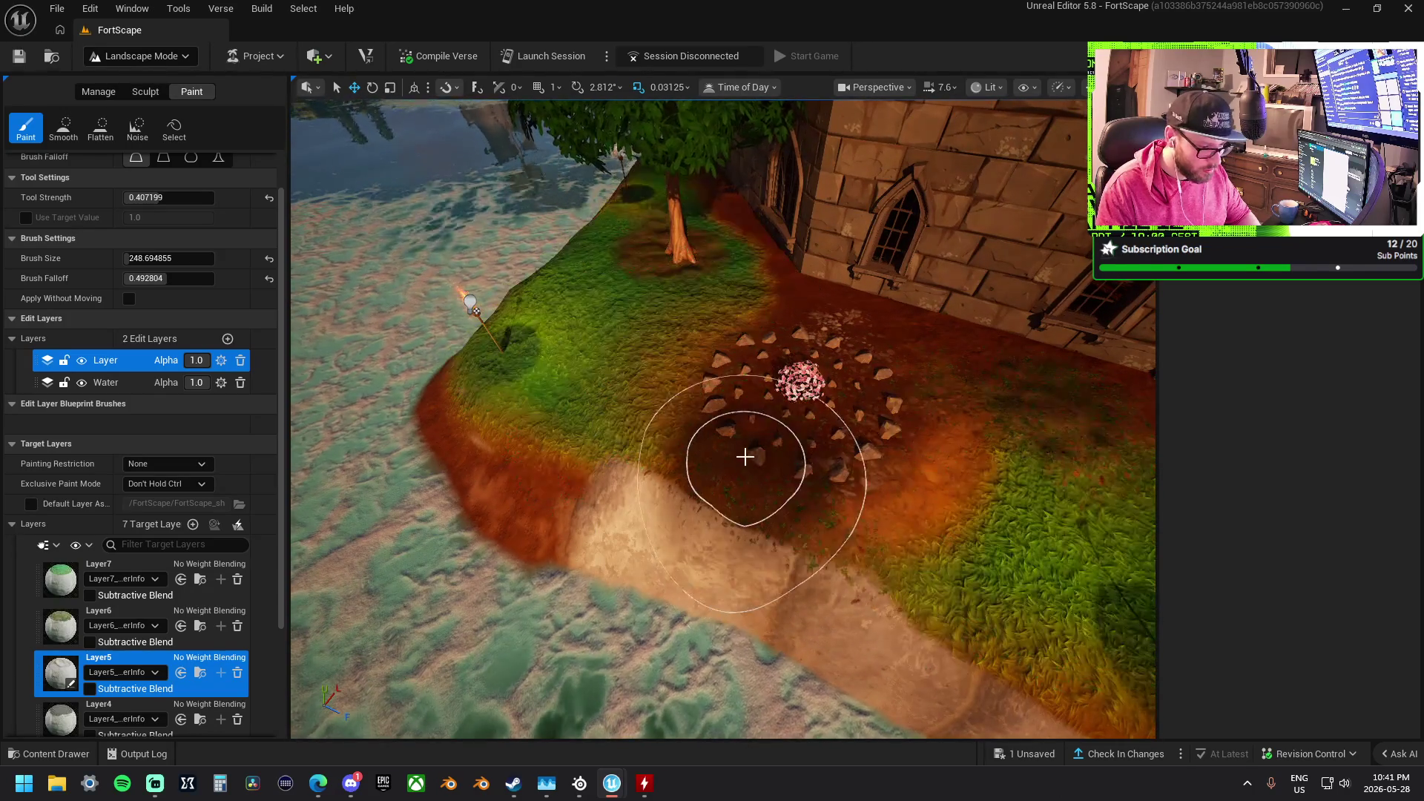
pyautogui.press('s')
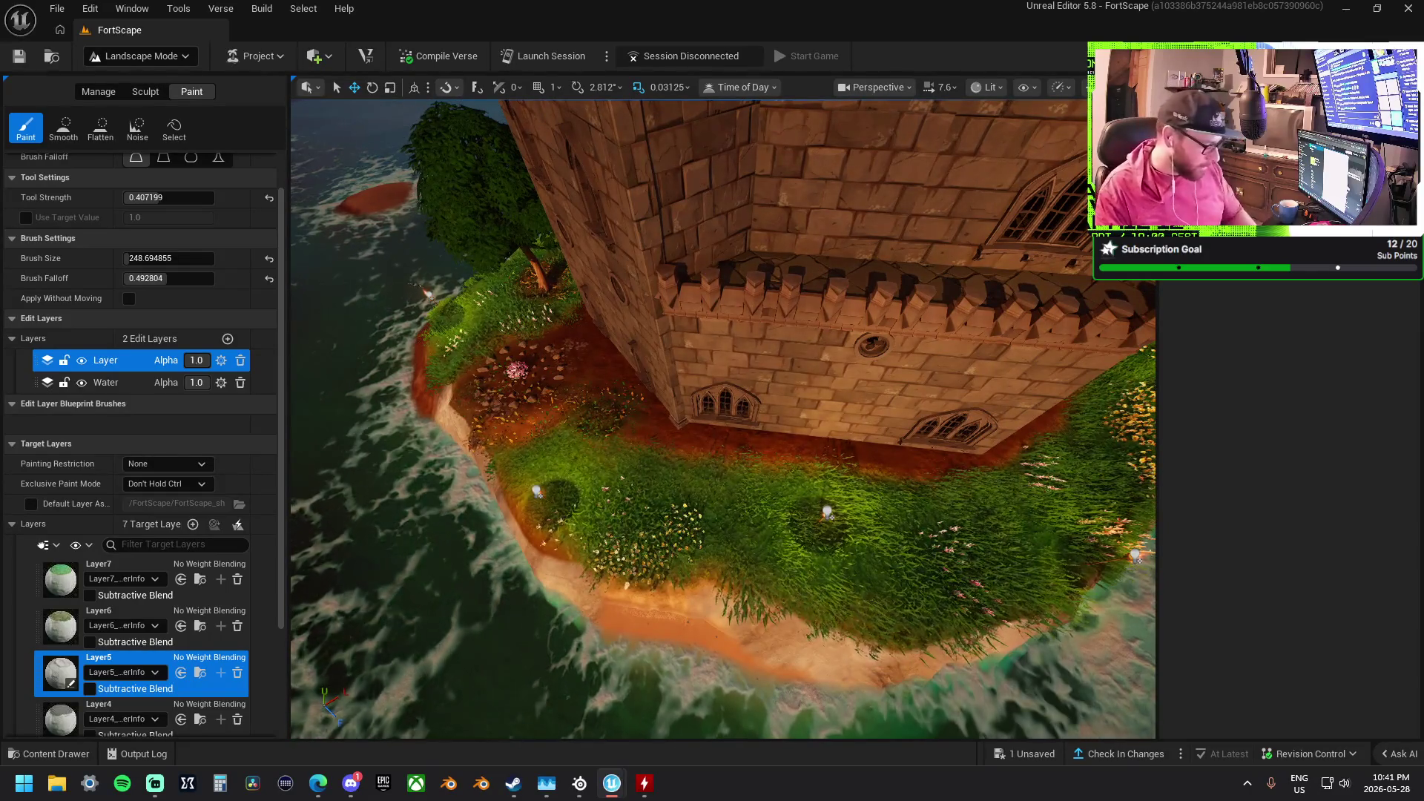
pyautogui.press('w')
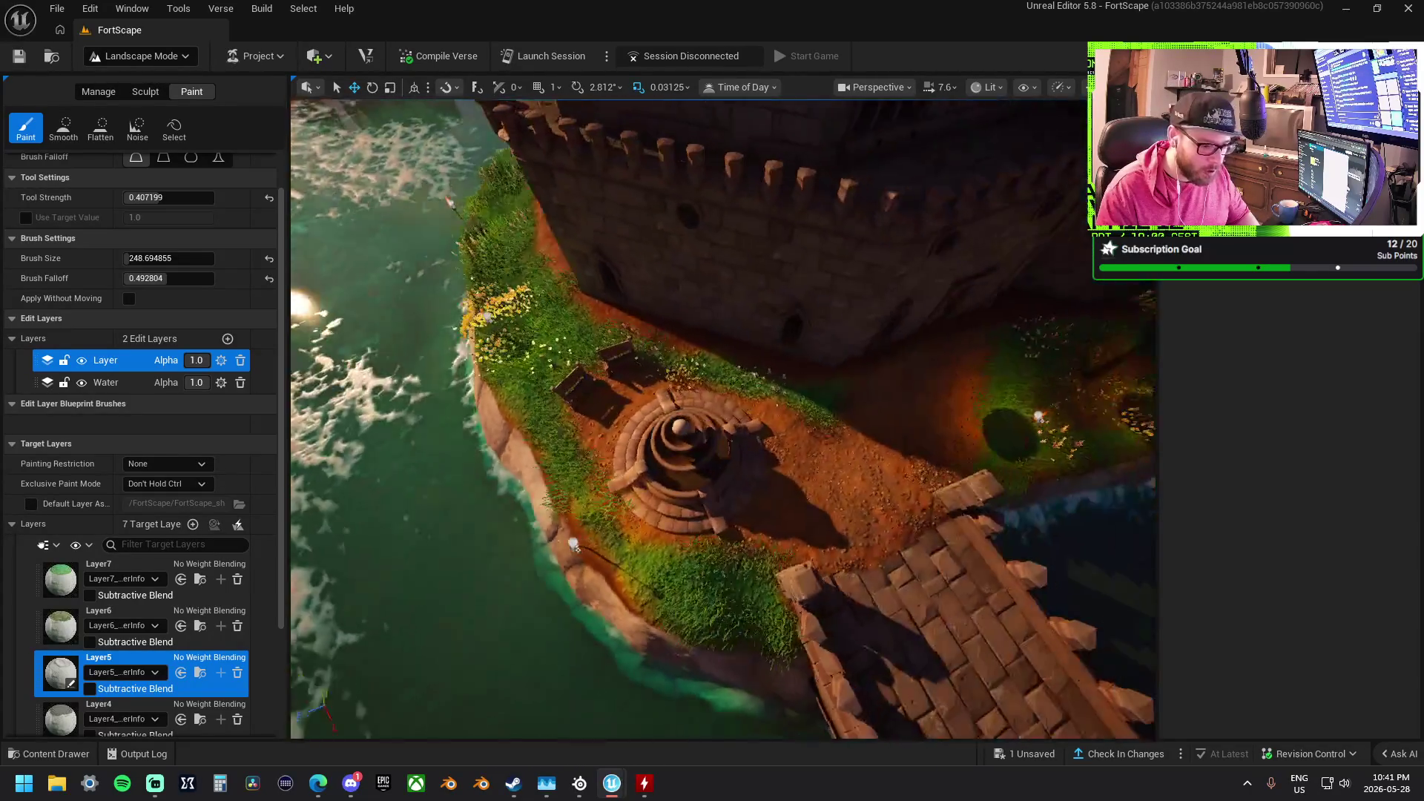
pyautogui.press('w')
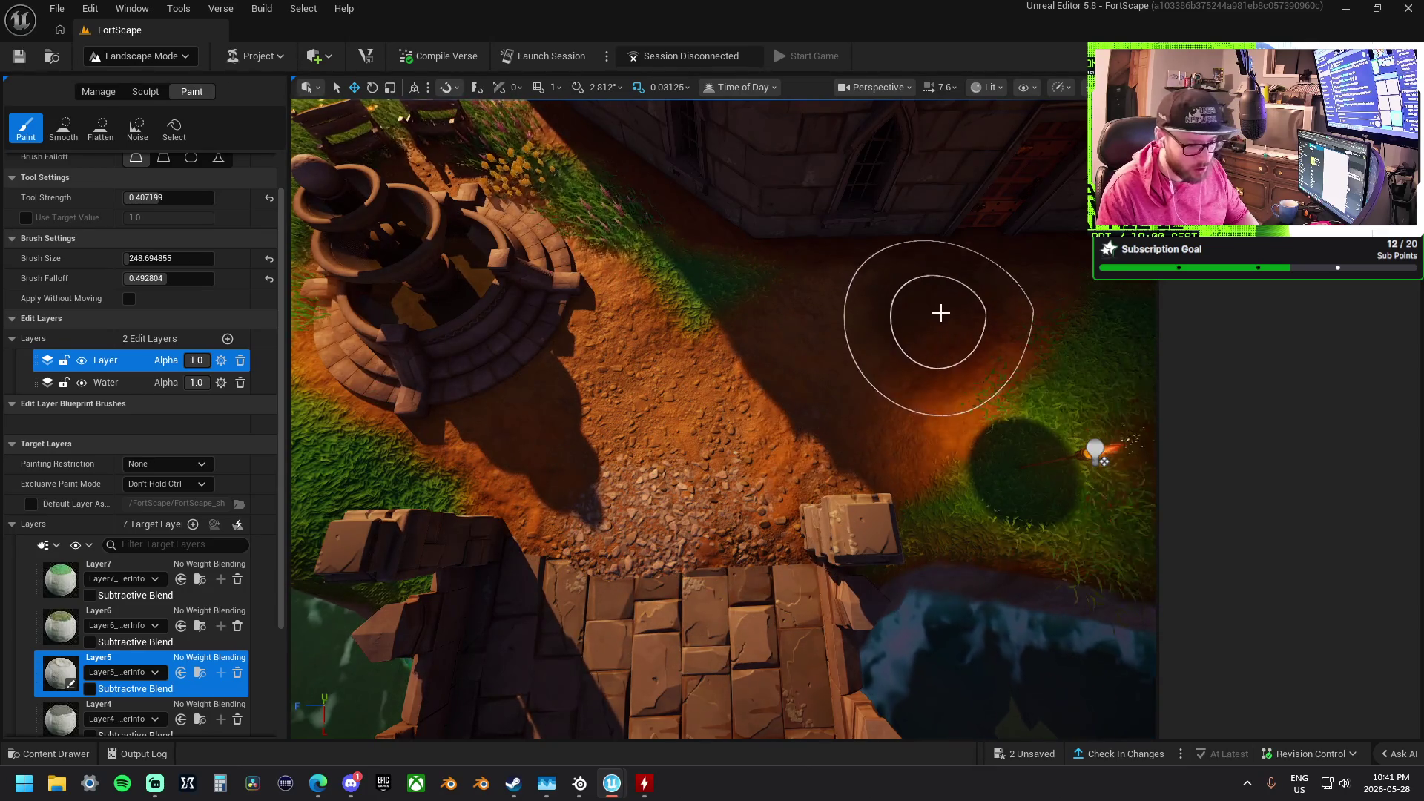
pyautogui.moveTo(946, 295)
pyautogui.mouseDown()
pyautogui.moveTo(794, 429)
pyautogui.moveTo(594, 492)
pyautogui.moveTo(540, 398)
pyautogui.moveTo(475, 349)
pyautogui.moveTo(541, 297)
pyautogui.moveTo(593, 348)
pyautogui.moveTo(731, 406)
pyautogui.mouseUp()
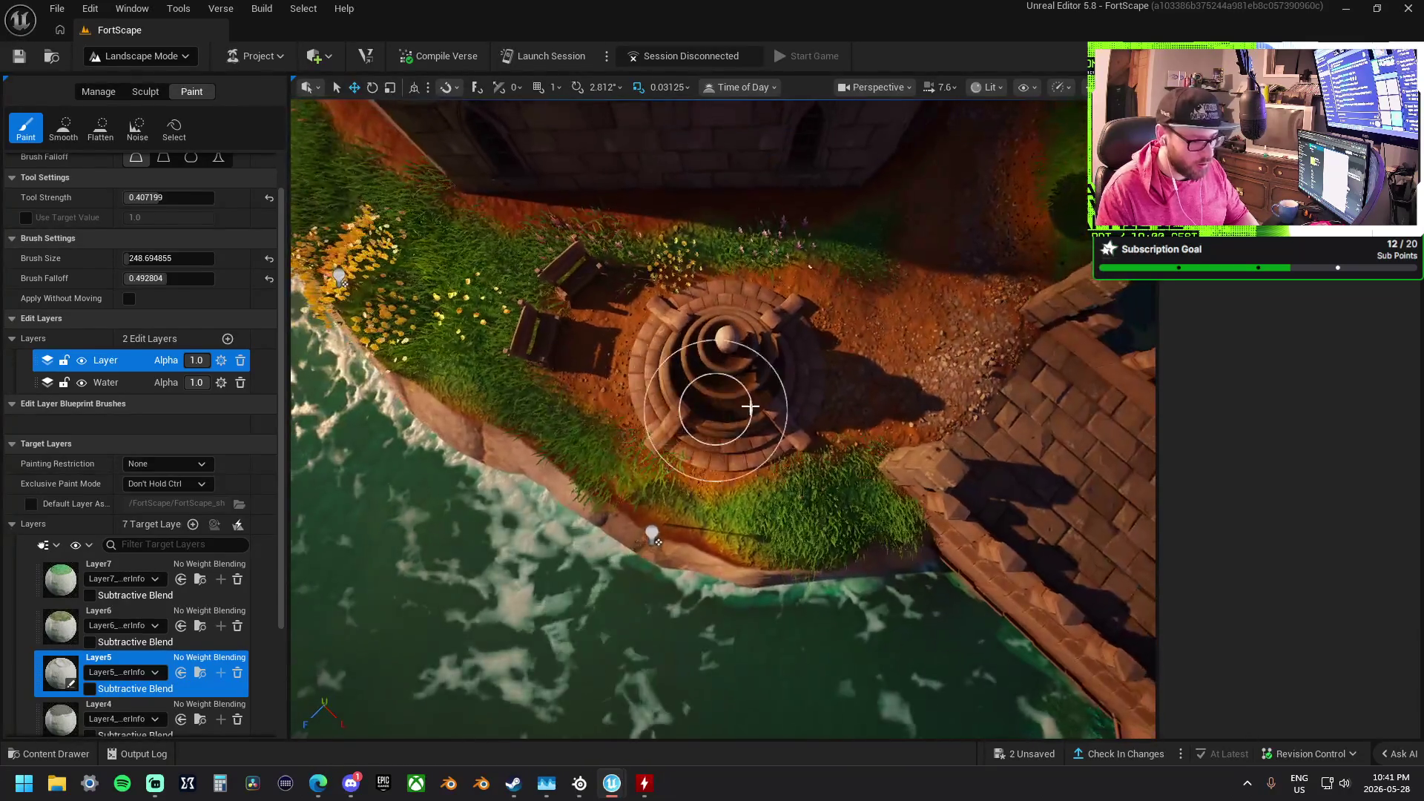
# Orbit around the fountain courtyard to view the wall, tower and shoreline
pyautogui.scroll(2, 660, 399)
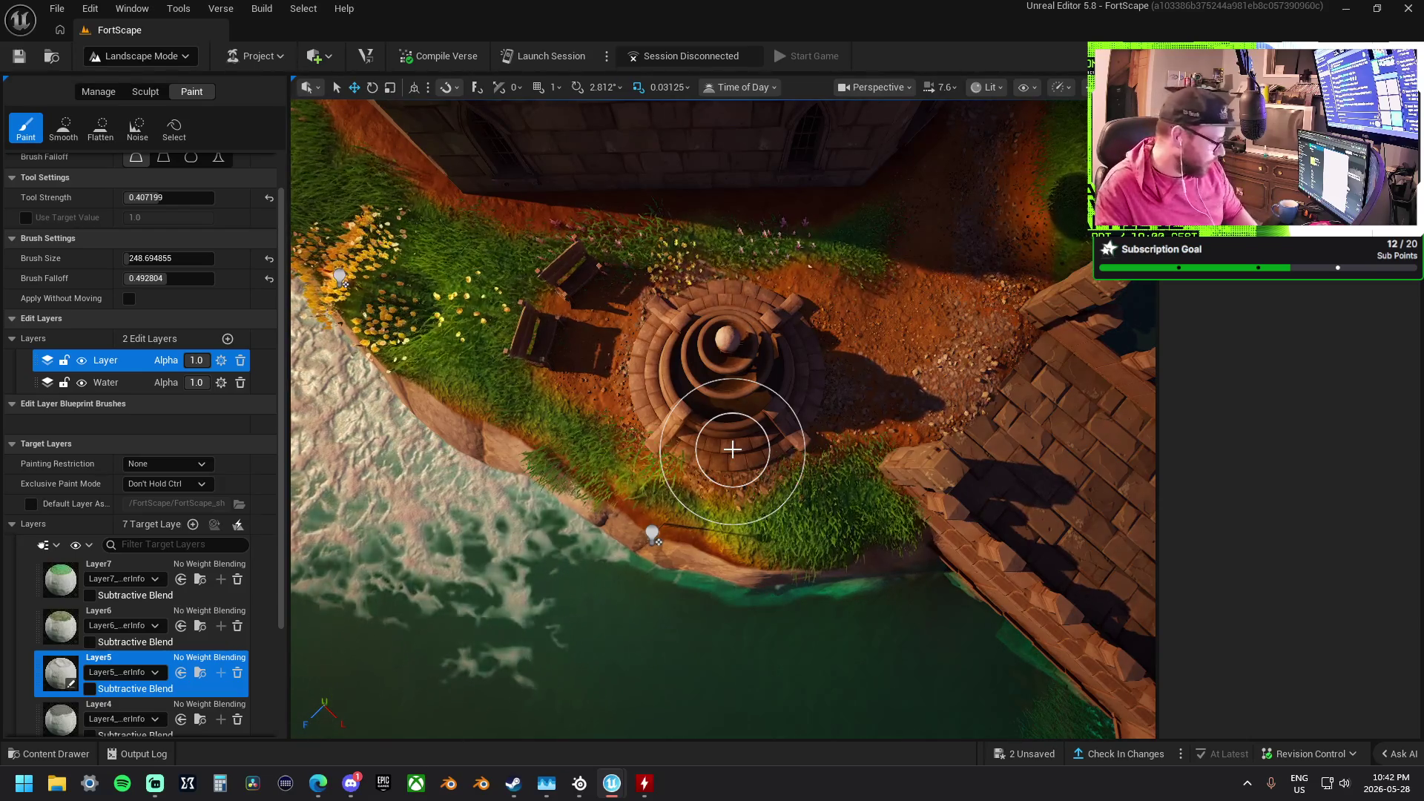
pyautogui.moveTo(744, 452); pyautogui.dragTo(744, 453)
pyautogui.scroll(8, 744, 379)
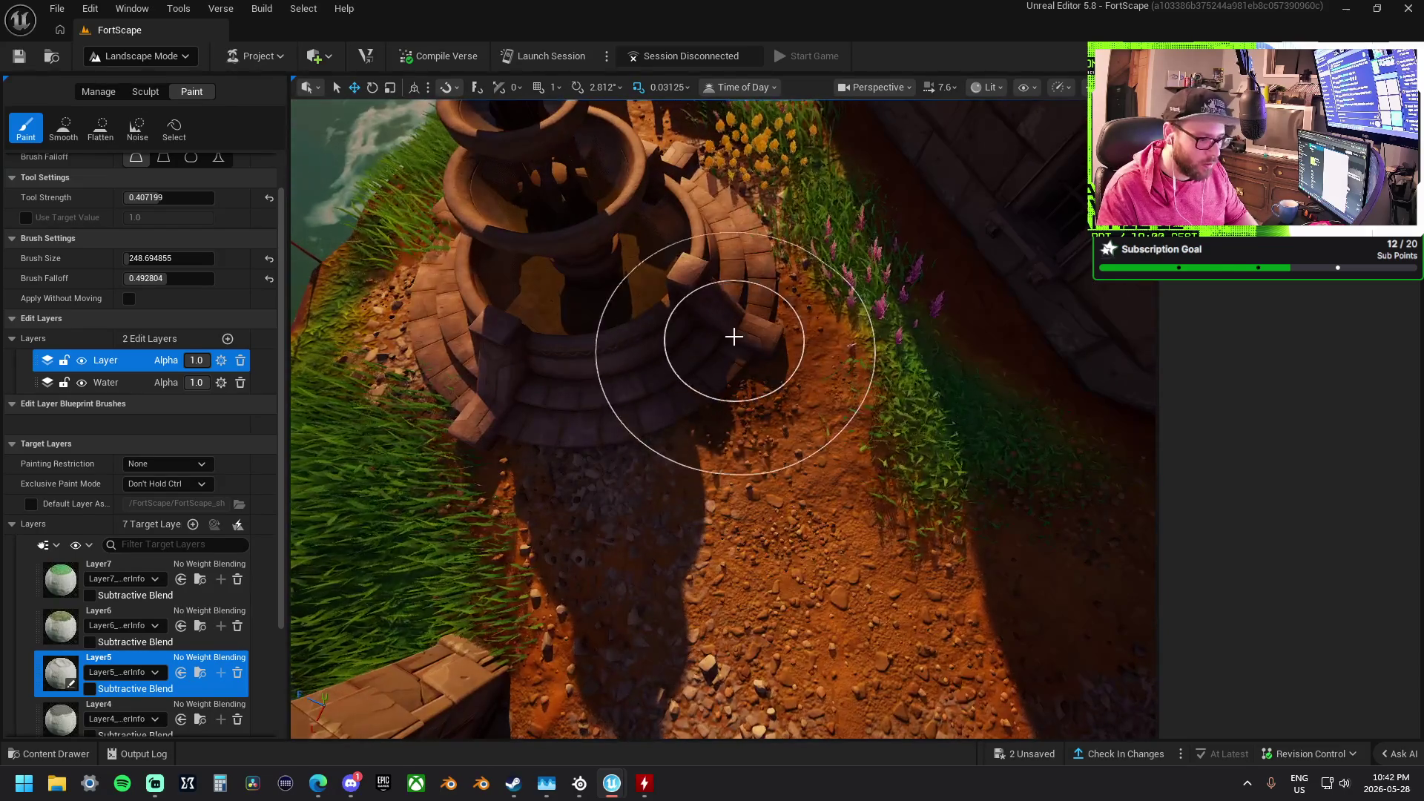
pyautogui.scroll(-10, 748, 460)
pyautogui.moveTo(748, 461); pyautogui.dragTo(749, 460)
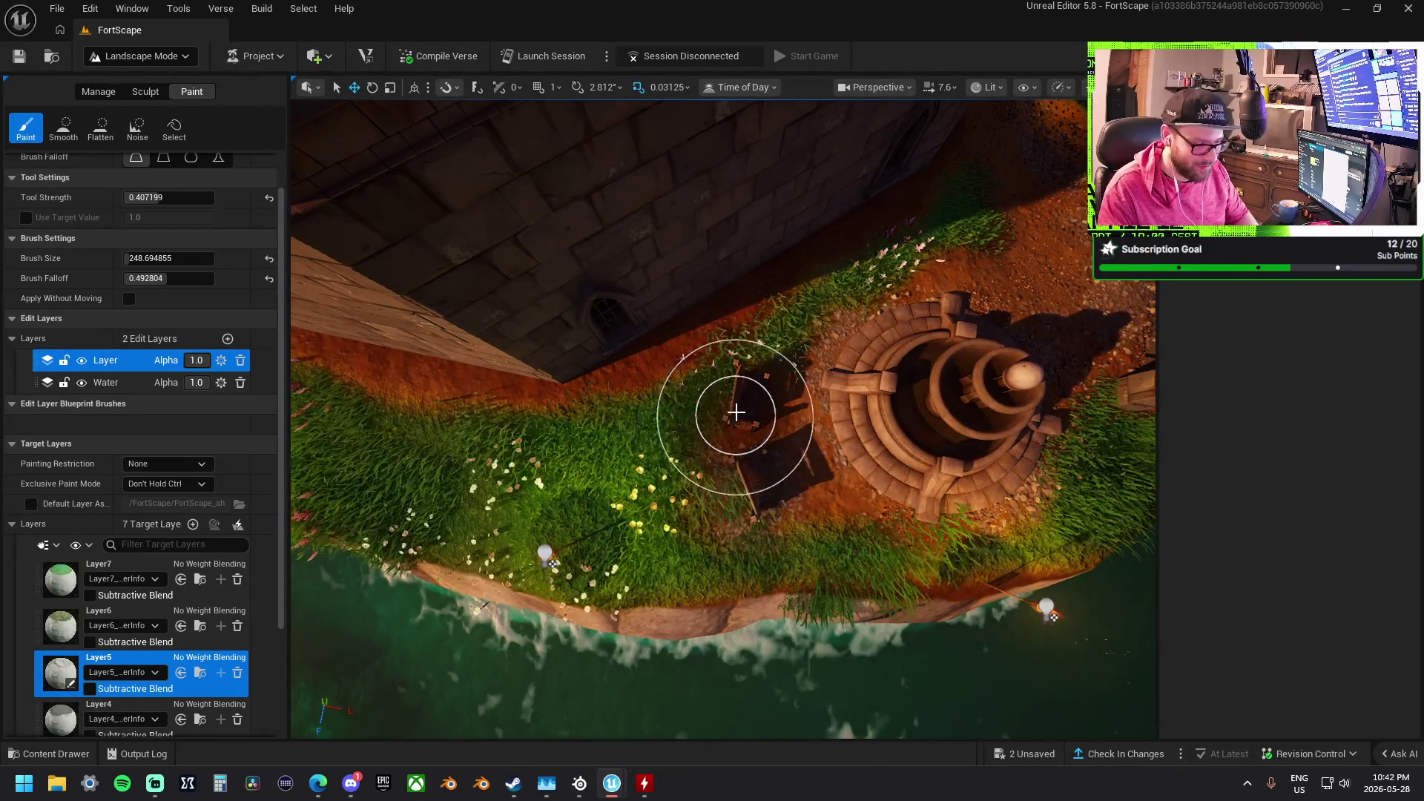
pyautogui.moveTo(742, 385); pyautogui.dragTo(712, 365)
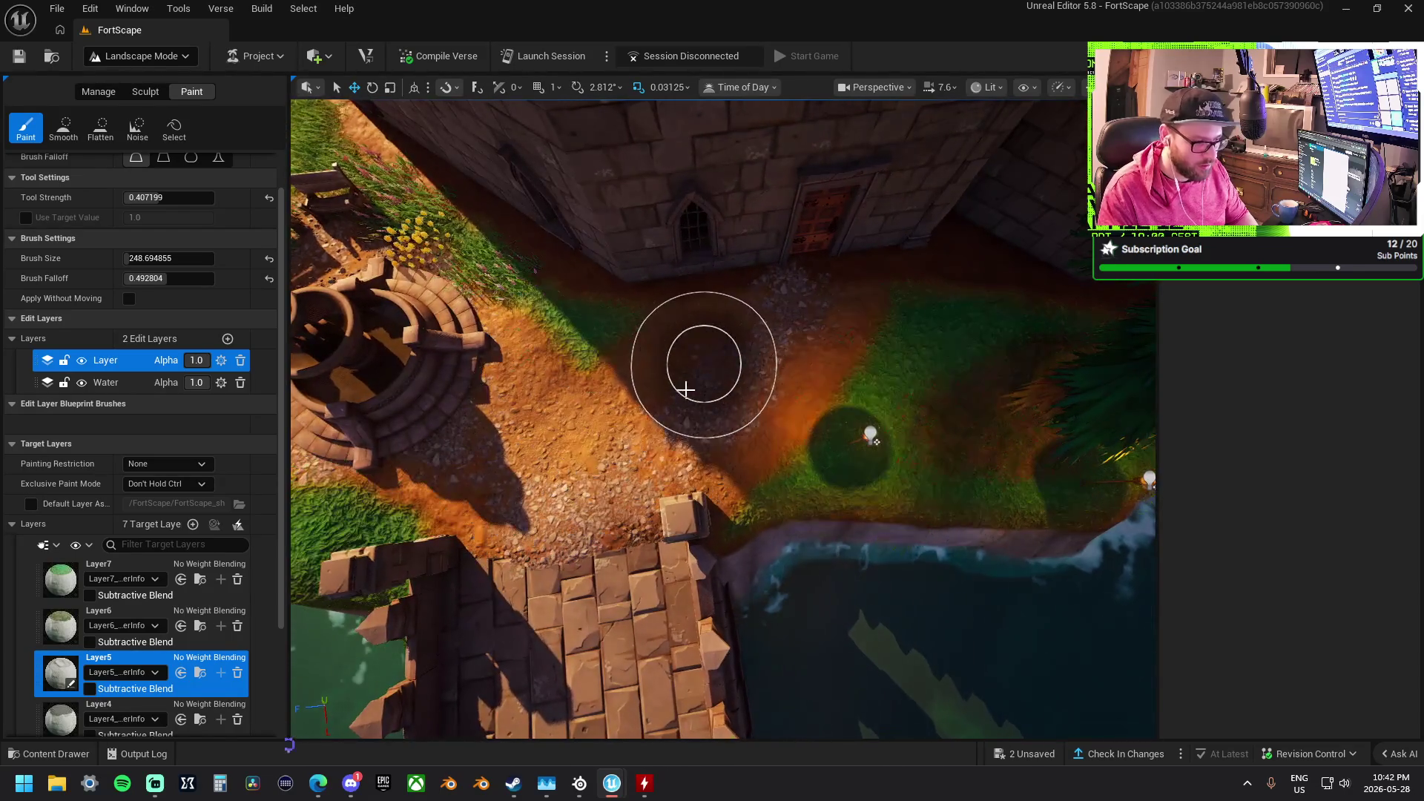
pyautogui.moveTo(566, 439); pyautogui.dragTo(566, 439)
pyautogui.moveTo(802, 385); pyautogui.dragTo(802, 385)
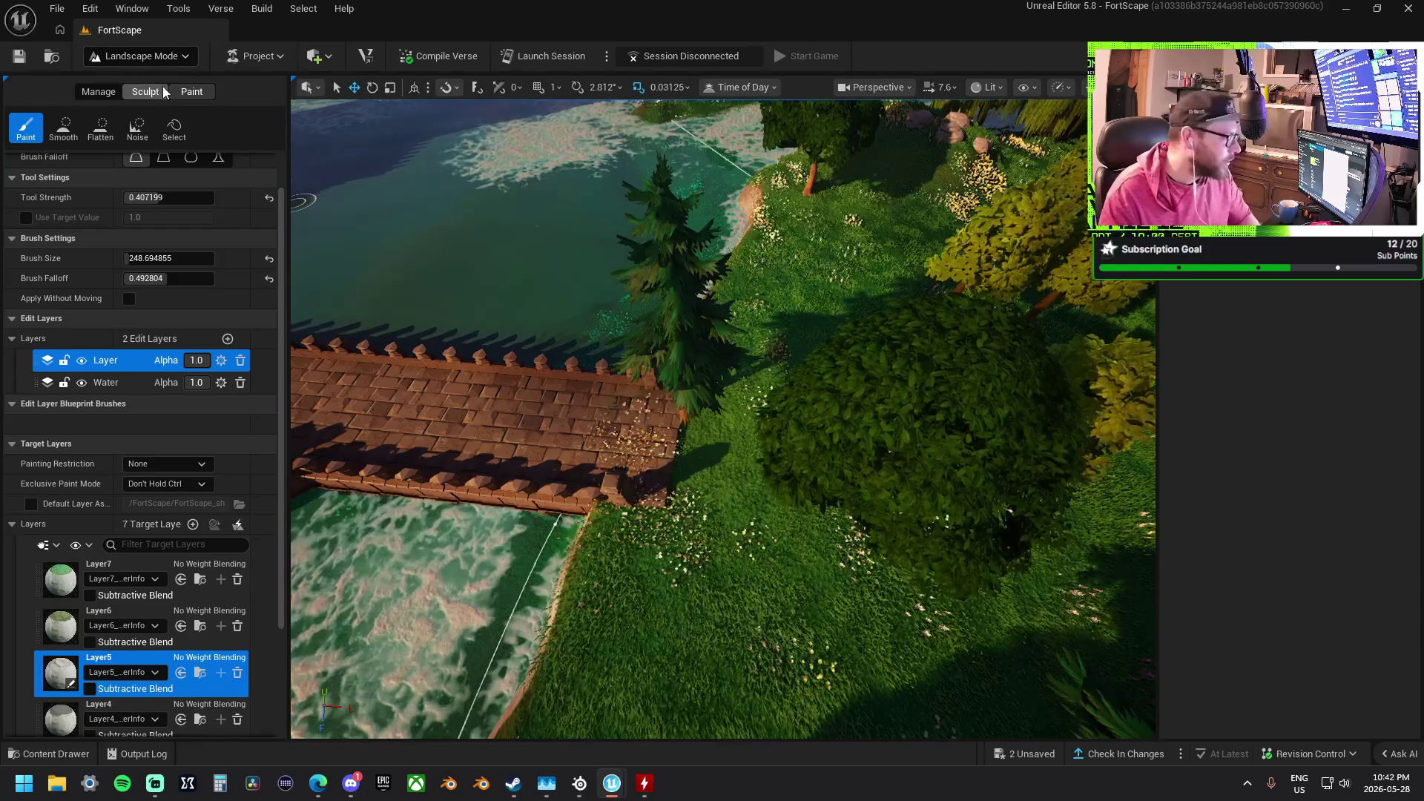
# Reshape the terrain just past the bridge end with the Sculpt tool, then return to Paint
pyautogui.click(143, 96)
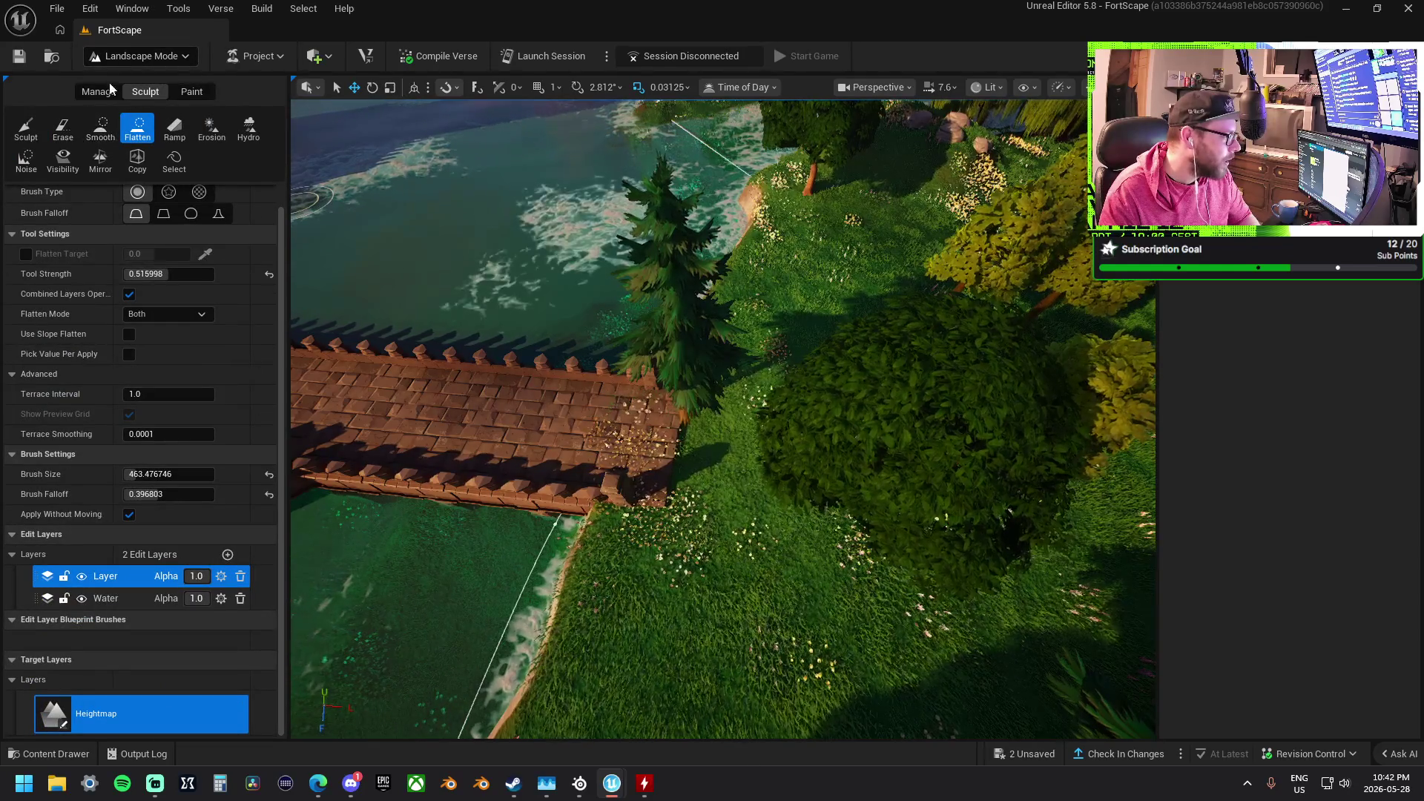
pyautogui.click(141, 57)
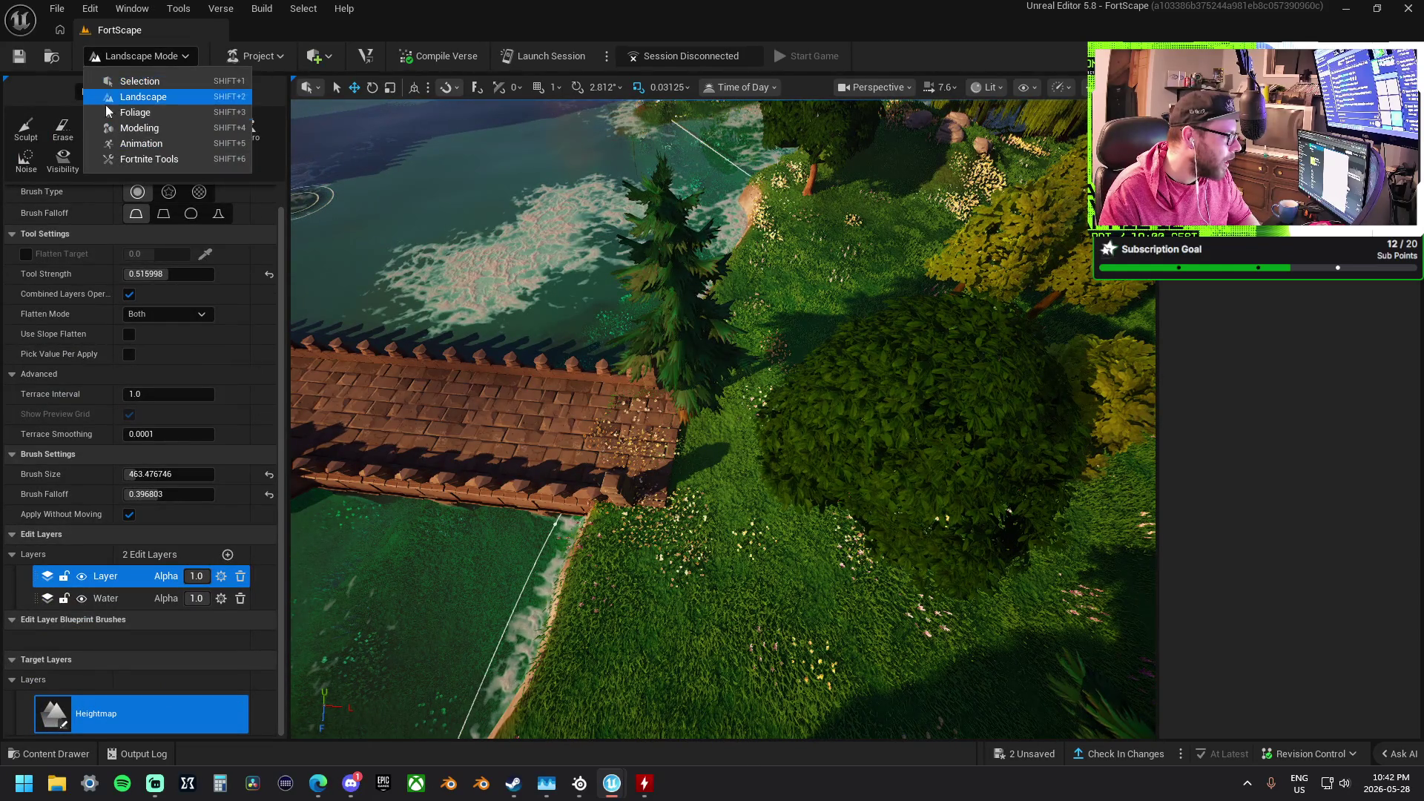
pyautogui.click(141, 97)
pyautogui.click(103, 96)
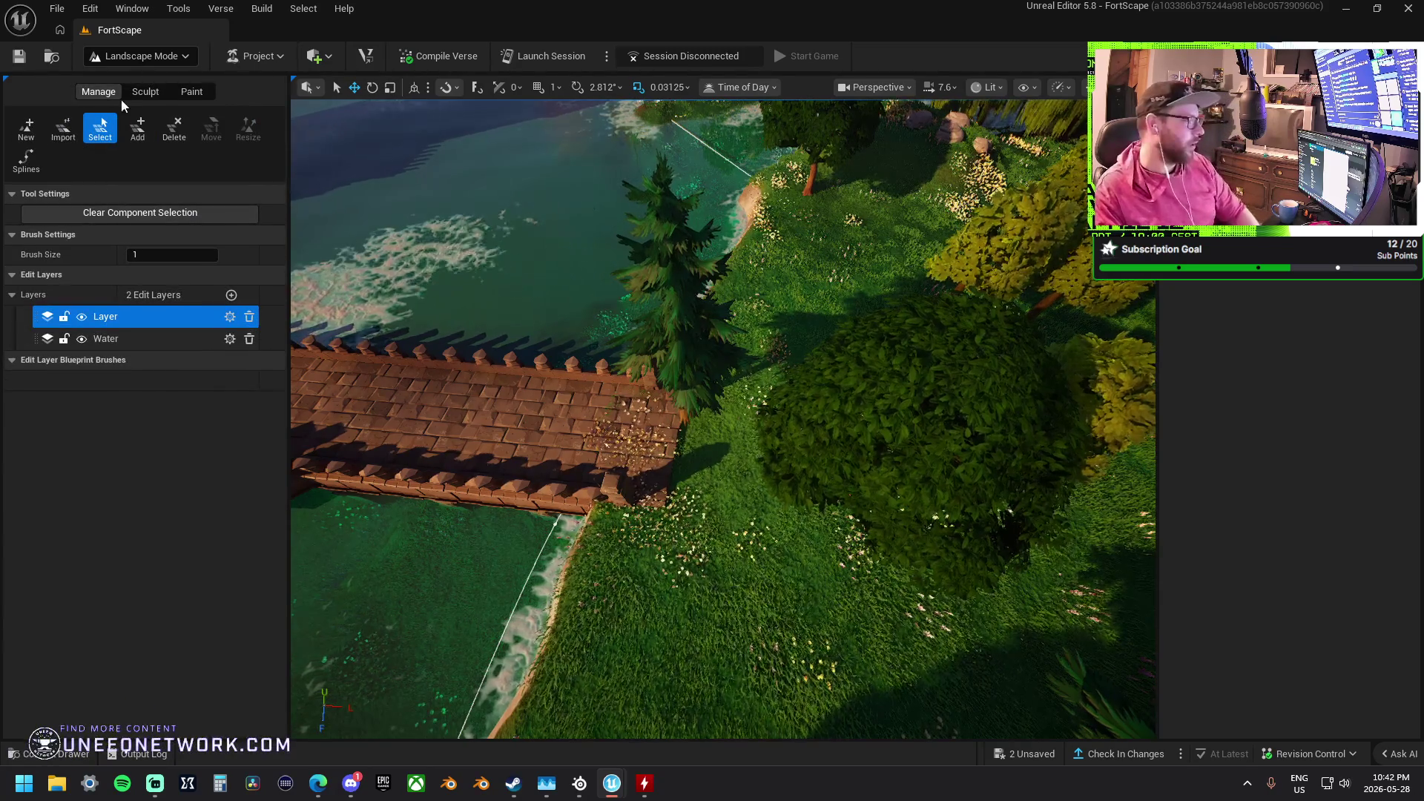
pyautogui.click(146, 94)
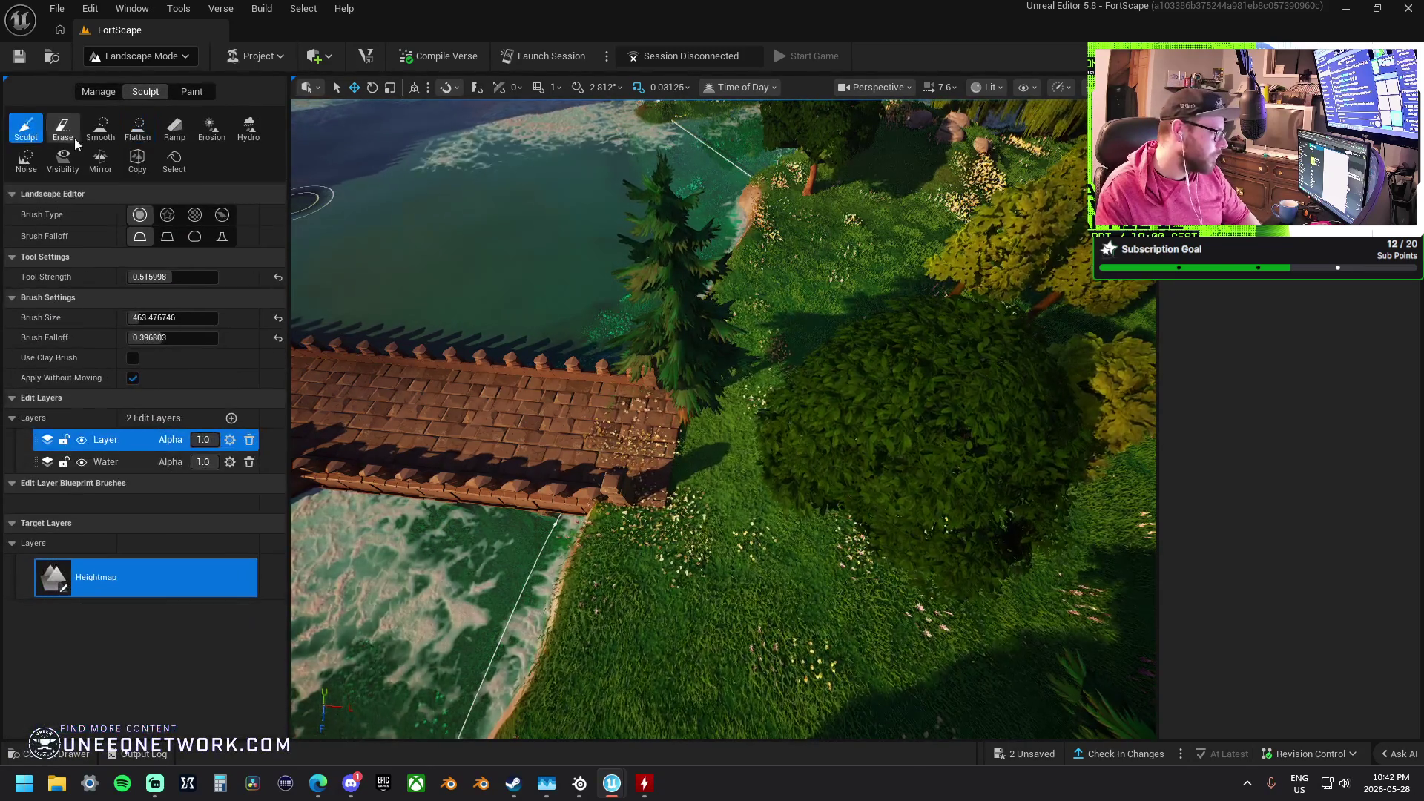
pyautogui.click(102, 128)
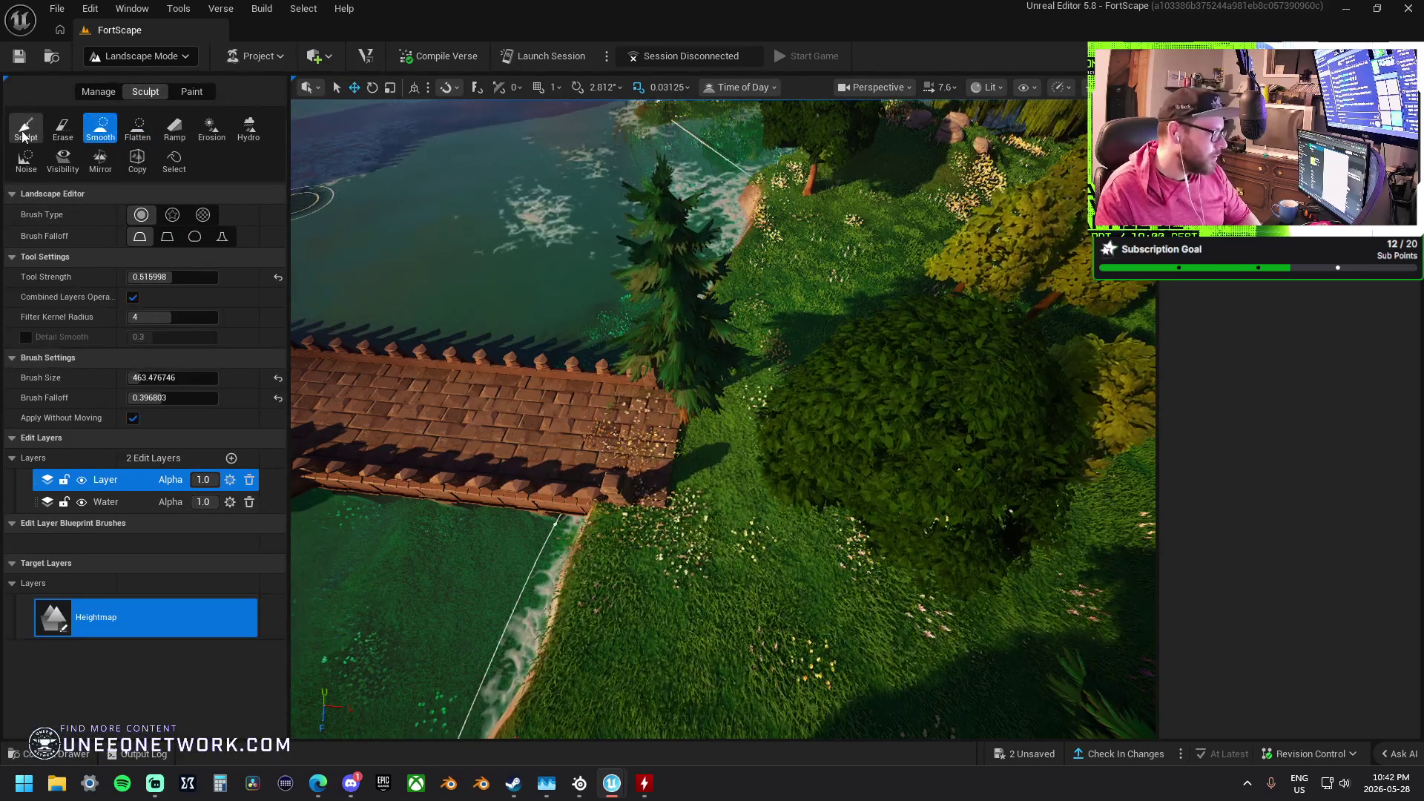
pyautogui.click(26, 127)
pyautogui.moveTo(679, 410)
pyautogui.mouseDown()
pyautogui.moveTo(683, 508)
pyautogui.moveTo(703, 555)
pyautogui.moveTo(734, 529)
pyautogui.moveTo(845, 528)
pyautogui.mouseUp()
pyautogui.moveTo(636, 470); pyautogui.dragTo(697, 473)
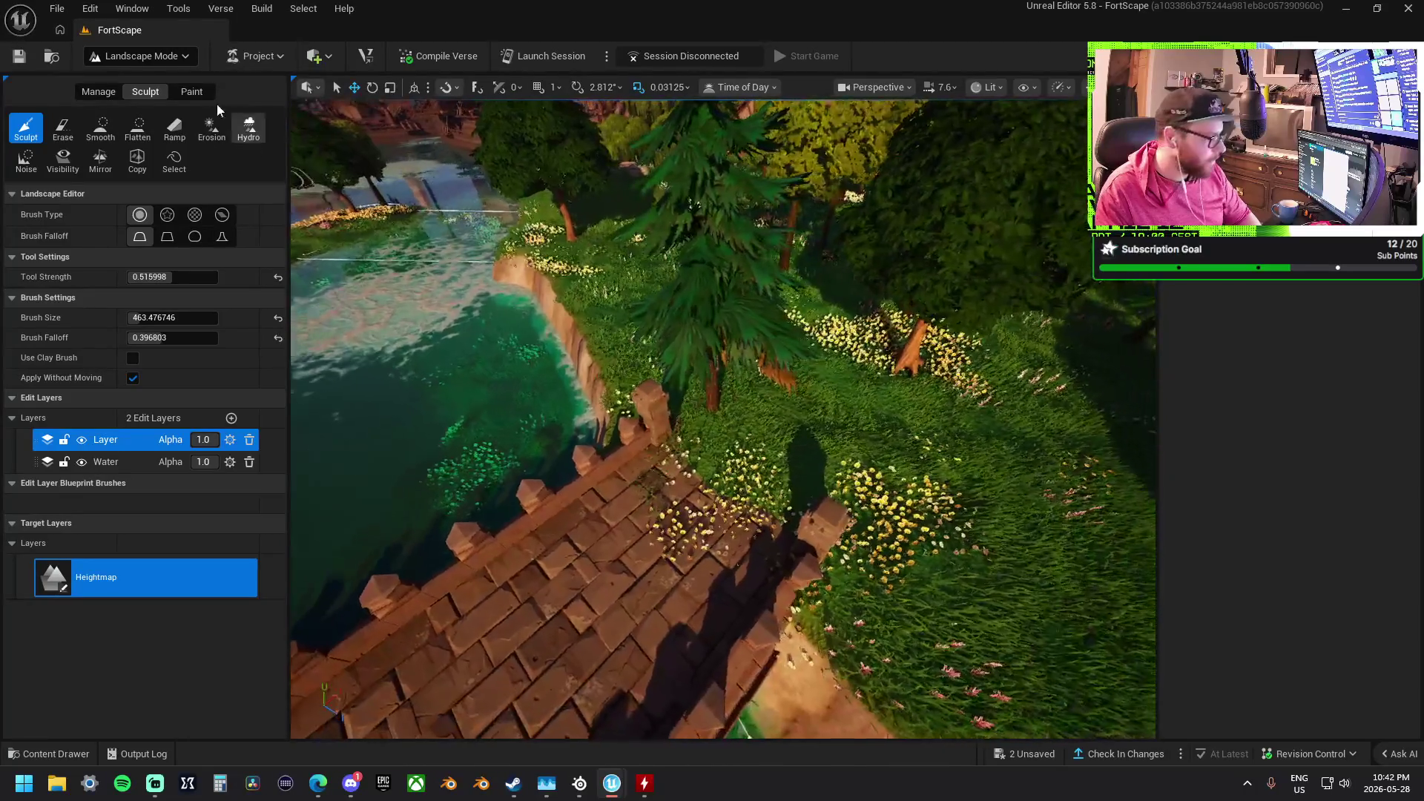
pyautogui.click(190, 90)
pyautogui.scroll(-5, 66, 705)
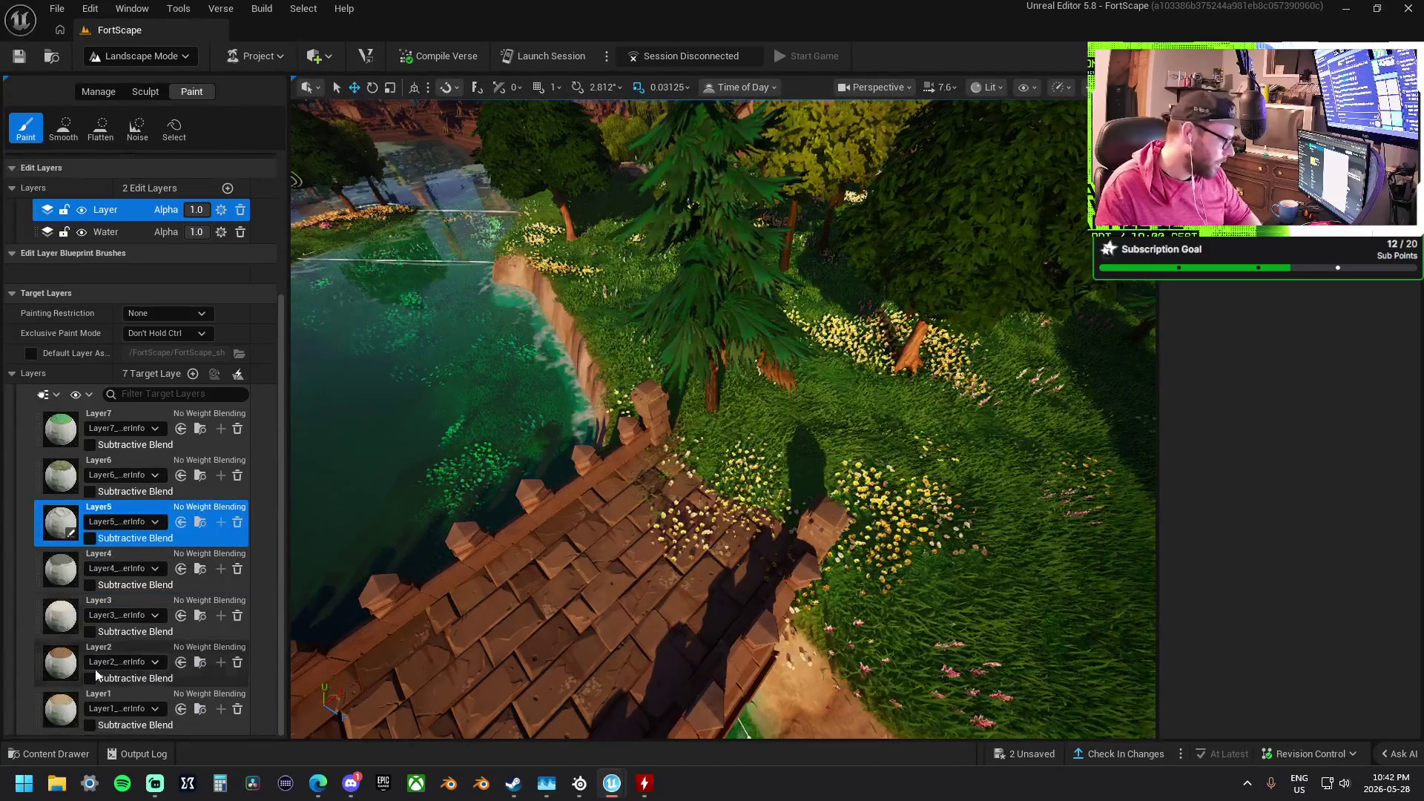
# Paint a brown Layer1 patch on the grass at the bridge end and view it from above
pyautogui.click(65, 706)
pyautogui.moveTo(683, 476)
pyautogui.mouseDown()
pyautogui.moveTo(779, 509)
pyautogui.moveTo(854, 411)
pyautogui.moveTo(820, 334)
pyautogui.mouseUp()
pyautogui.moveTo(746, 378); pyautogui.dragTo(747, 379)
pyautogui.scroll(3, 705, 369)
pyautogui.moveTo(702, 245); pyautogui.dragTo(702, 245)
pyautogui.moveTo(716, 329); pyautogui.dragTo(716, 329)
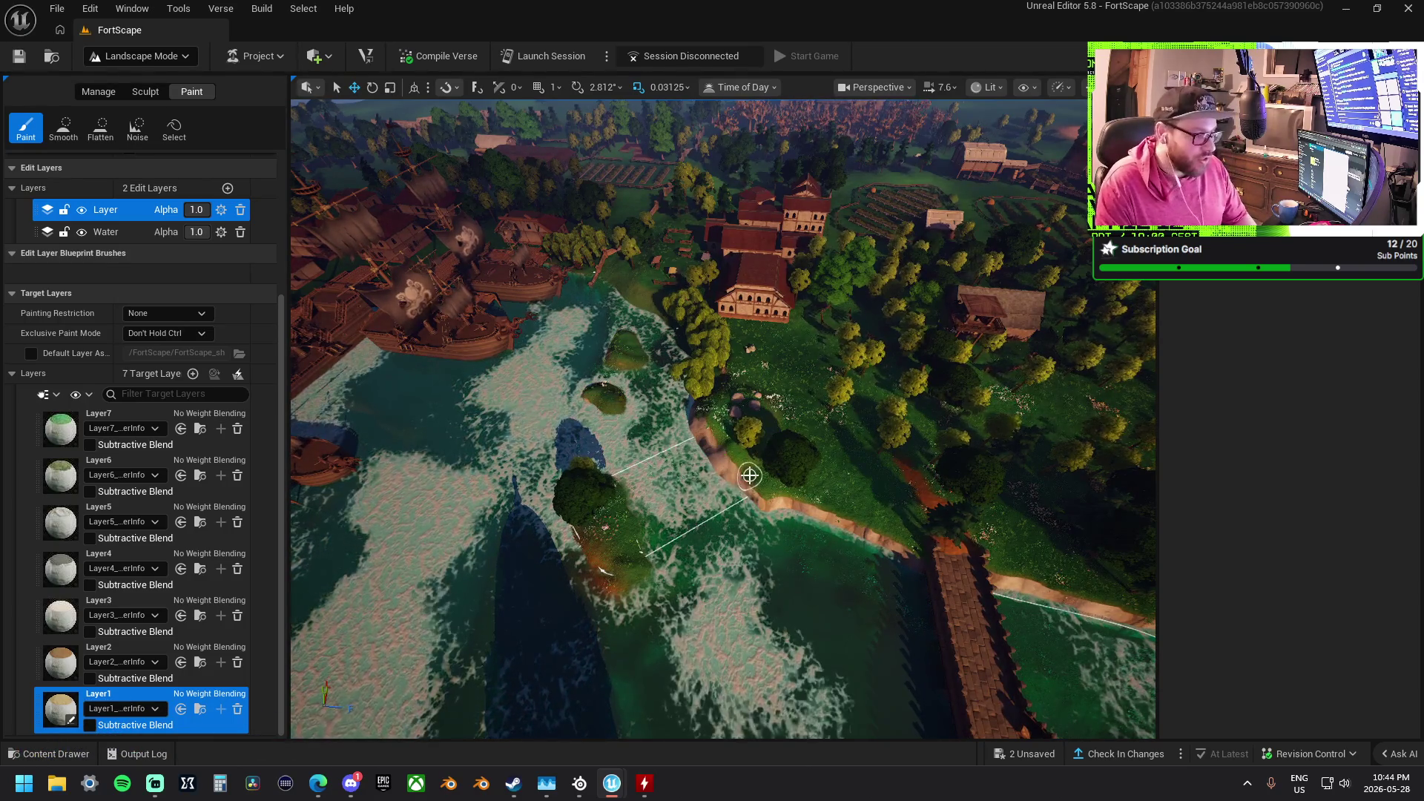
pyautogui.press('w')
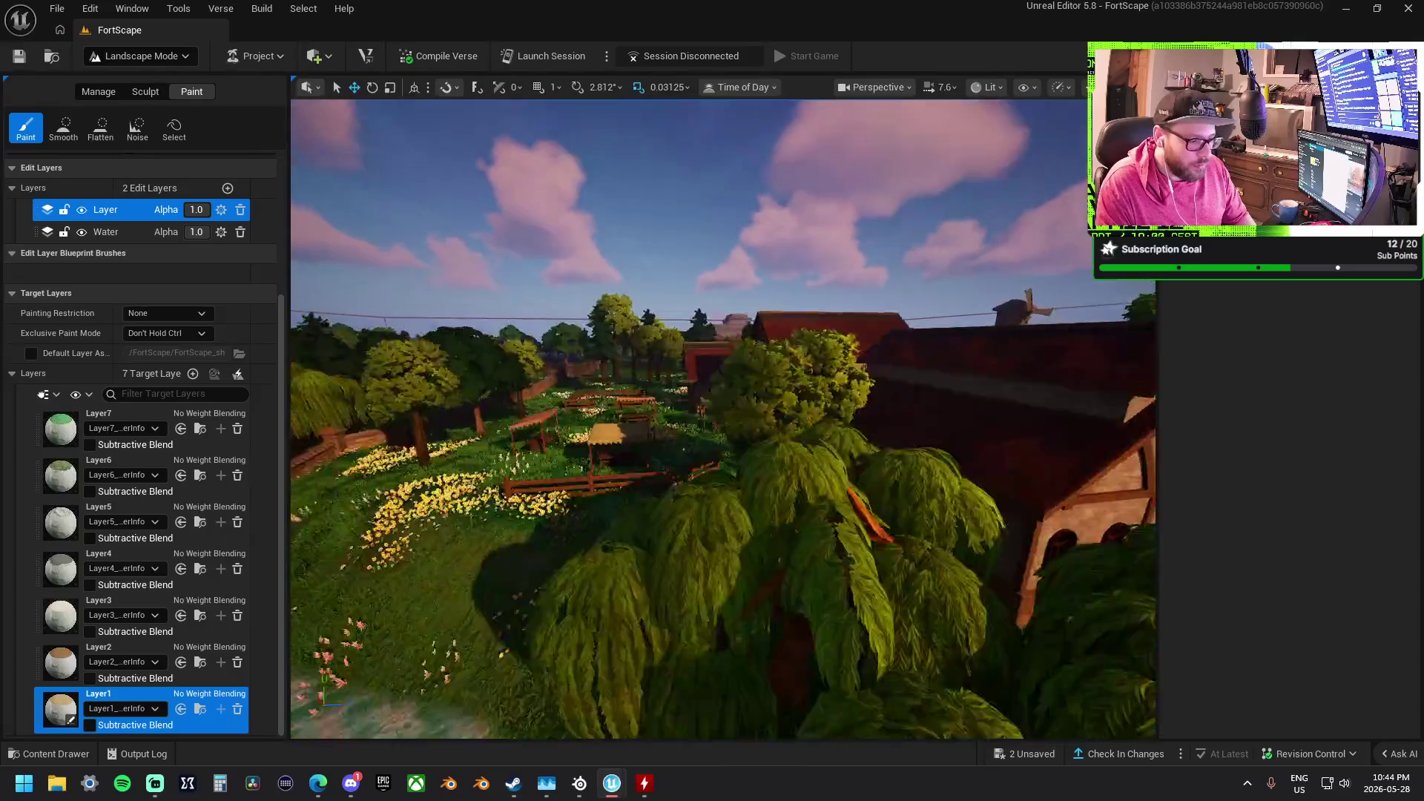
pyautogui.press('w')
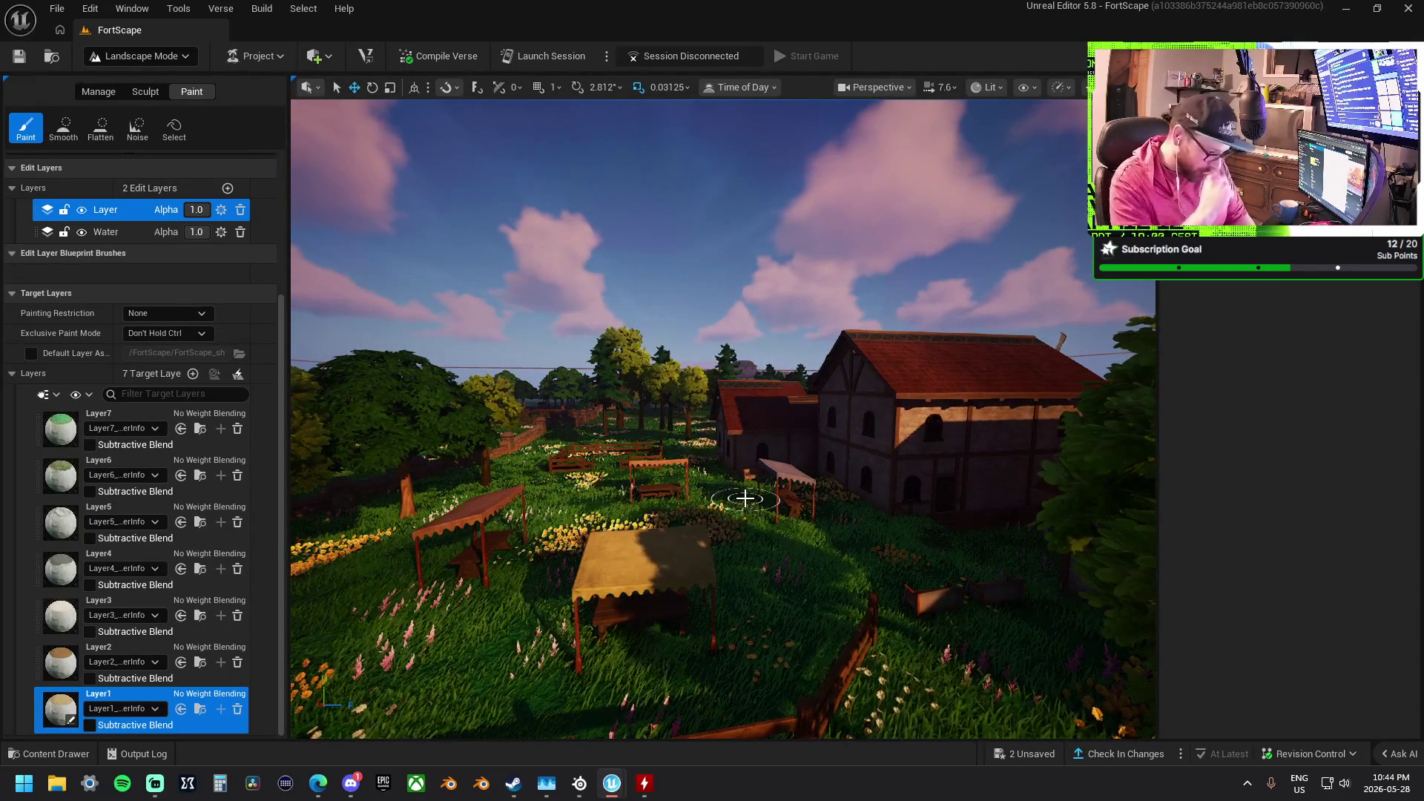
pyautogui.press('e')
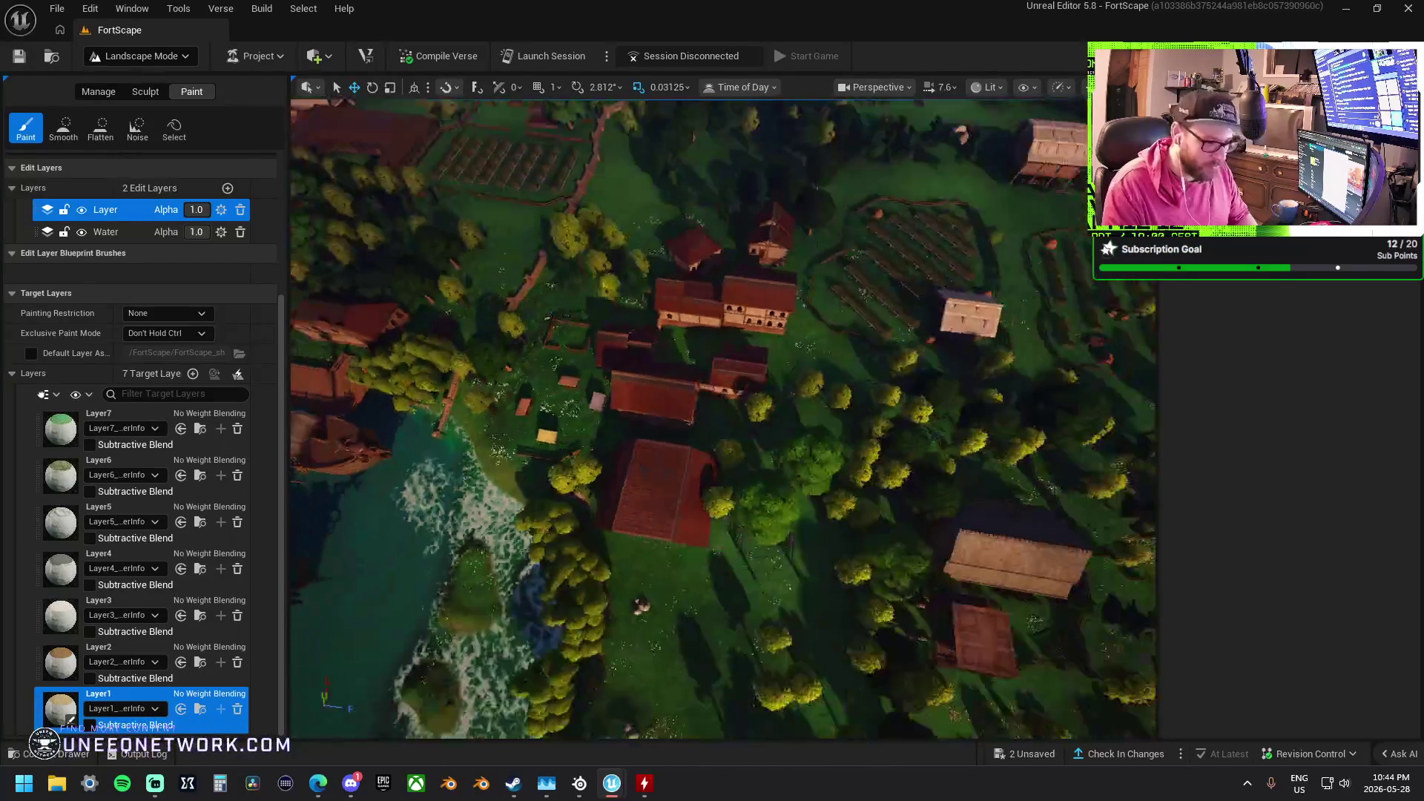
pyautogui.press('s')
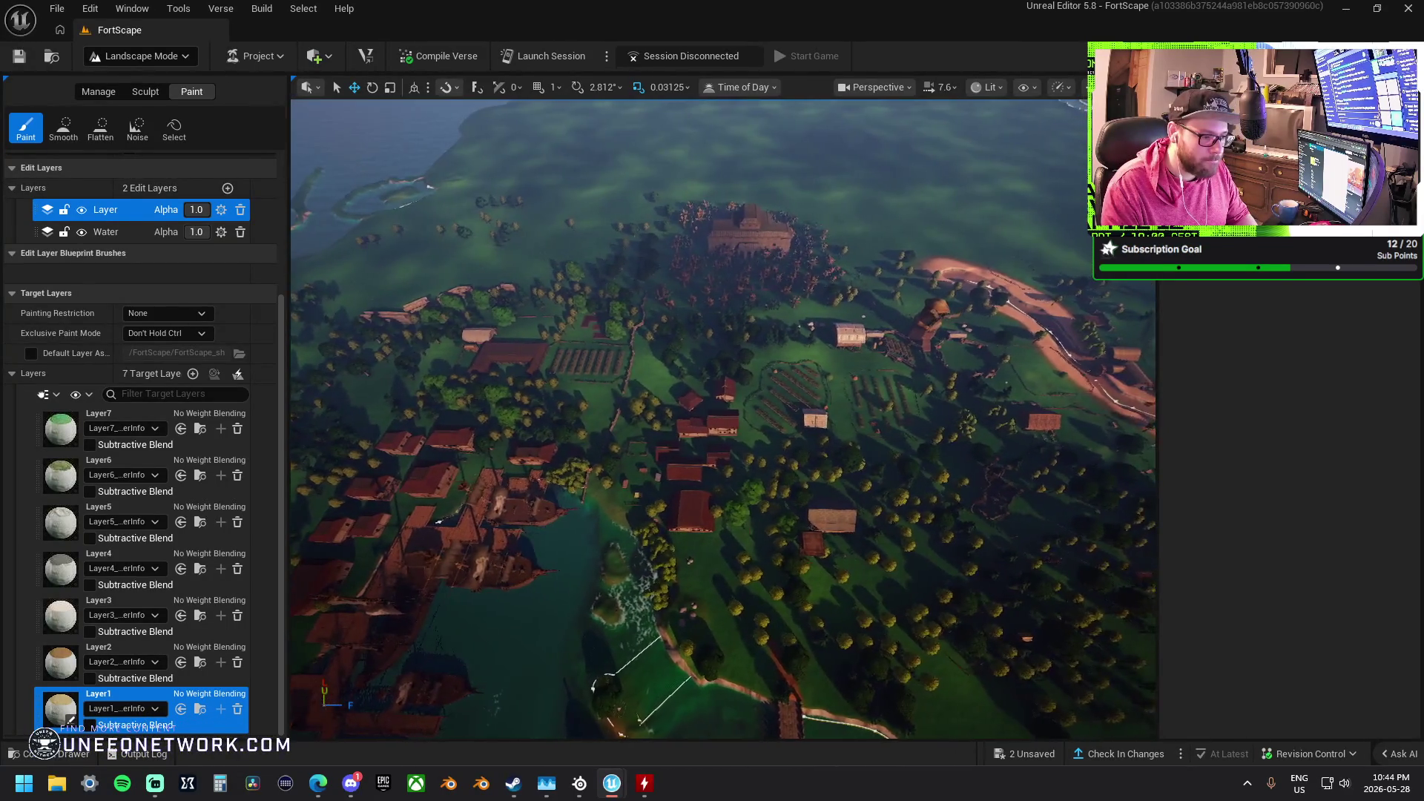
pyautogui.press('w')
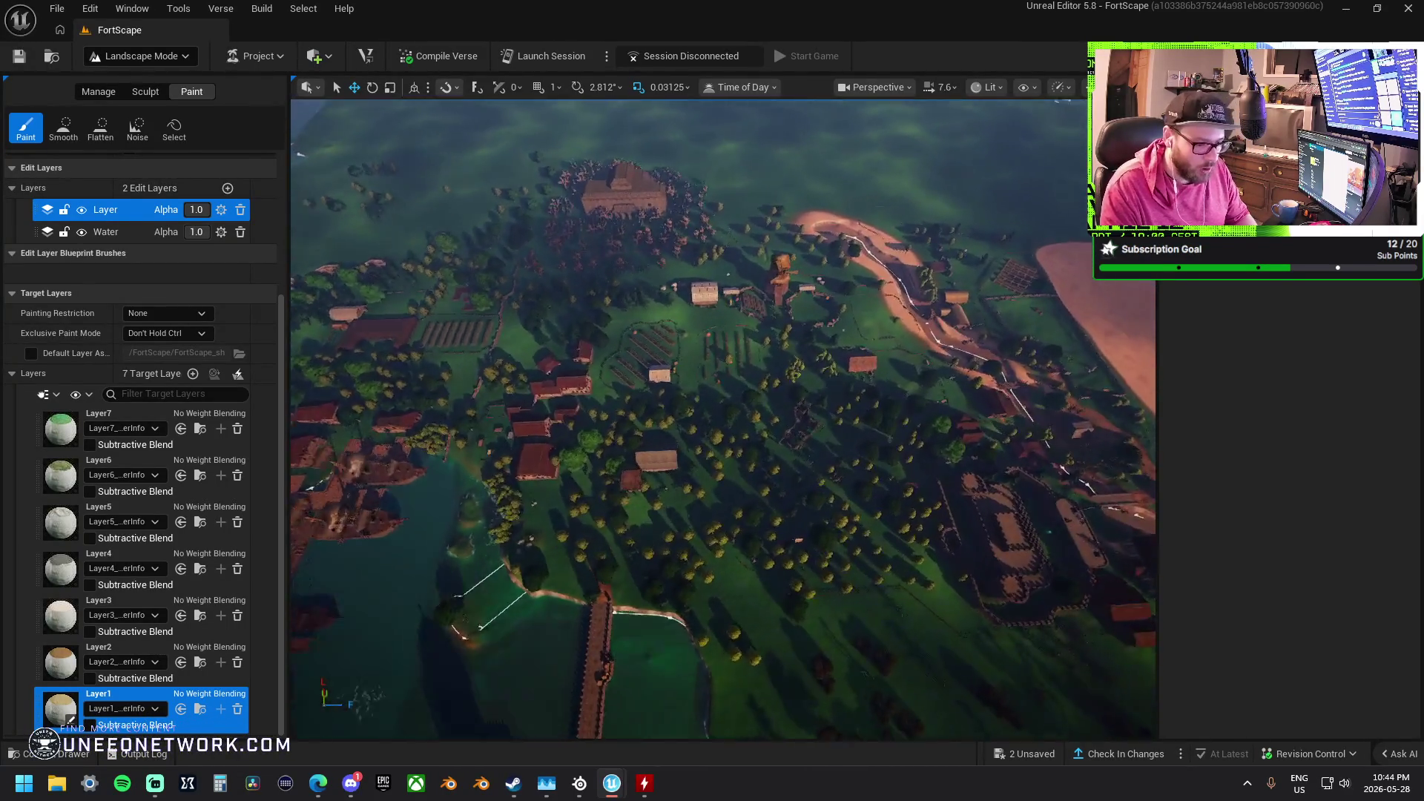
pyautogui.press('w')
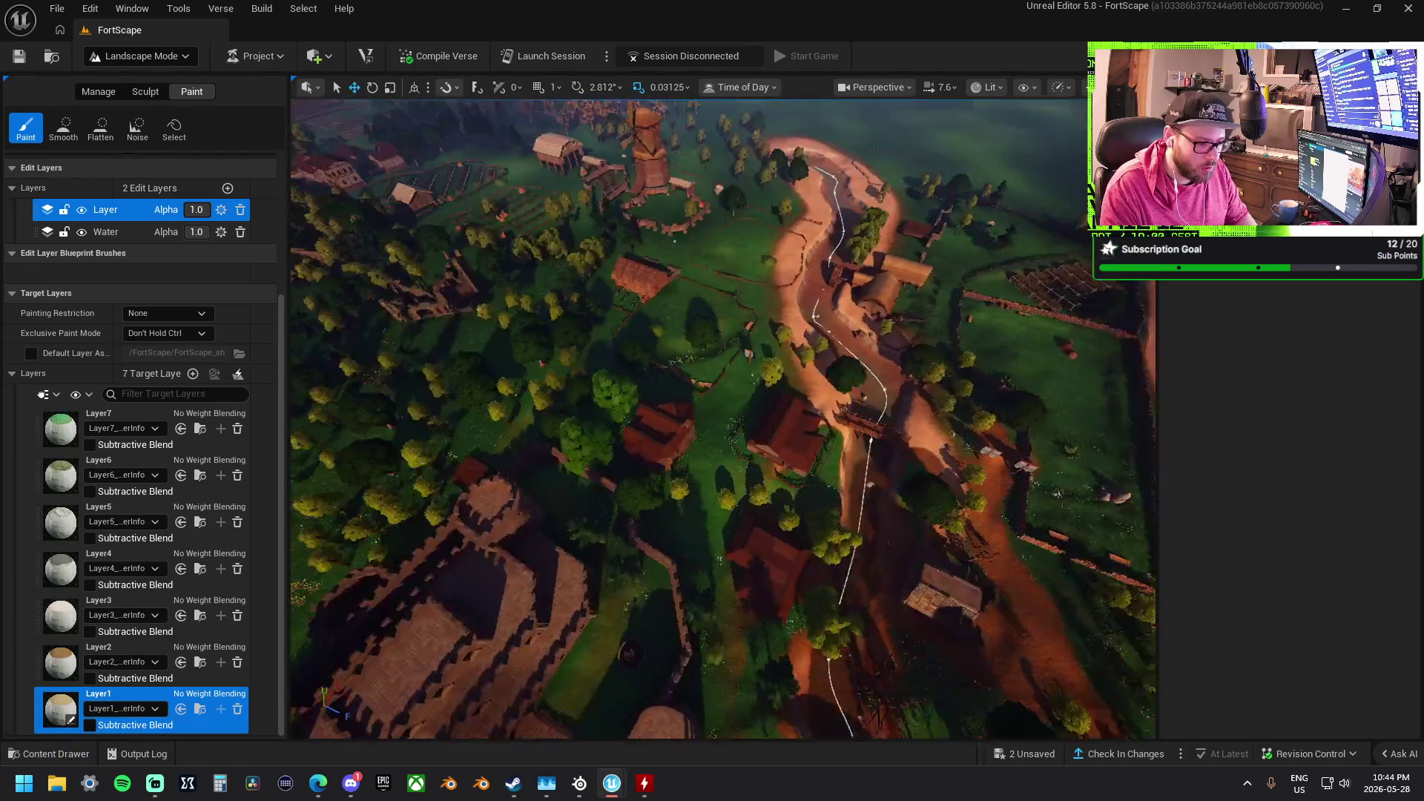
pyautogui.press('w')
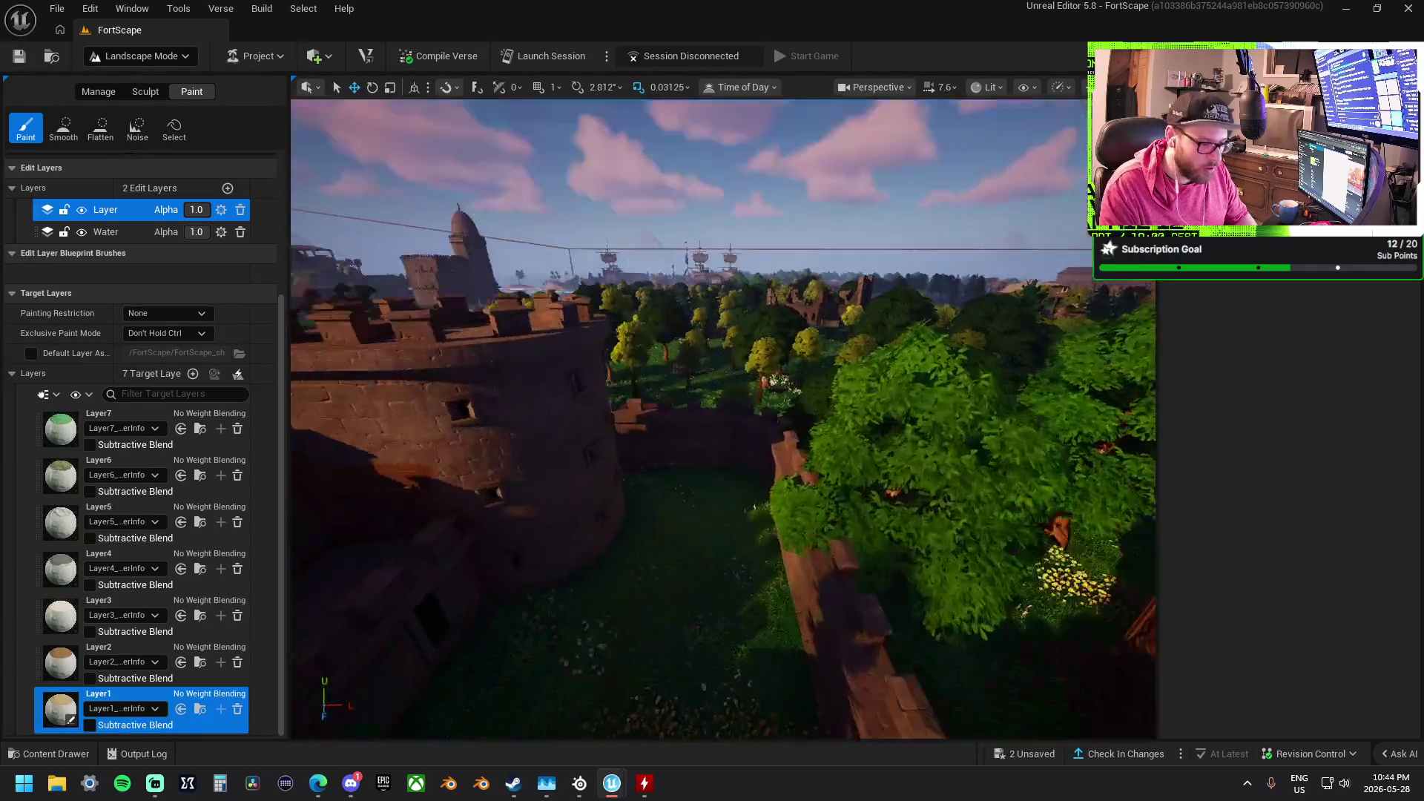
pyautogui.press('w')
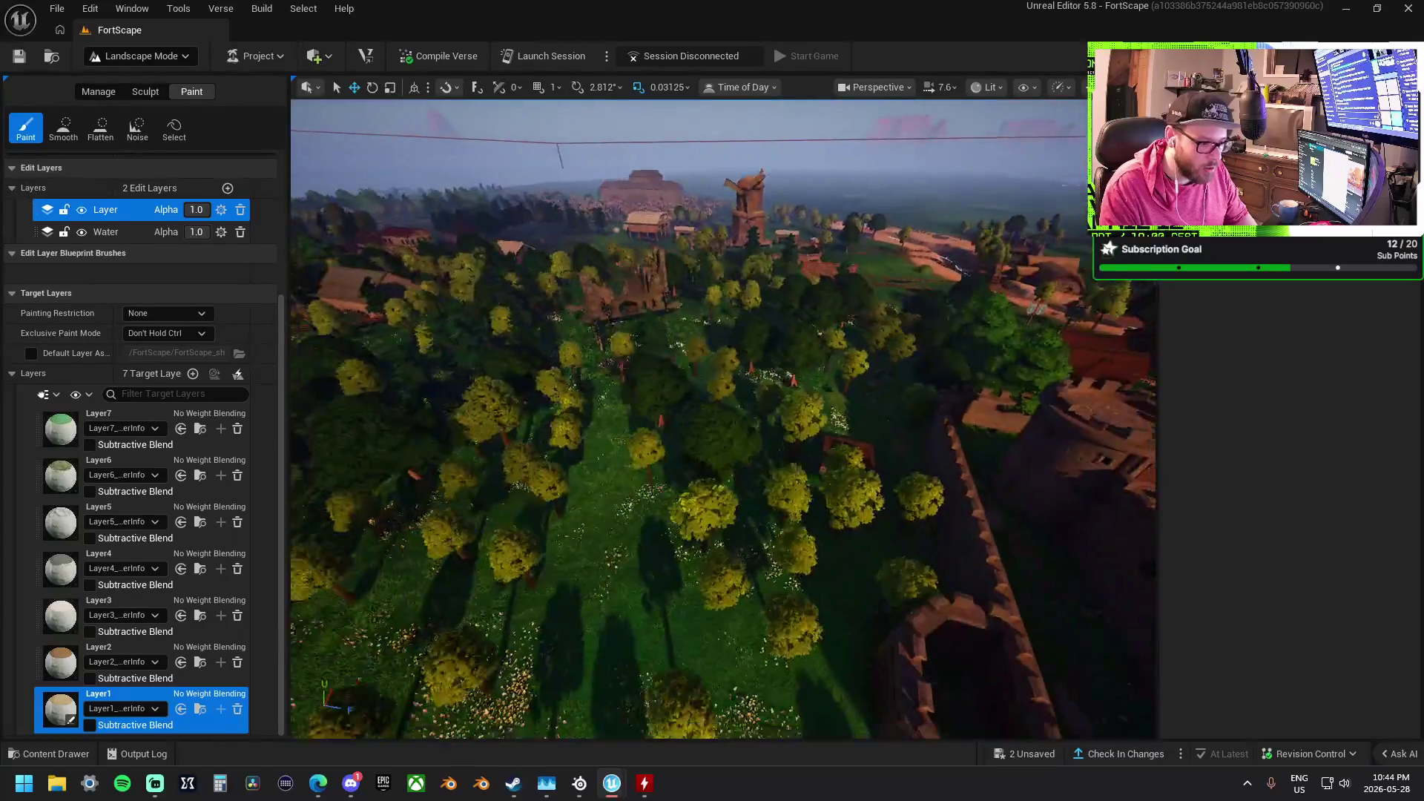
pyautogui.press('w')
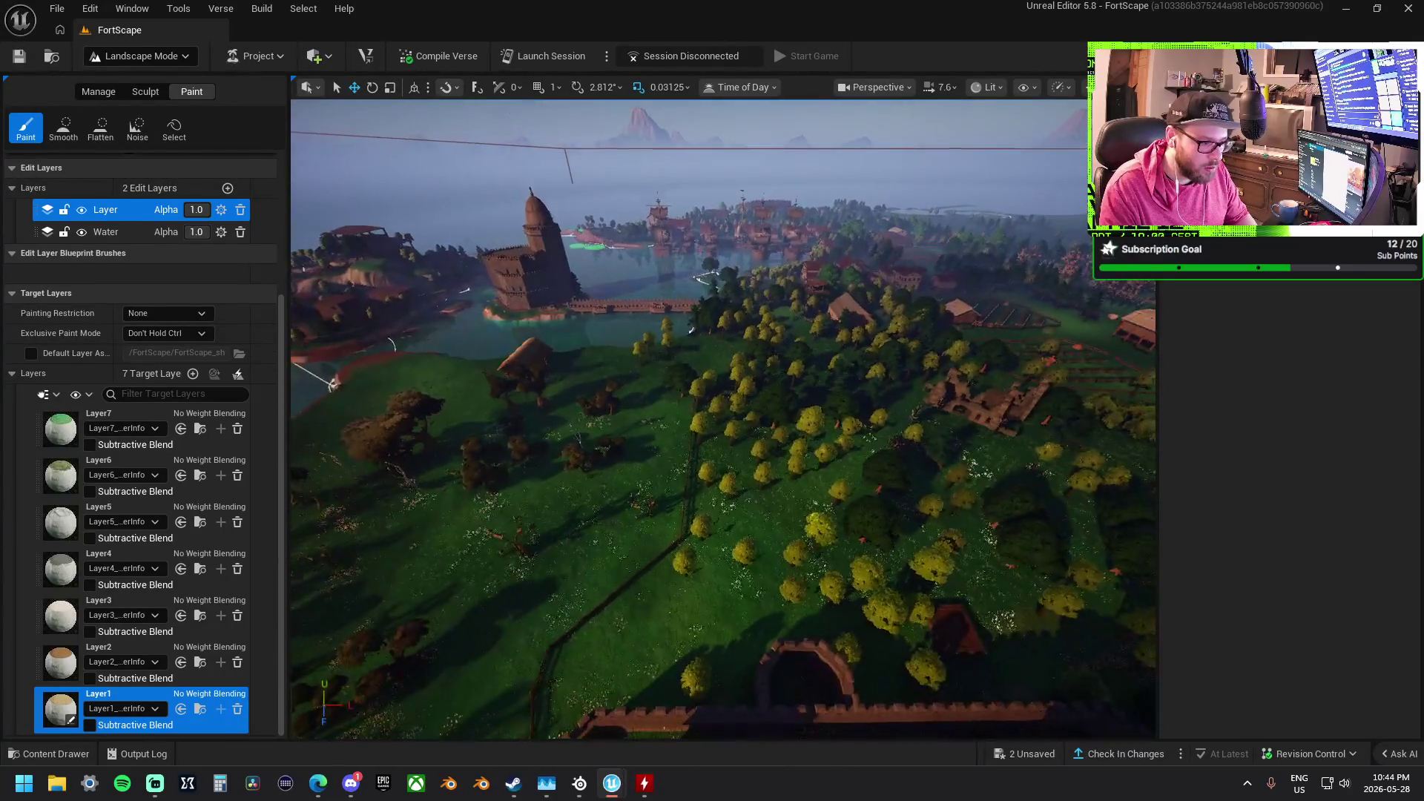
pyautogui.press('w')
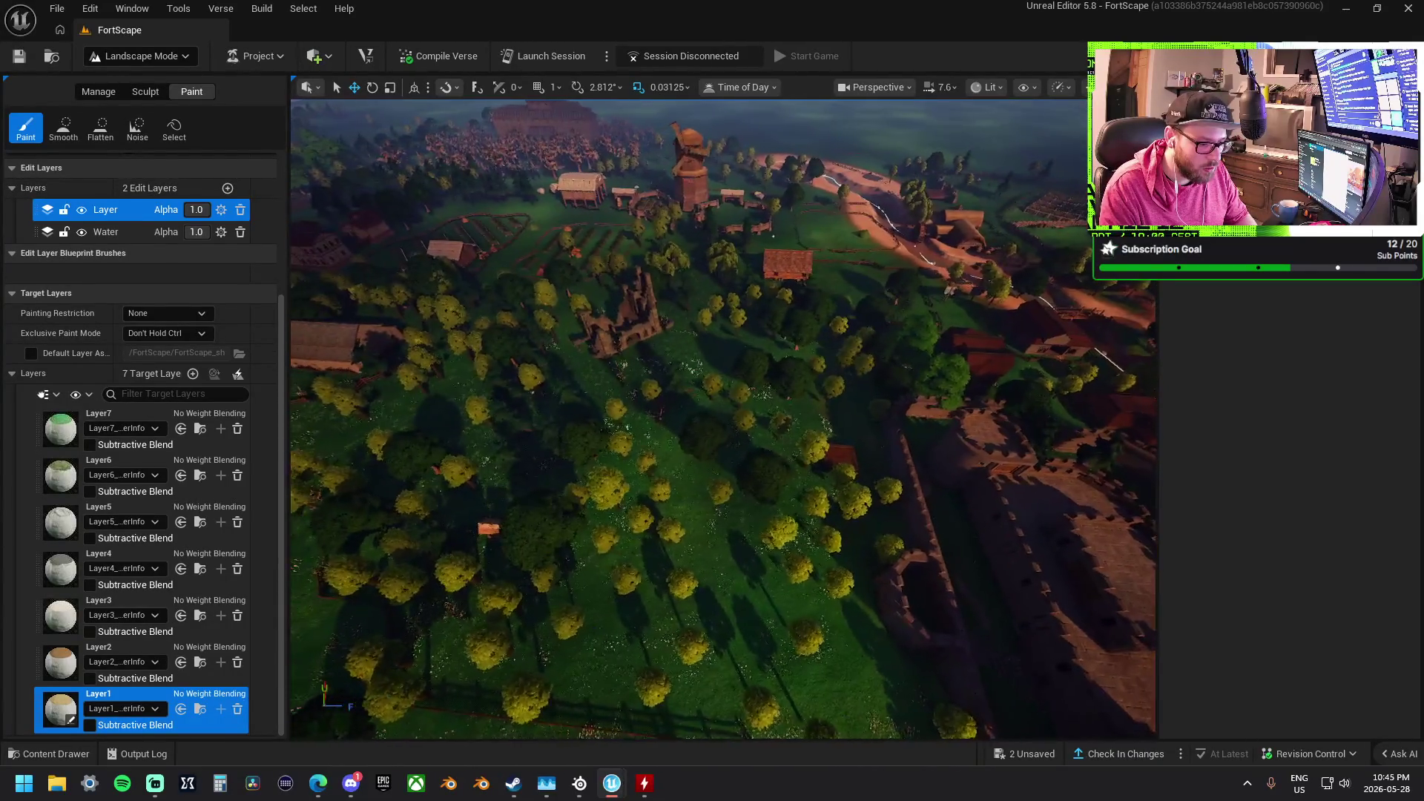
pyautogui.press('w')
pyautogui.press('w')
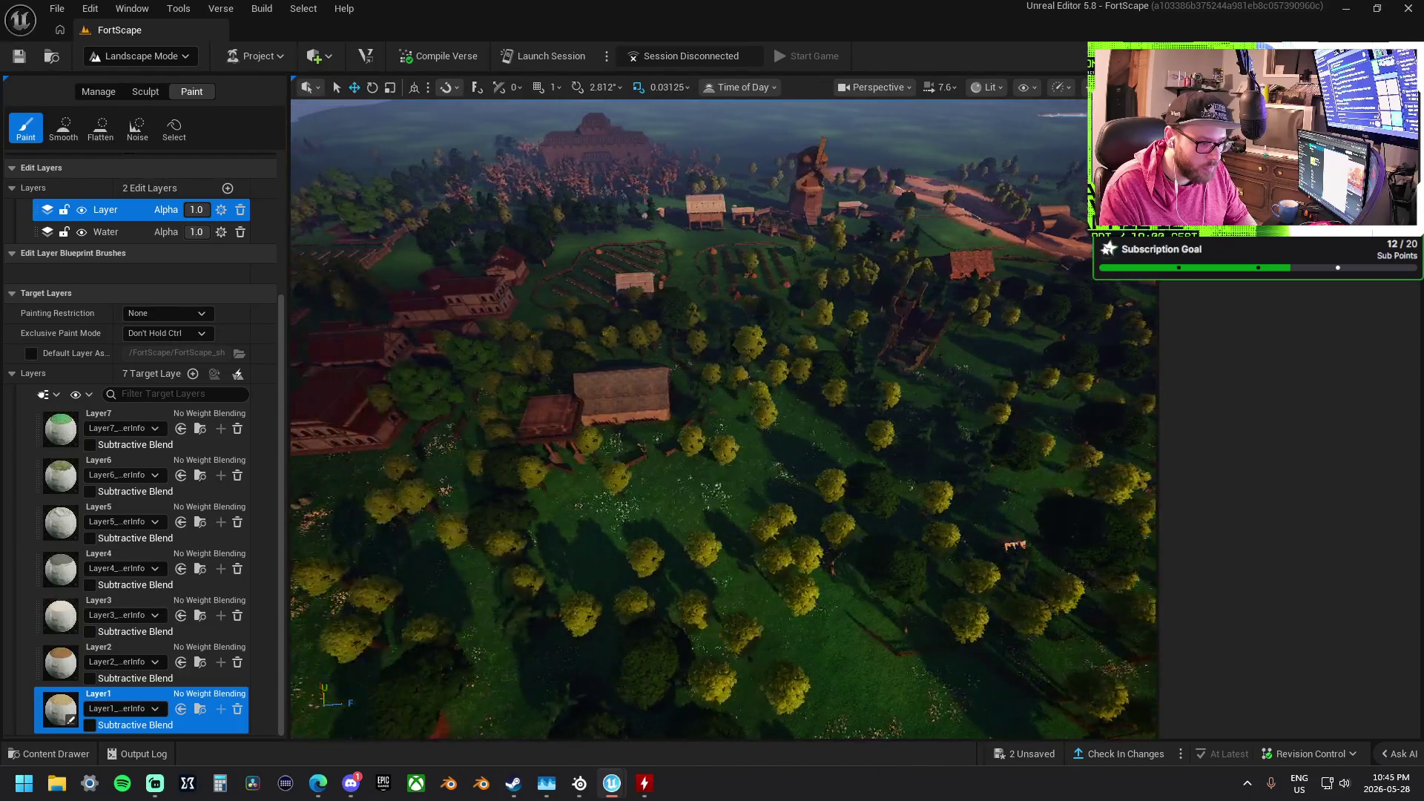
pyautogui.press('w')
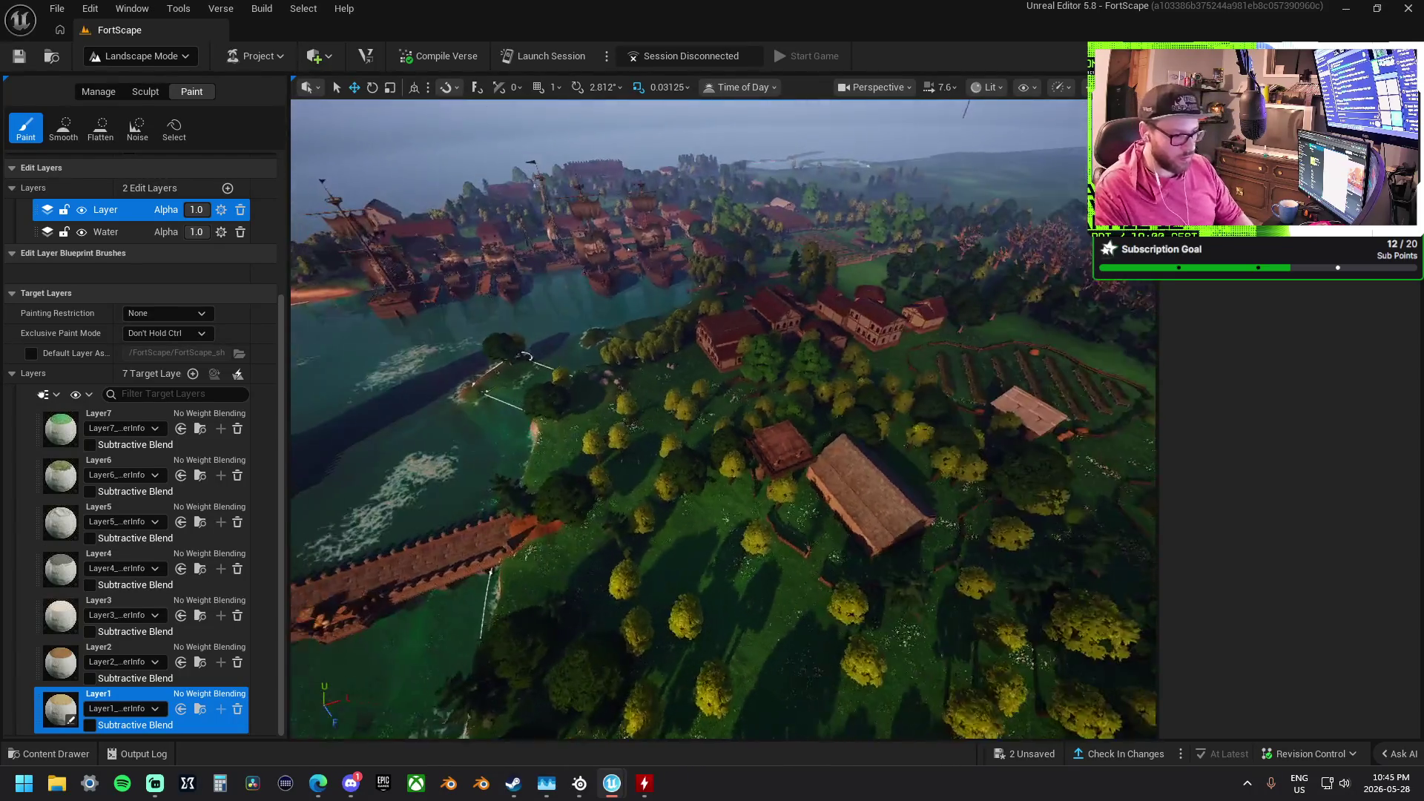
pyautogui.press('w')
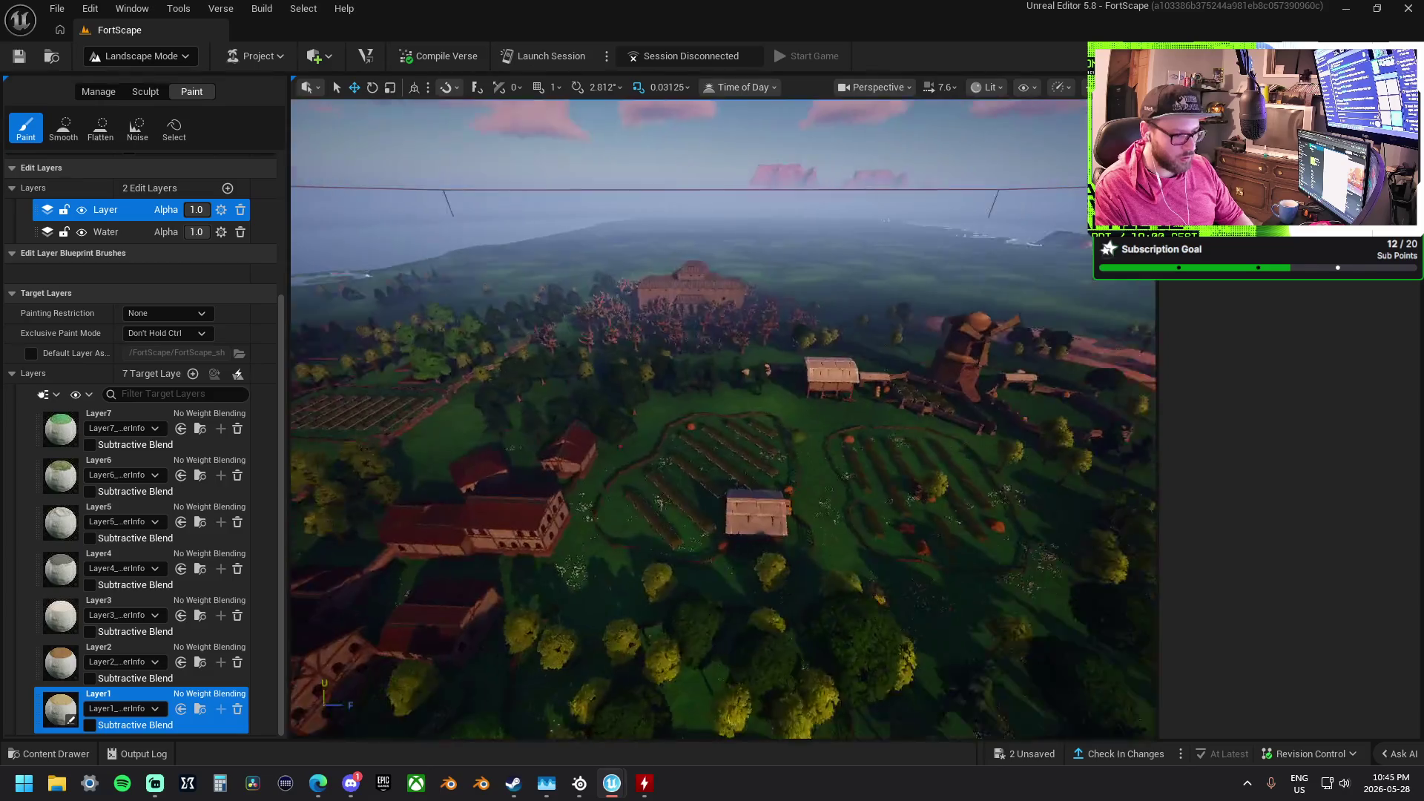
pyautogui.press('s')
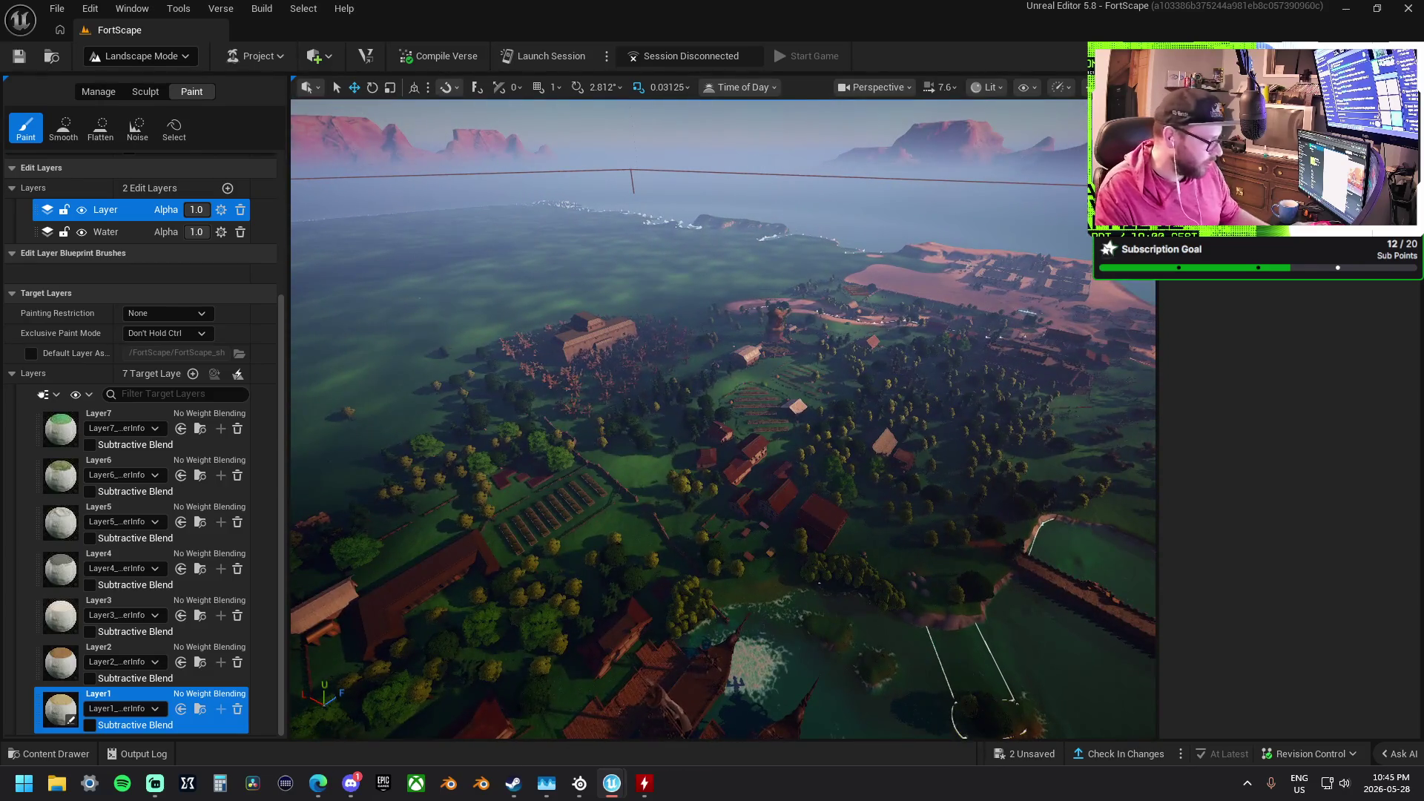
pyautogui.press('a')
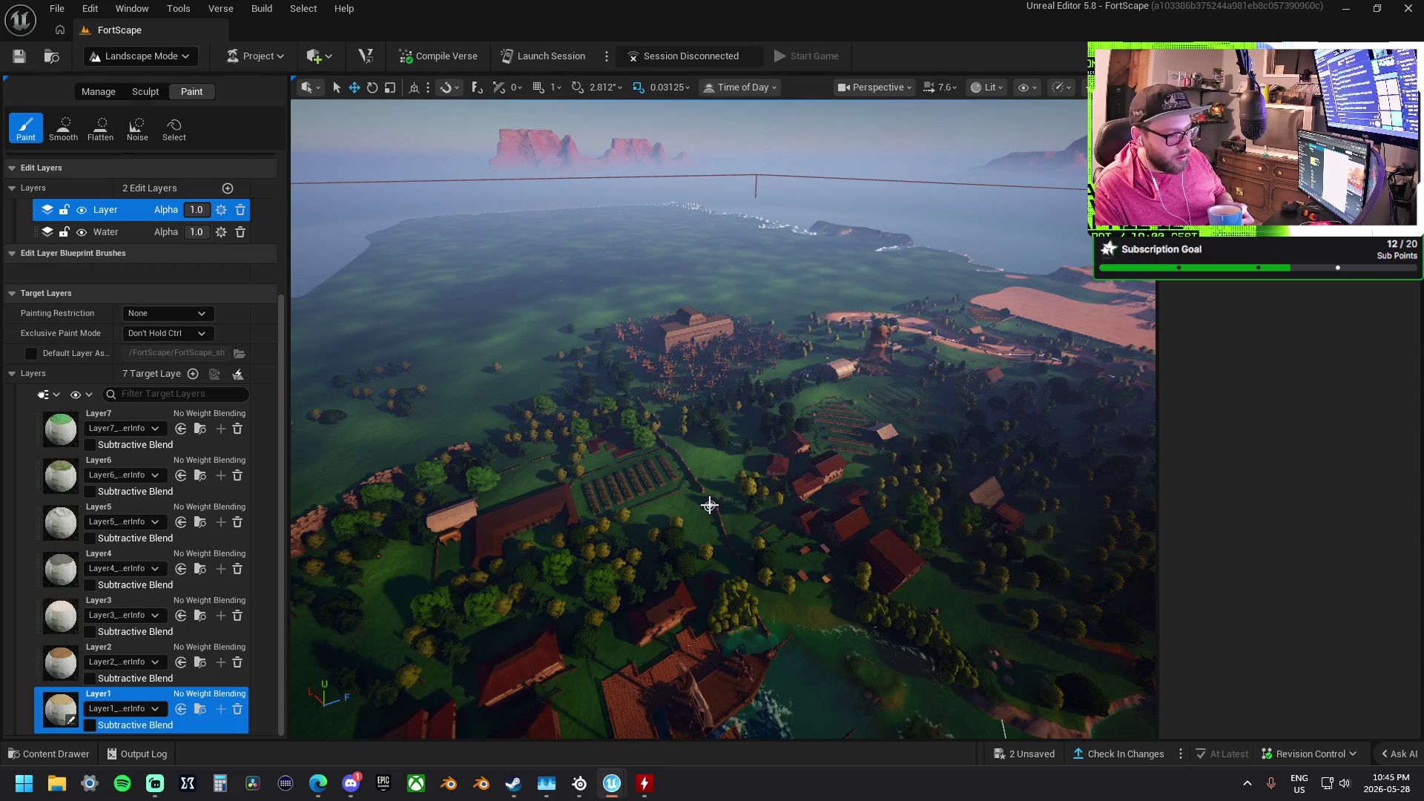
pyautogui.moveTo(710, 505); pyautogui.dragTo(730, 573)
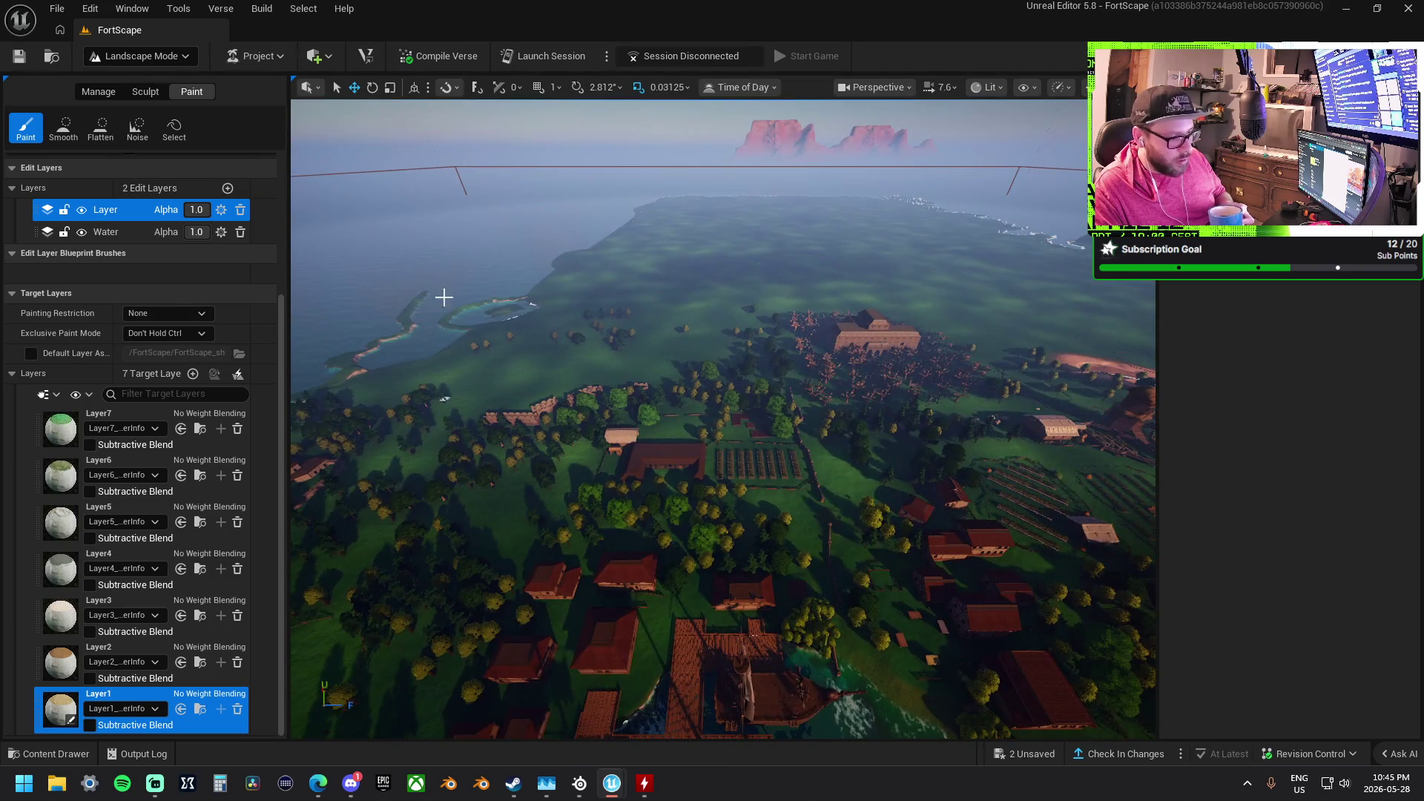
pyautogui.moveTo(837, 648); pyautogui.dragTo(890, 623)
pyautogui.moveTo(621, 442); pyautogui.dragTo(621, 475)
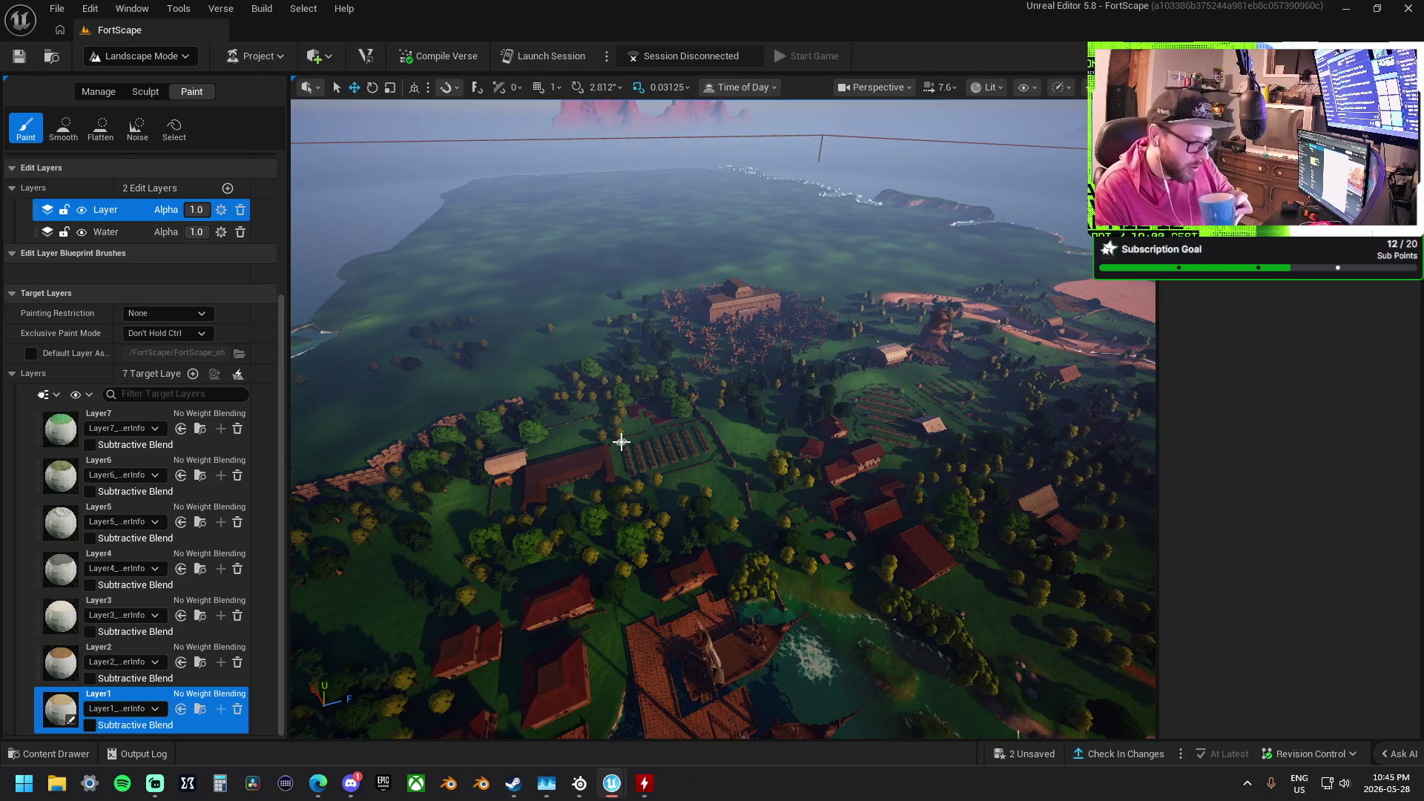
pyautogui.moveTo(661, 432)
pyautogui.mouseDown()
pyautogui.moveTo(660, 400)
pyautogui.moveTo(713, 432)
pyautogui.mouseUp()
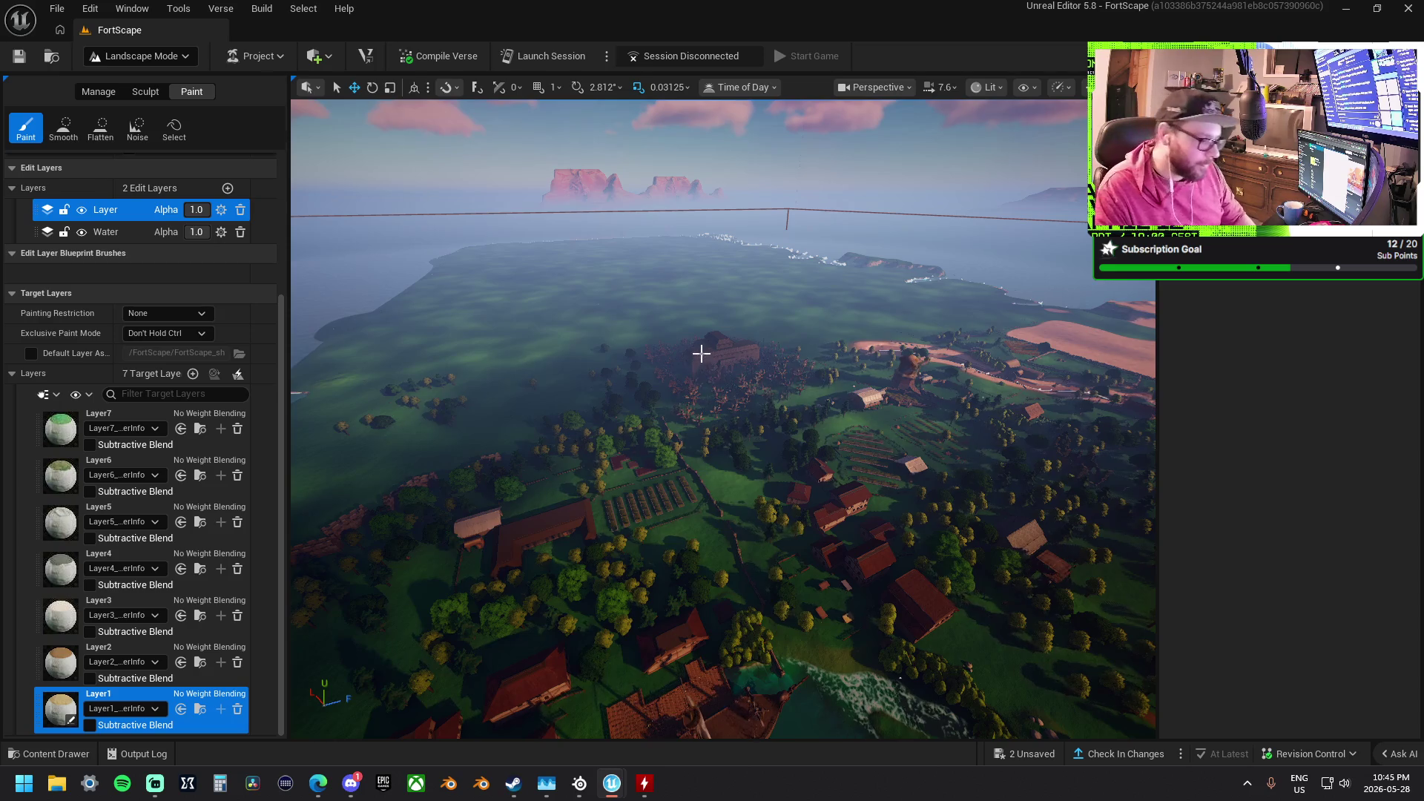
pyautogui.press('w')
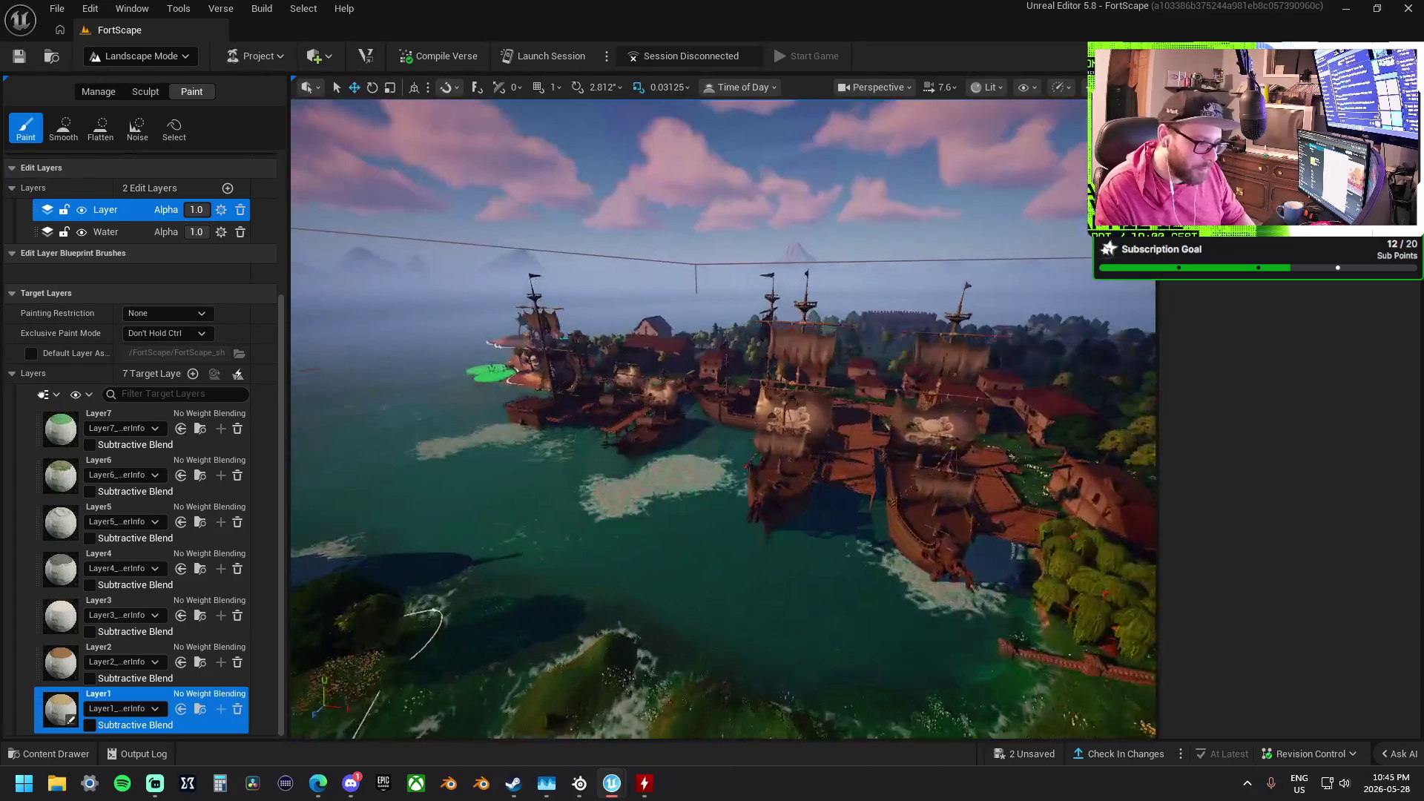
pyautogui.press('w')
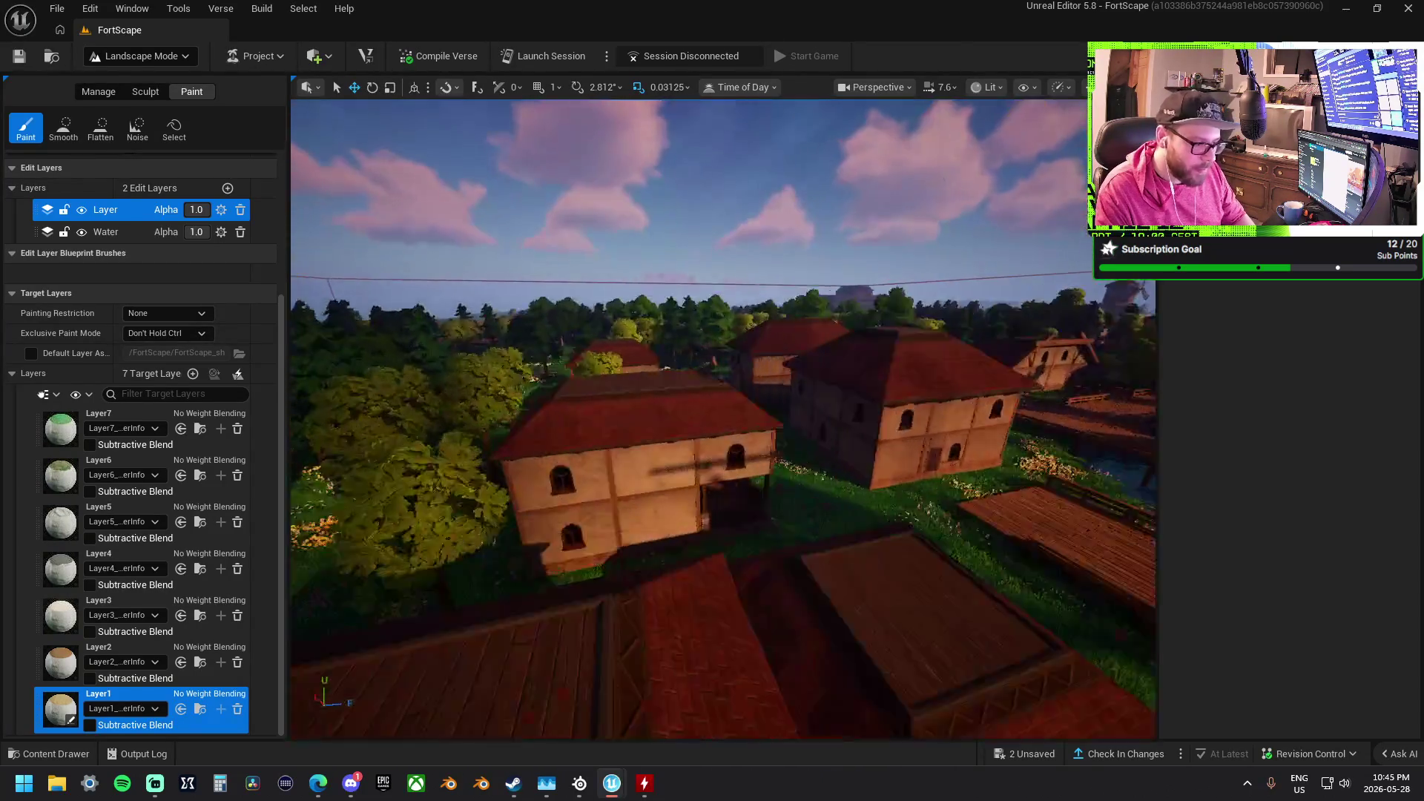
pyautogui.press('w')
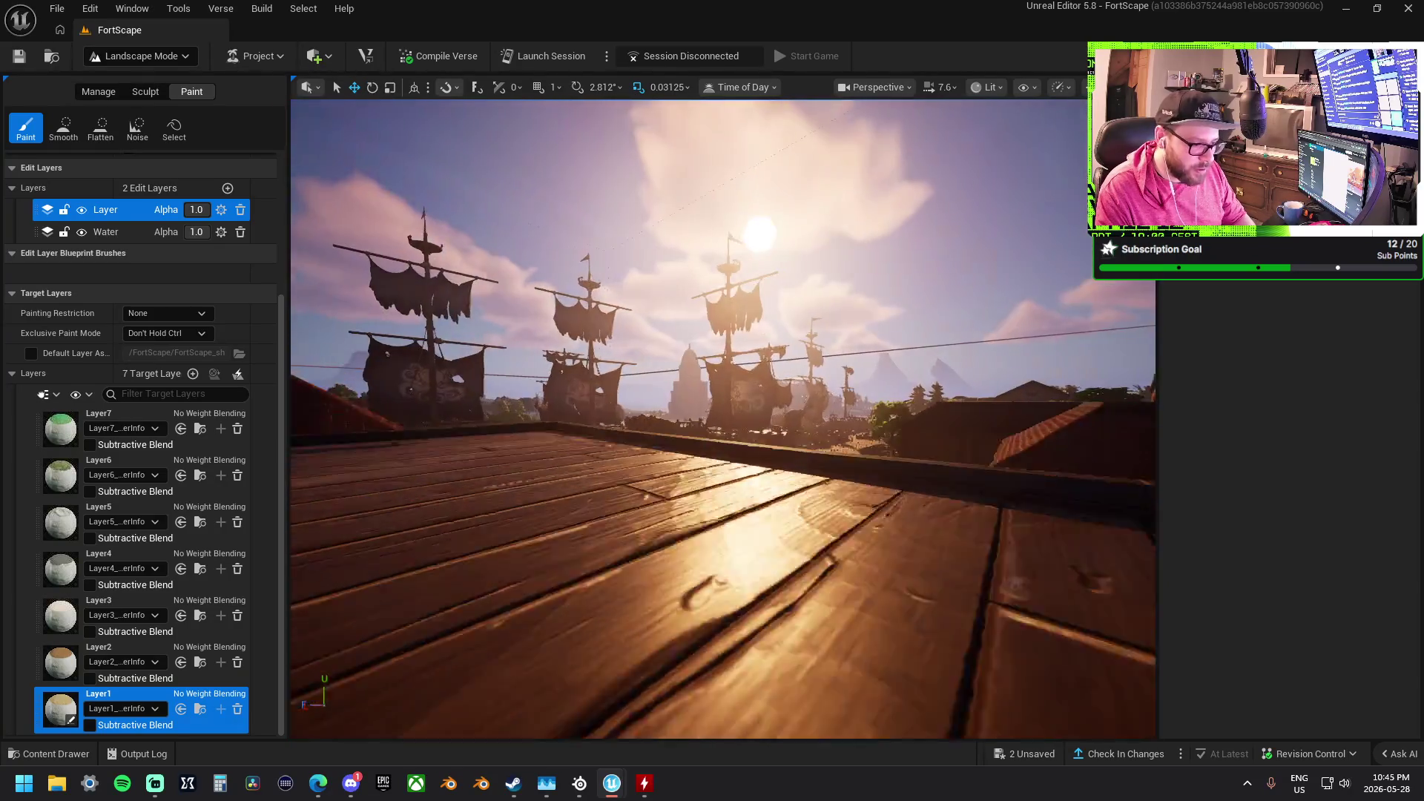
pyautogui.press('w')
pyautogui.press('w')
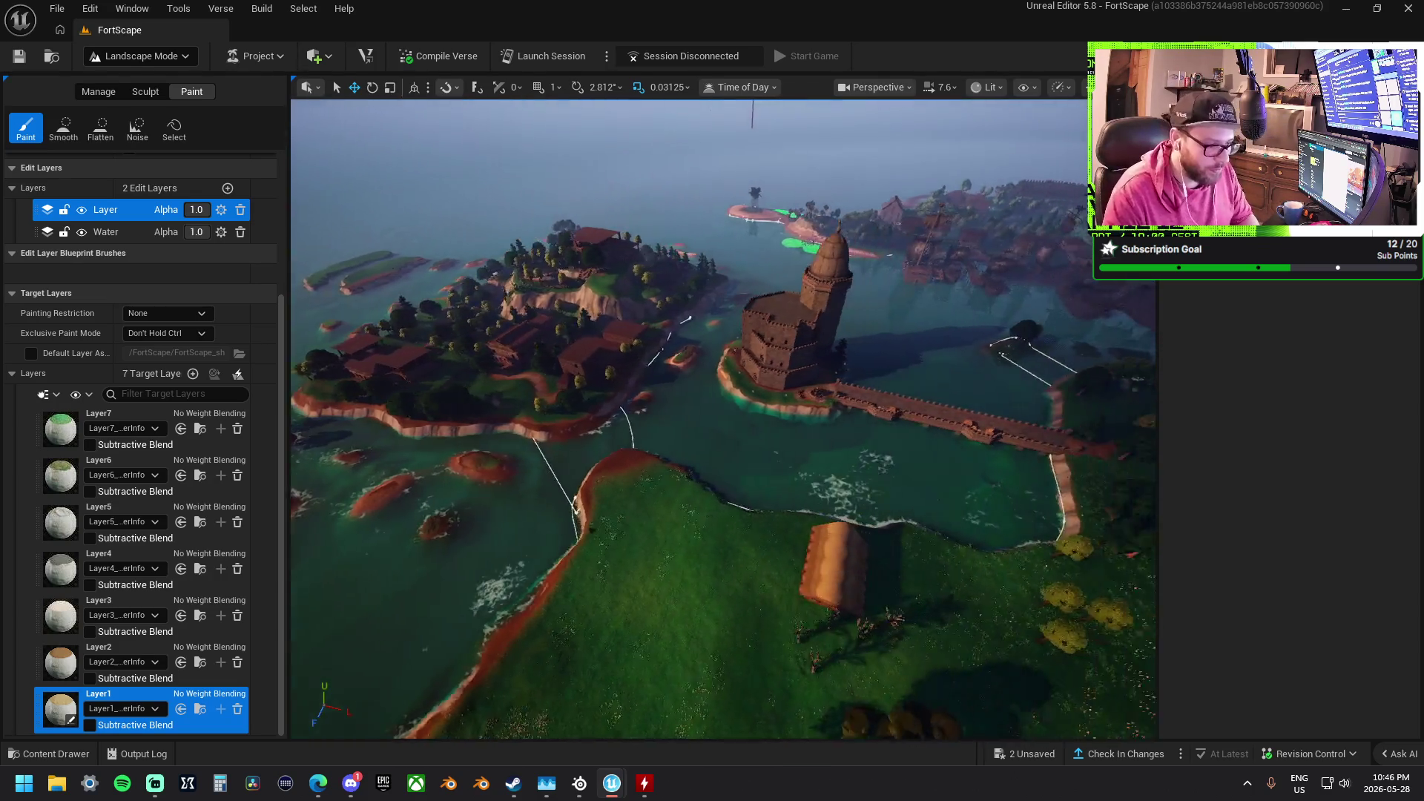
pyautogui.click(141, 57)
# Switch to Selection Mode and review Project Size: 58.276 MB of 2,048 MB upload size
pyautogui.click(152, 79)
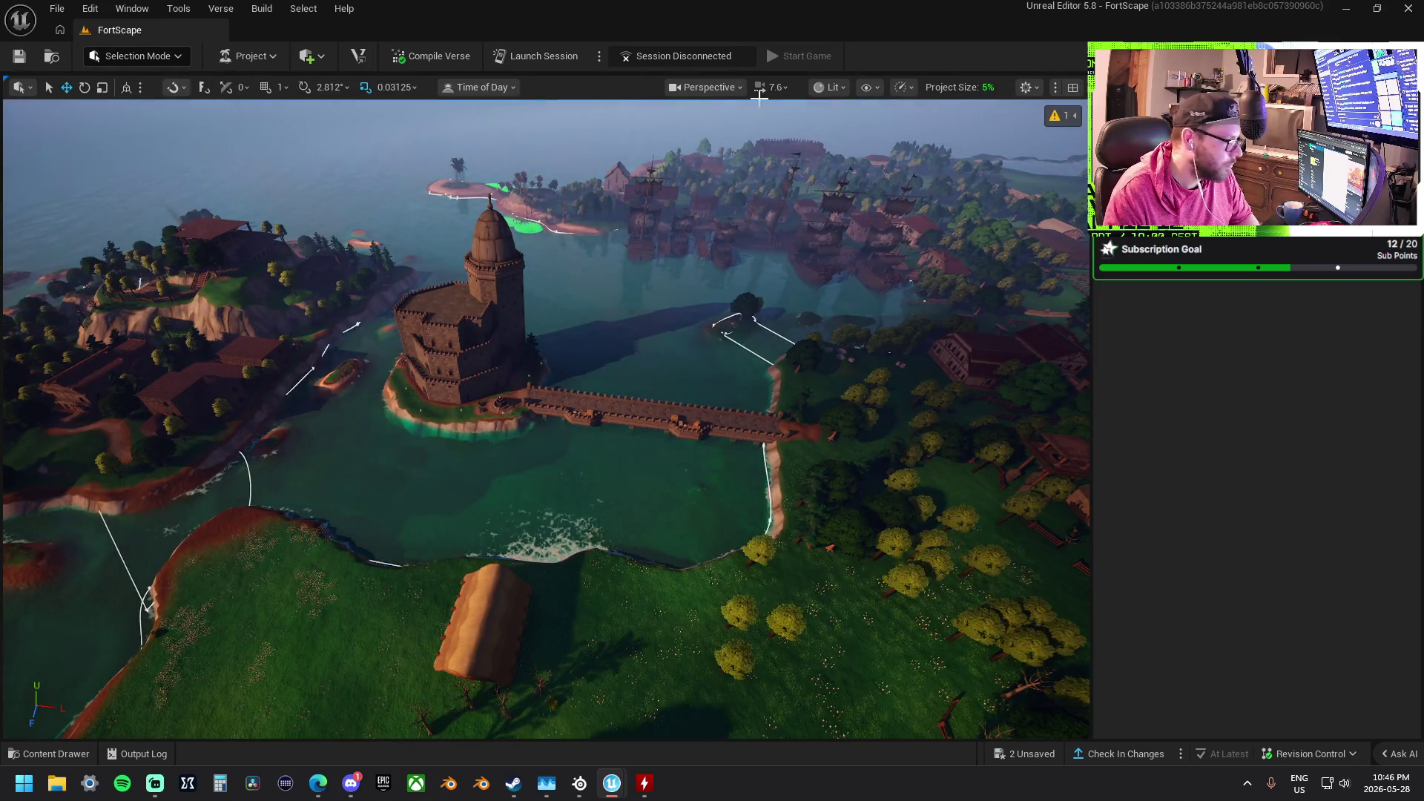
pyautogui.click(962, 87)
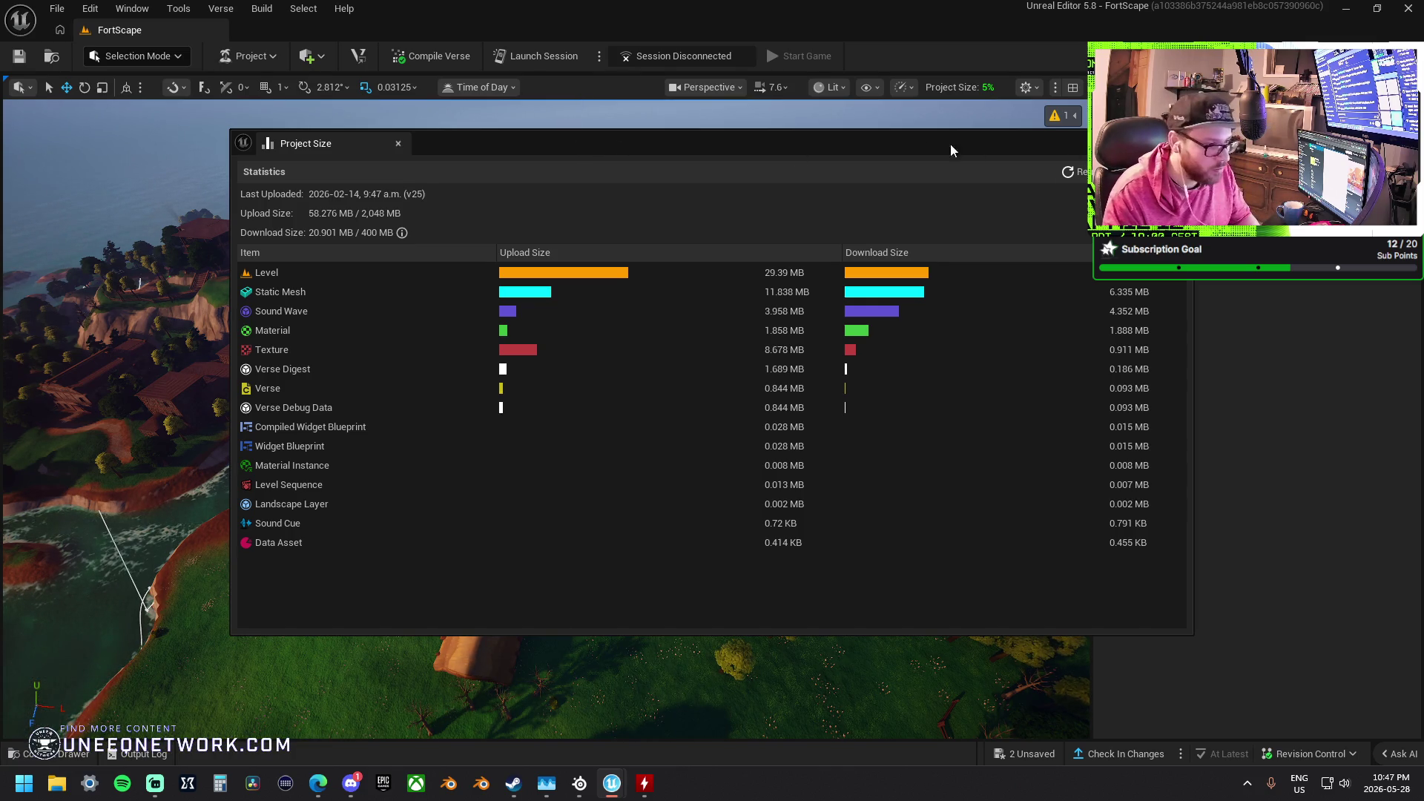
pyautogui.moveTo(896, 143); pyautogui.dragTo(807, 146)
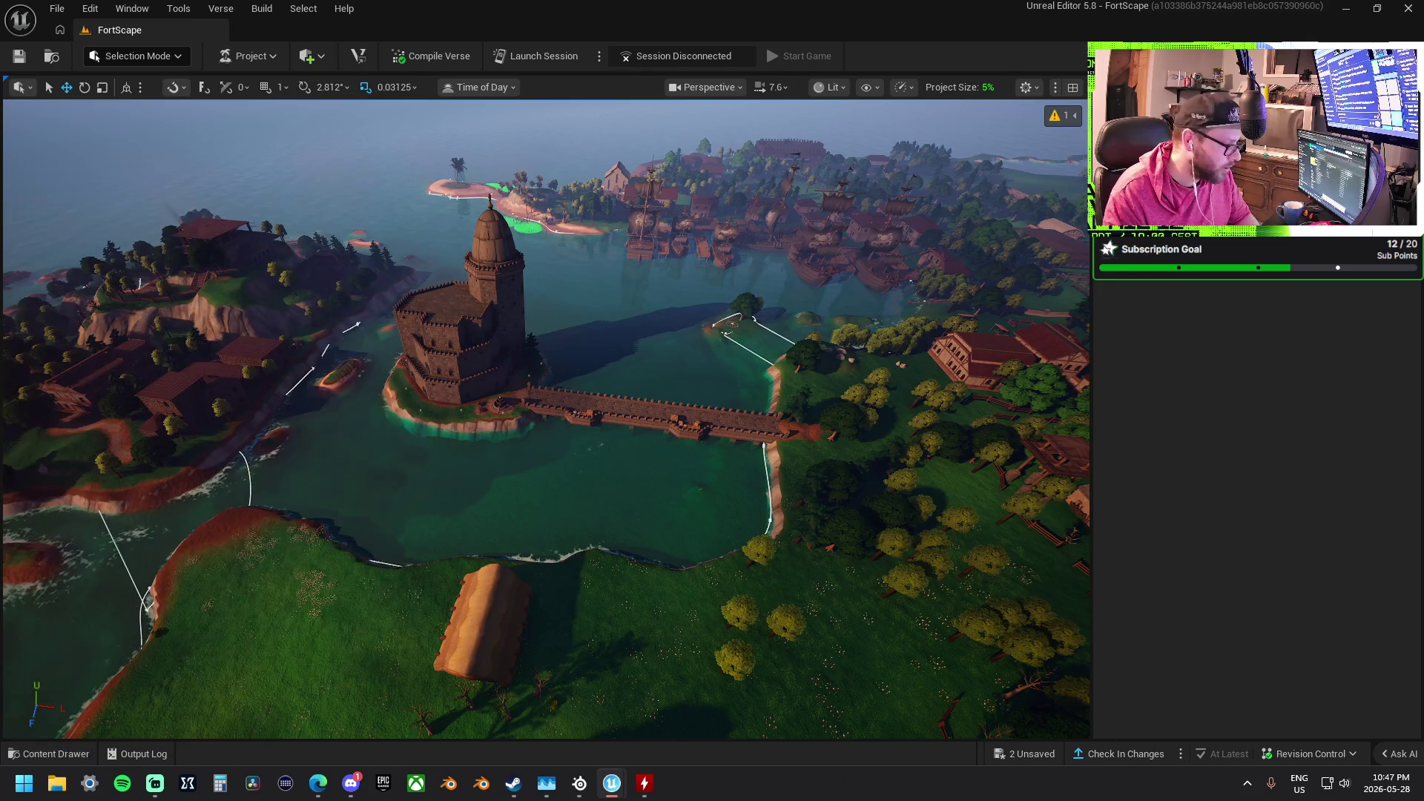
# Float the Content Browser, browse the Haunted Castle Exterior Wall Gallery ruins, minimize it, and select the ocean
pyautogui.click(511, 368)
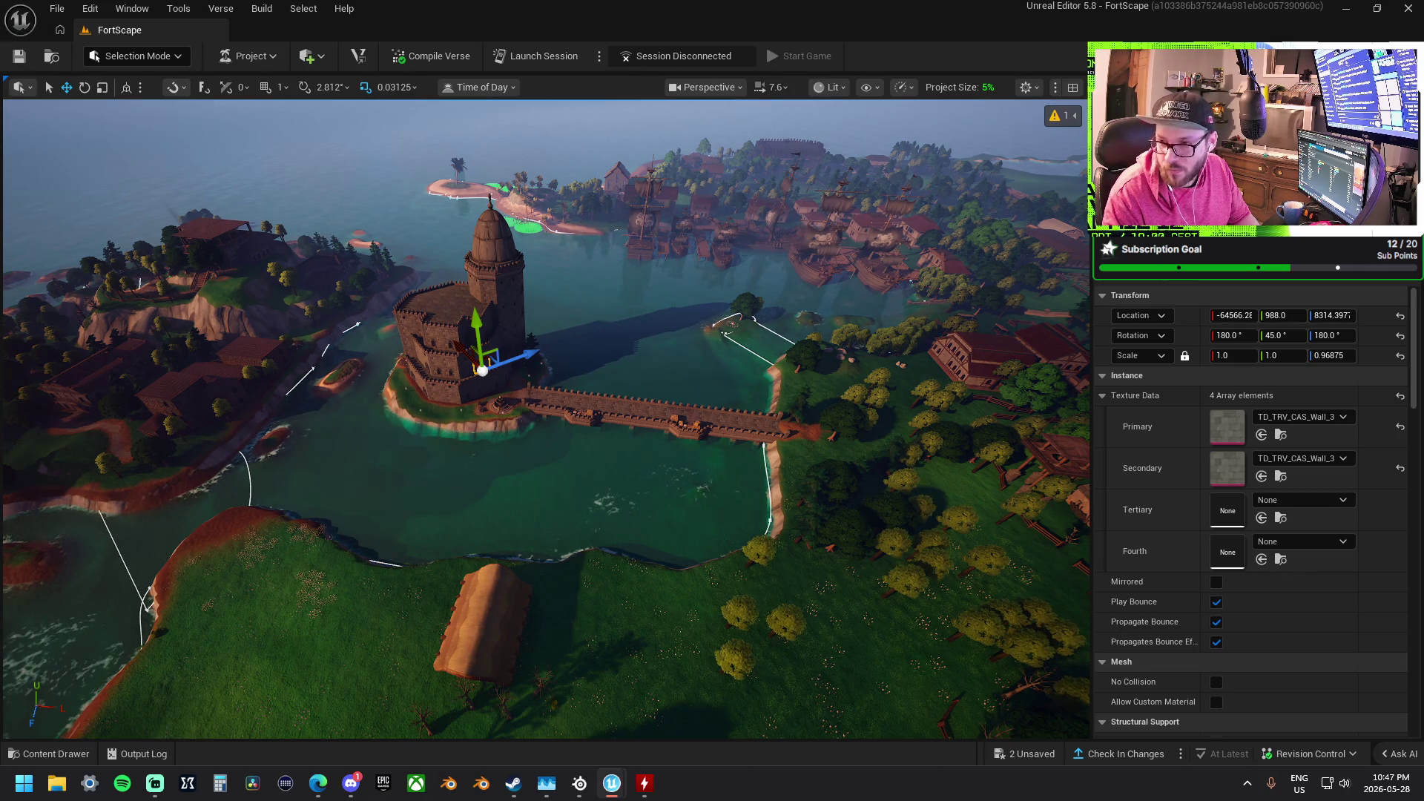
pyautogui.moveTo(548, 523)
pyautogui.mouseDown()
pyautogui.moveTo(808, 211)
pyautogui.moveTo(425, 233)
pyautogui.moveTo(447, 287)
pyautogui.moveTo(462, 281)
pyautogui.mouseUp()
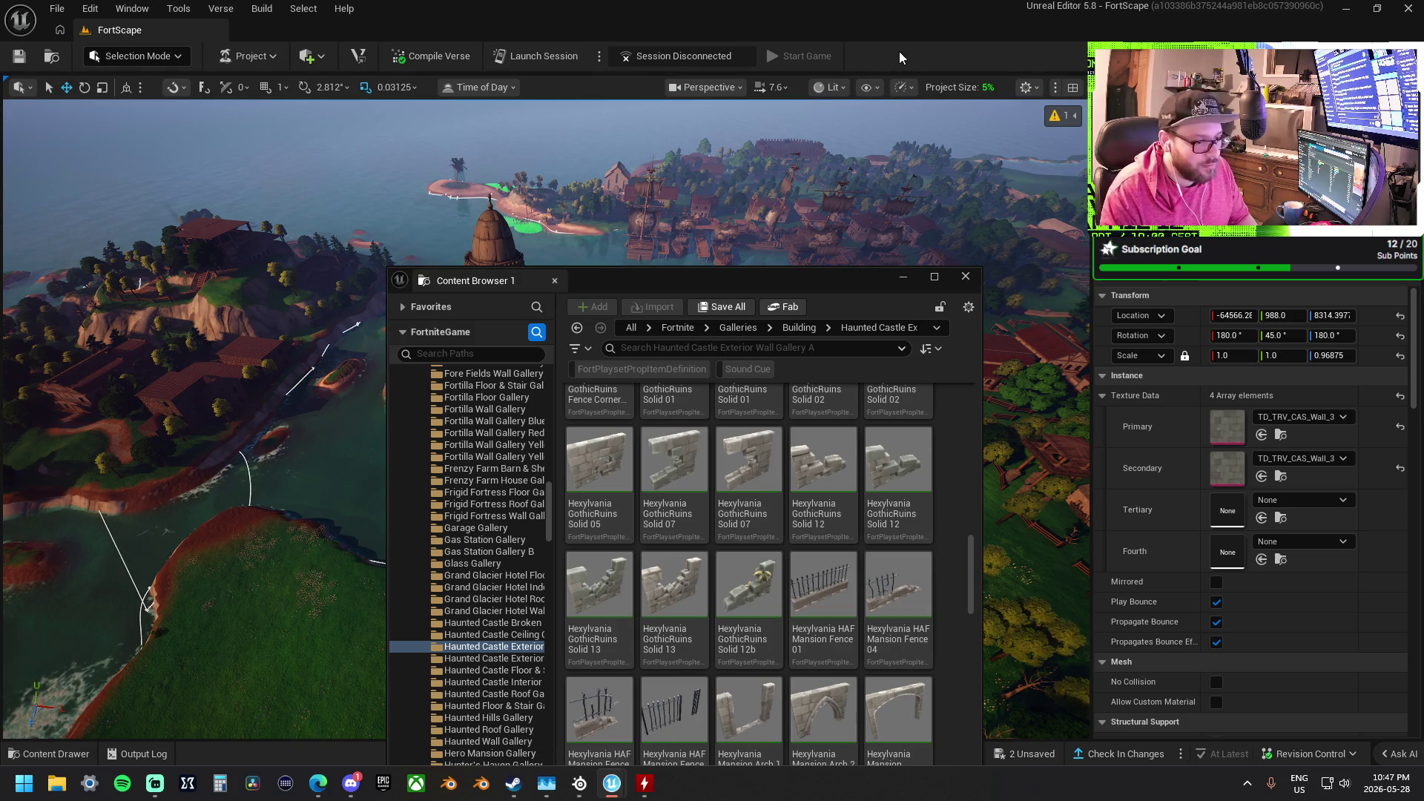
pyautogui.click(904, 277)
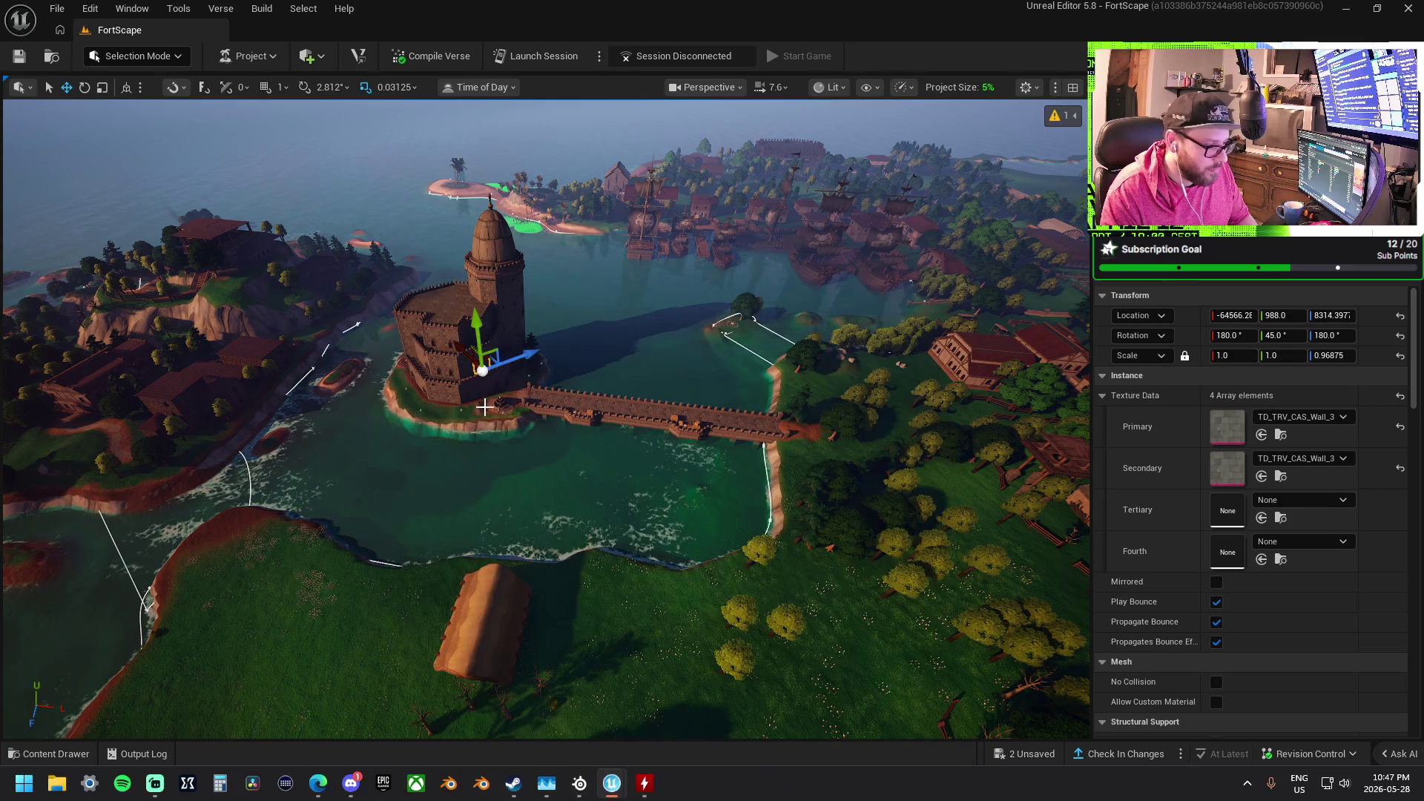
pyautogui.click(528, 459)
pyautogui.moveTo(549, 210)
pyautogui.mouseDown()
pyautogui.moveTo(593, 145)
pyautogui.moveTo(578, 138)
pyautogui.mouseUp()
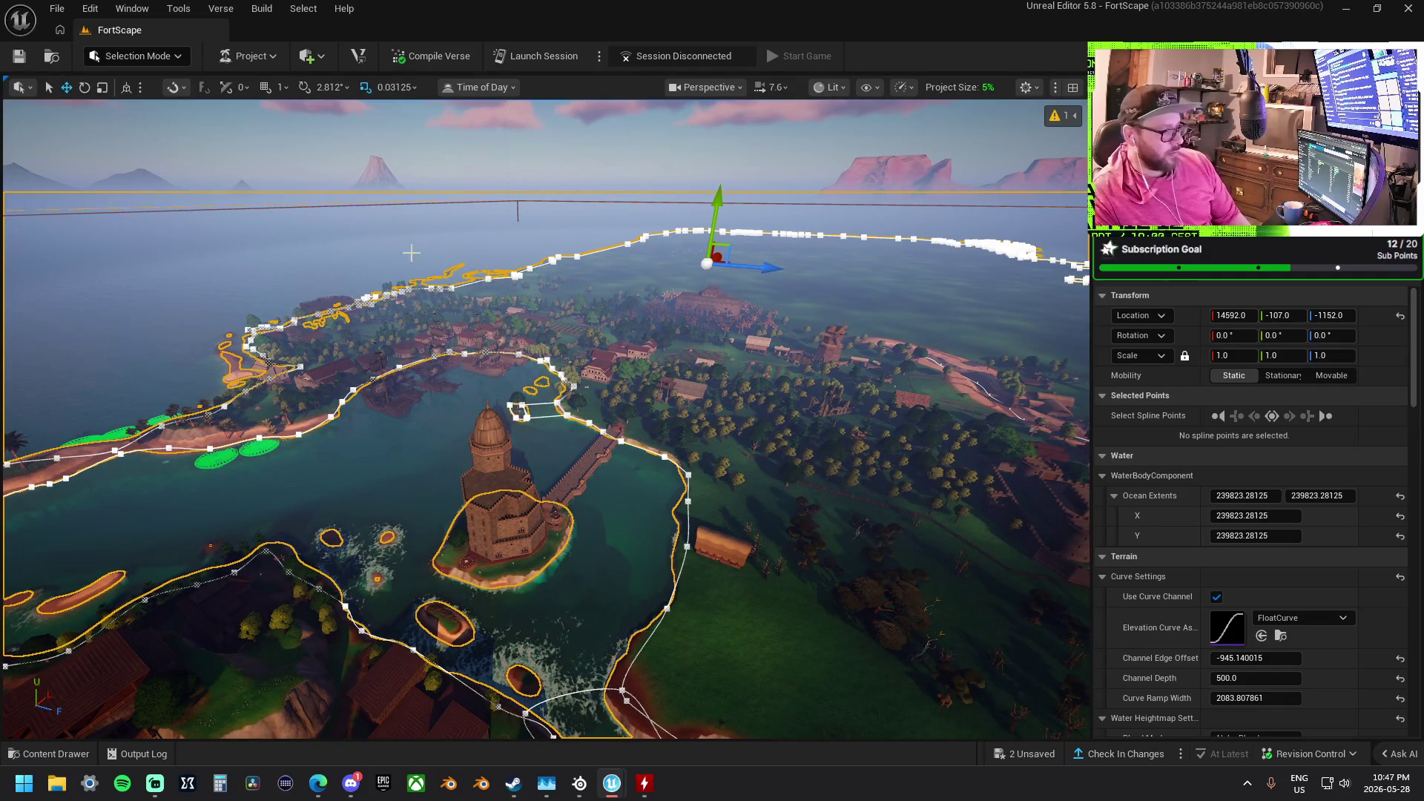
# Fly to the castle and raise one of its floor pieces about 512 units on Z
pyautogui.moveTo(578, 137)
pyautogui.mouseDown()
pyautogui.moveTo(563, 171)
pyautogui.moveTo(608, 167)
pyautogui.moveTo(608, 141)
pyautogui.moveTo(625, 358)
pyautogui.mouseUp()
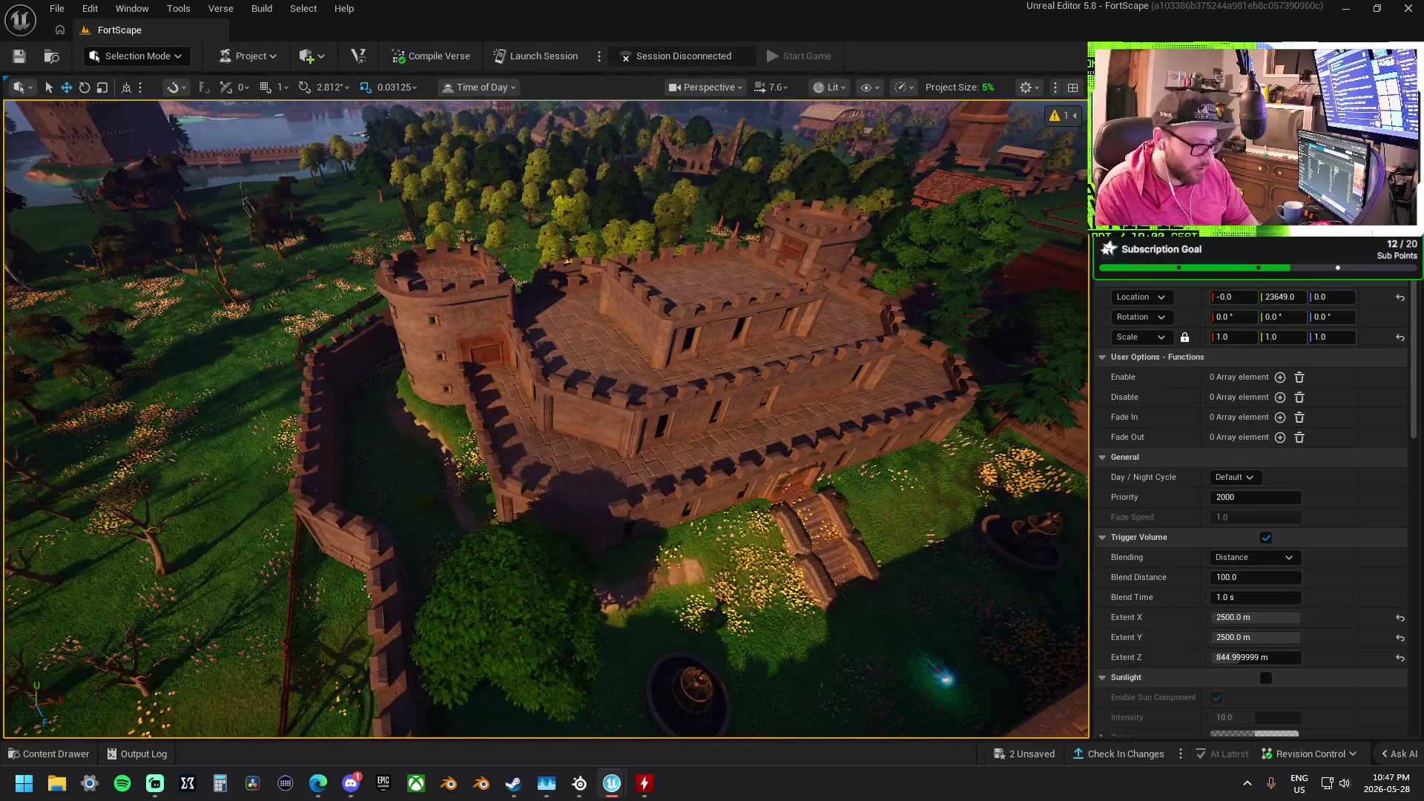
pyautogui.click(624, 358)
pyautogui.click(571, 308)
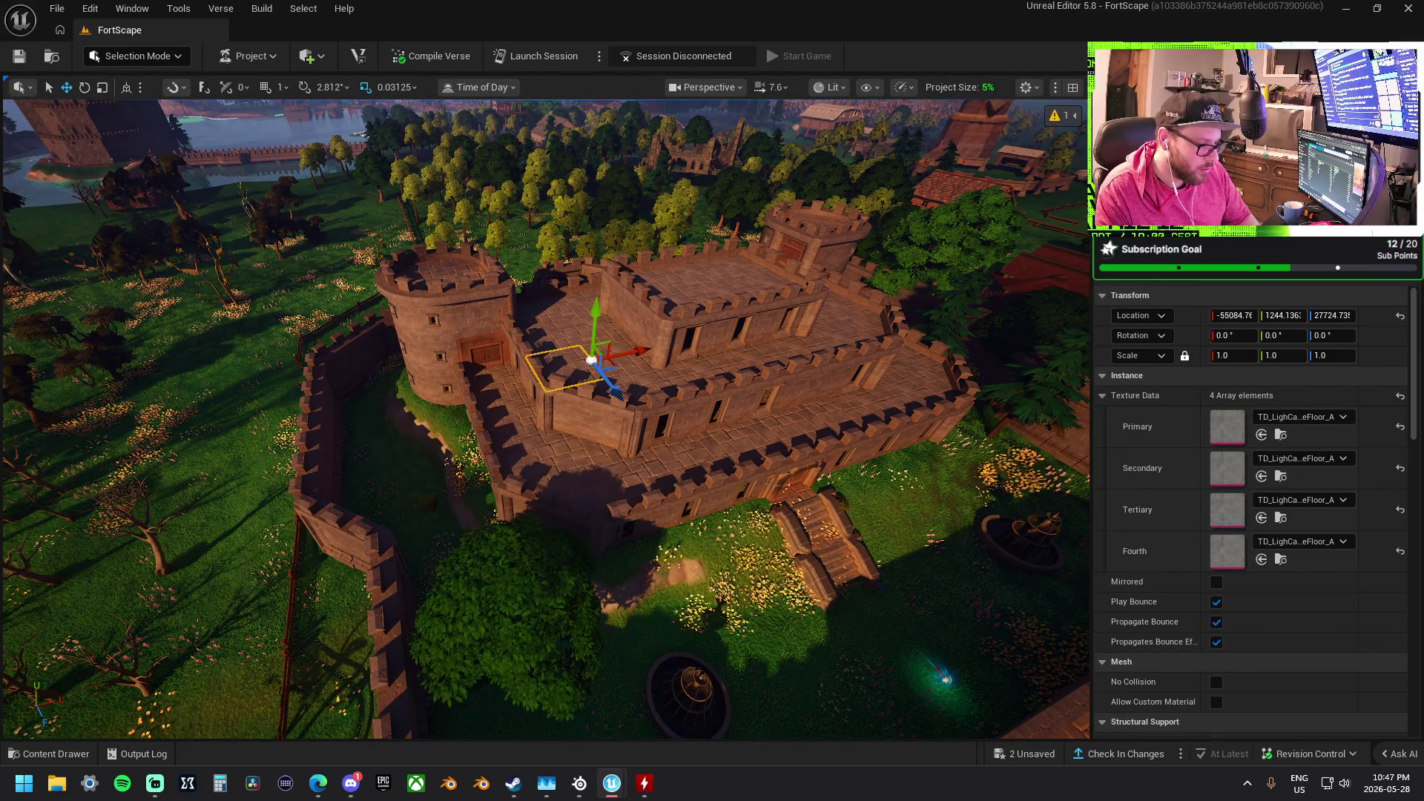
pyautogui.moveTo(545, 416)
pyautogui.mouseDown()
pyautogui.moveTo(545, 475)
pyautogui.moveTo(400, 482)
pyautogui.moveTo(460, 482)
pyautogui.moveTo(433, 481)
pyautogui.mouseUp()
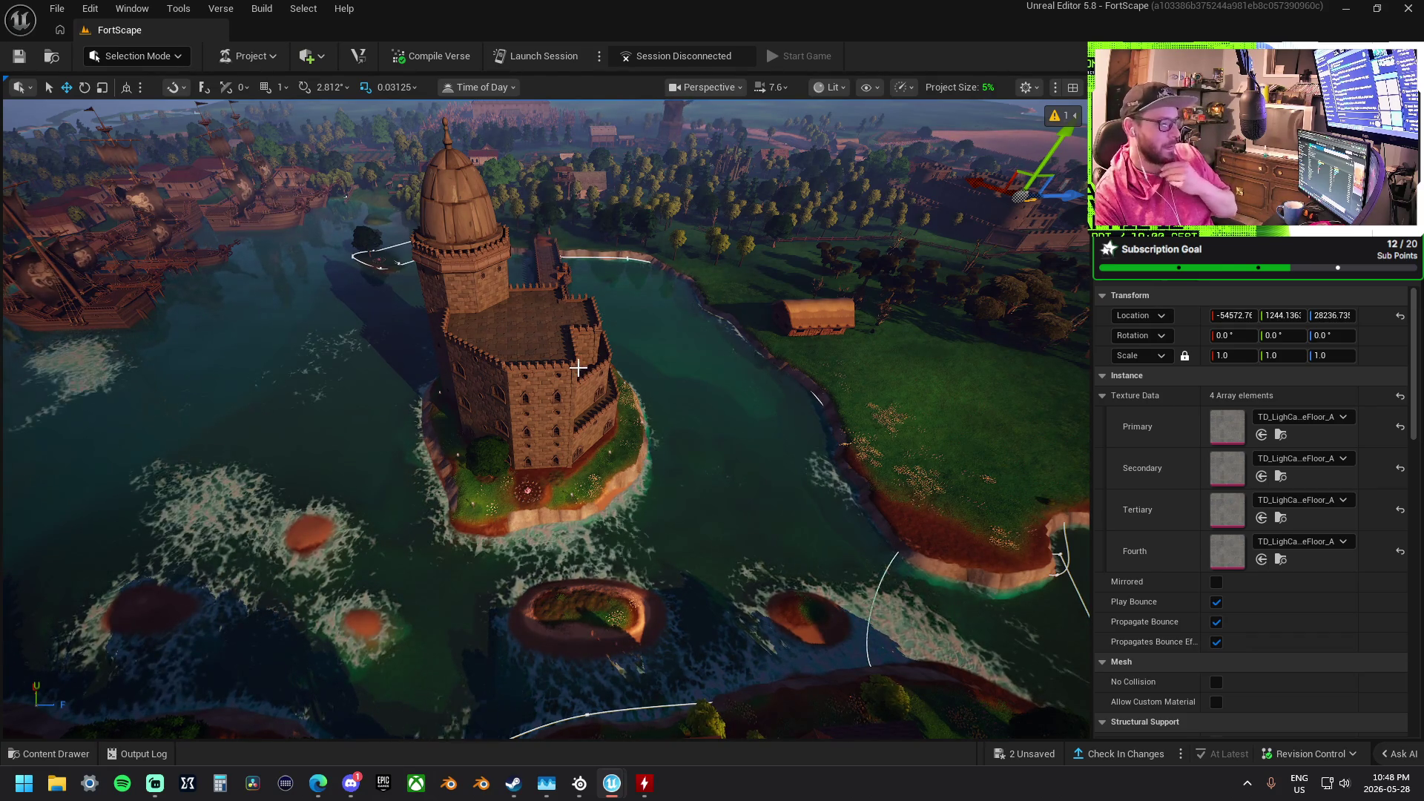
# Survey the island from above, then select the day/night volume and a domed tower piece
pyautogui.moveTo(664, 338)
pyautogui.mouseDown()
pyautogui.moveTo(682, 267)
pyautogui.moveTo(656, 326)
pyautogui.moveTo(586, 363)
pyautogui.moveTo(553, 361)
pyautogui.moveTo(520, 332)
pyautogui.mouseUp()
pyautogui.moveTo(595, 362); pyautogui.dragTo(595, 362)
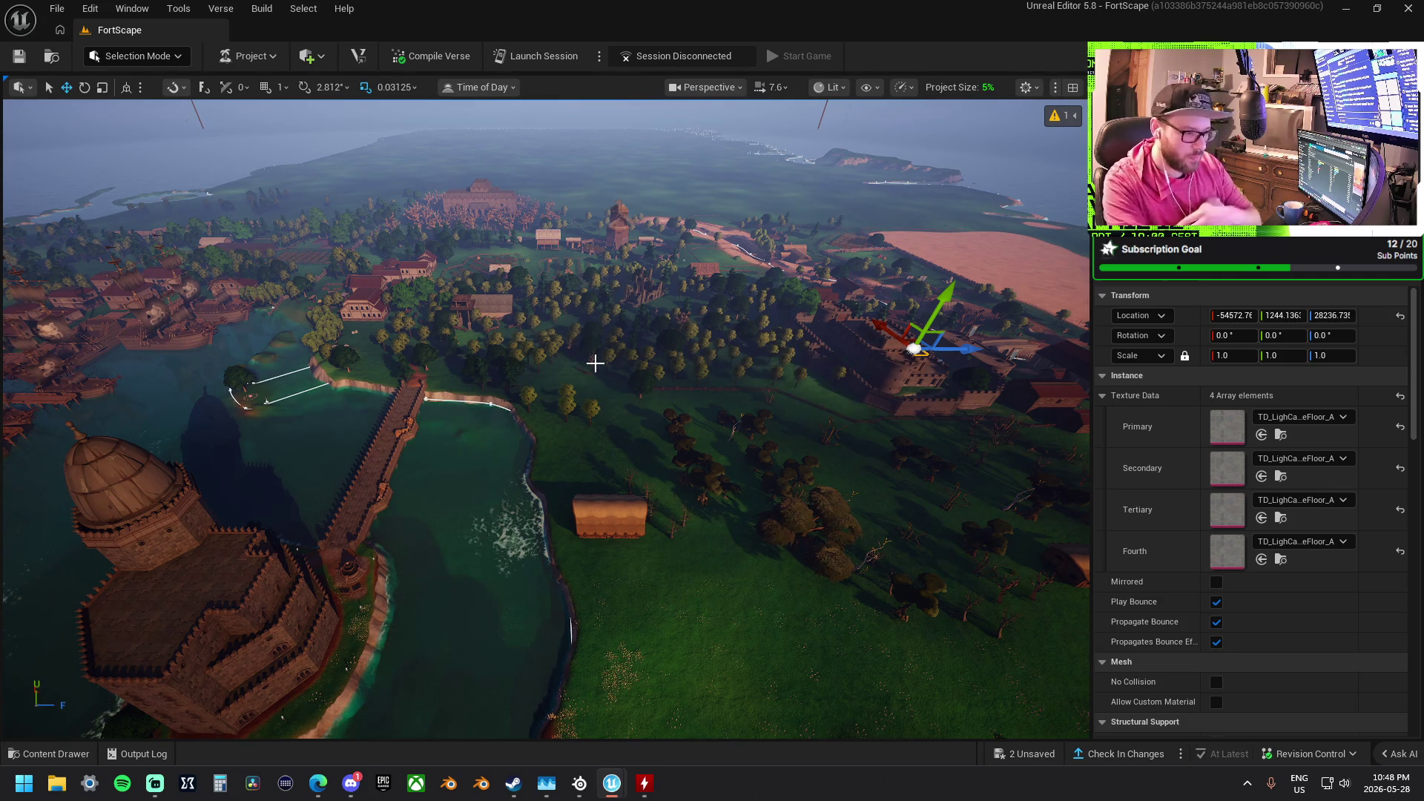
pyautogui.moveTo(599, 358); pyautogui.dragTo(600, 293)
pyautogui.click(534, 178)
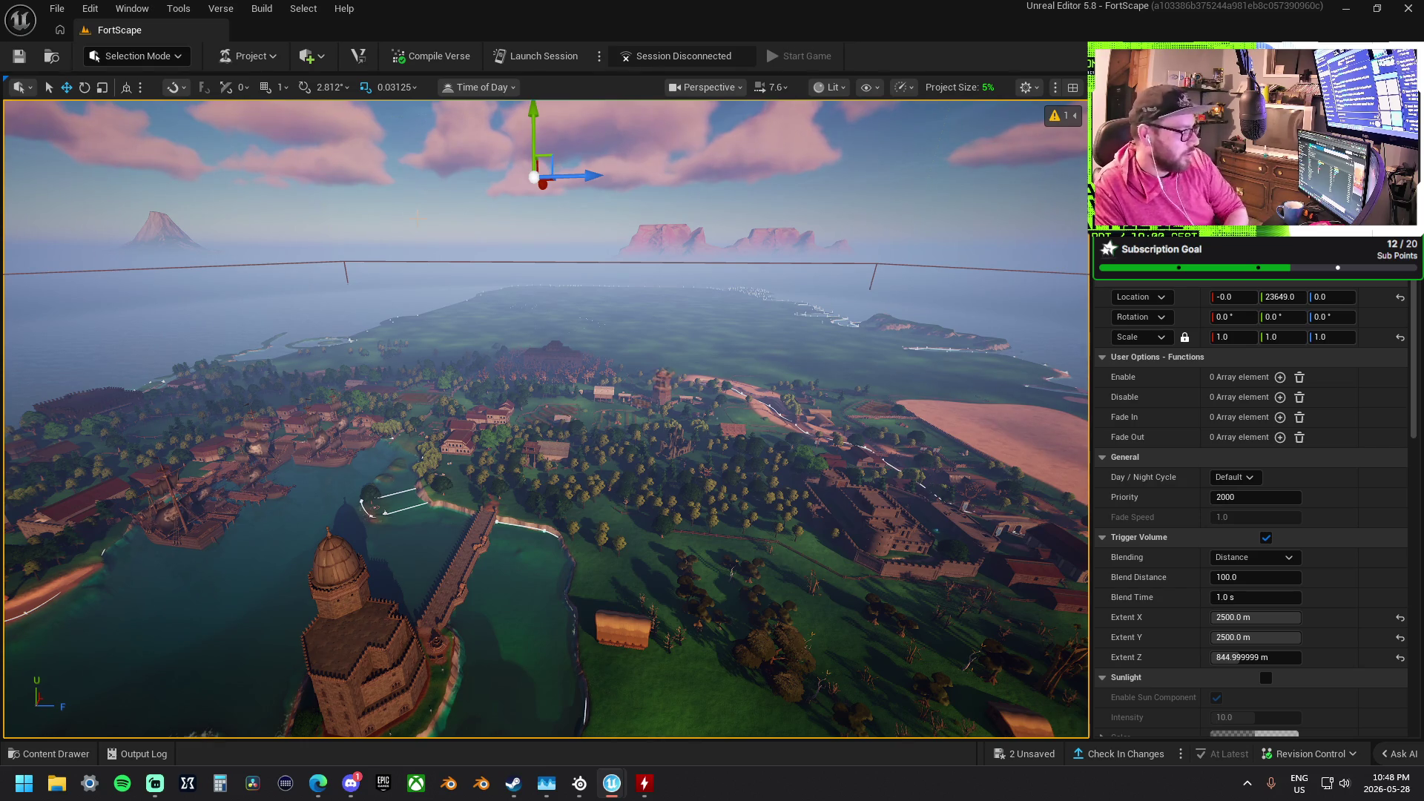
pyautogui.click(398, 651)
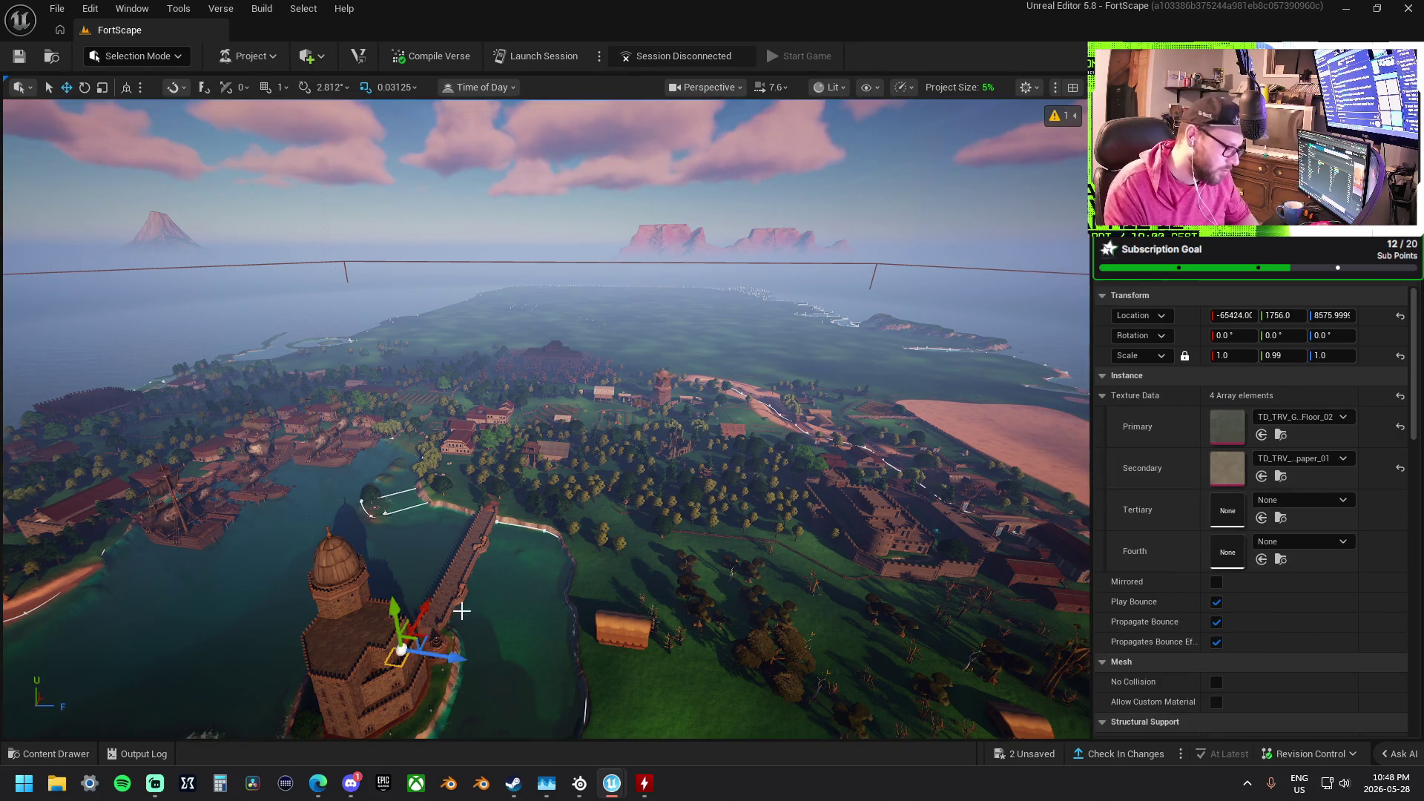
# Drop the GothicRuins Solid 05 wall from the Content Browser onto the tower top and focus it
pyautogui.press('f')
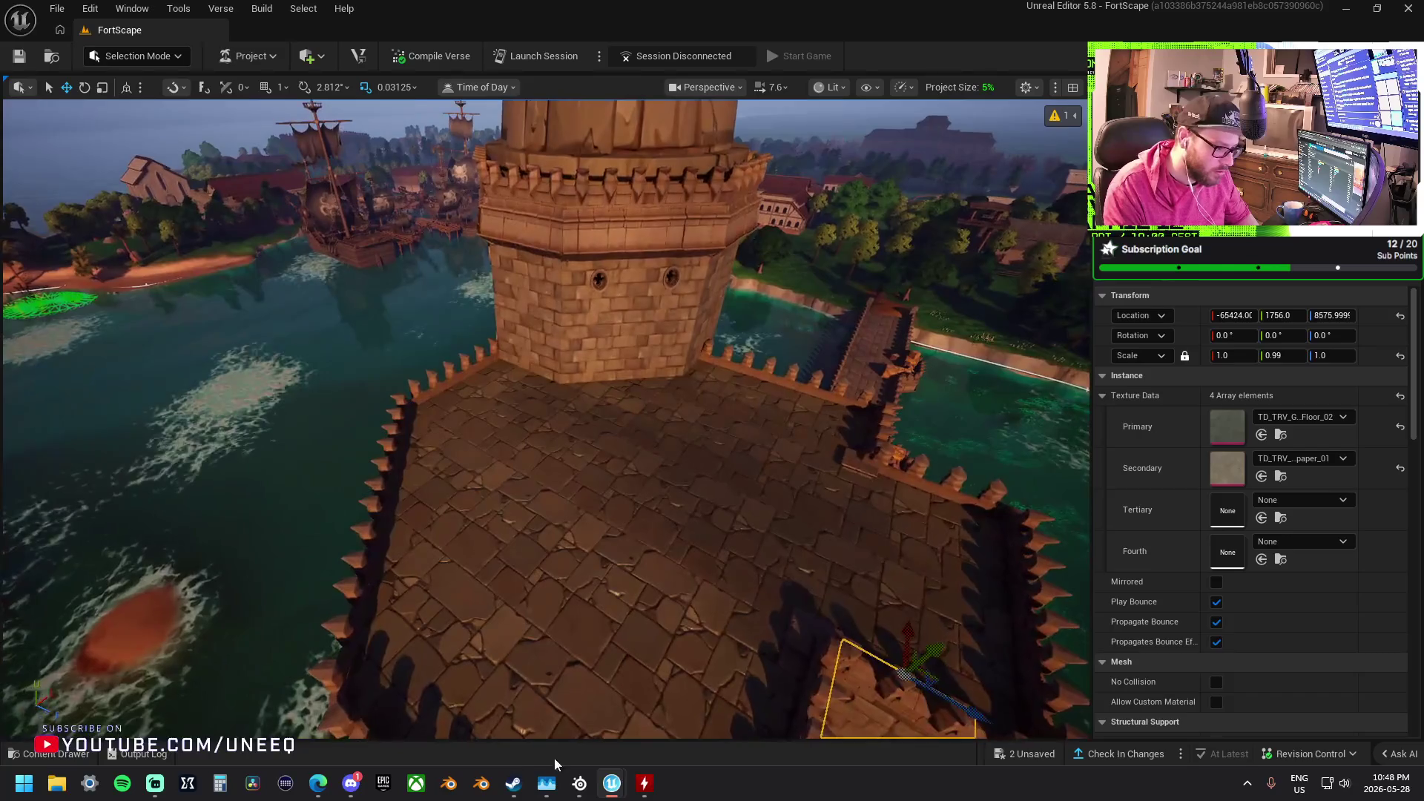
pyautogui.click(645, 482)
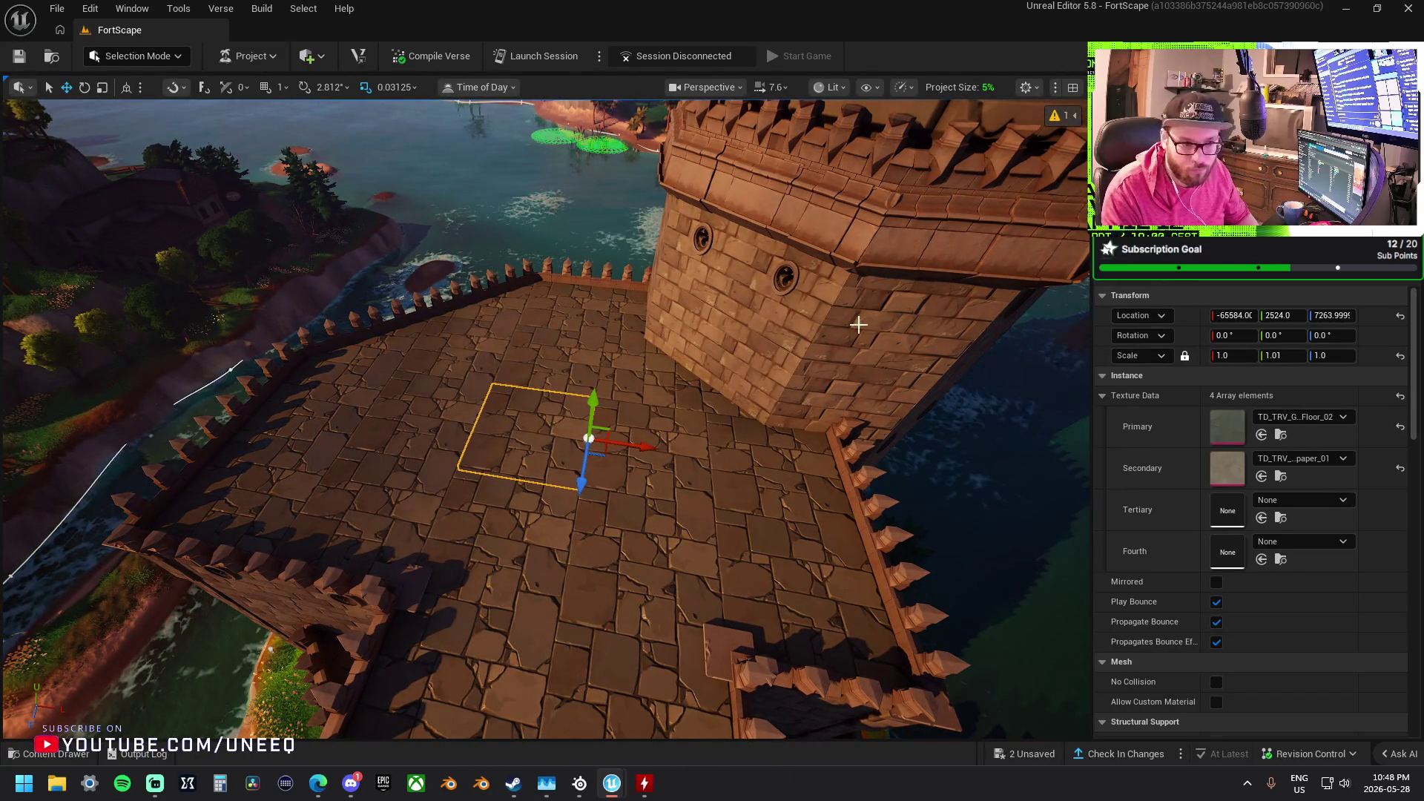
pyautogui.moveTo(610, 785)
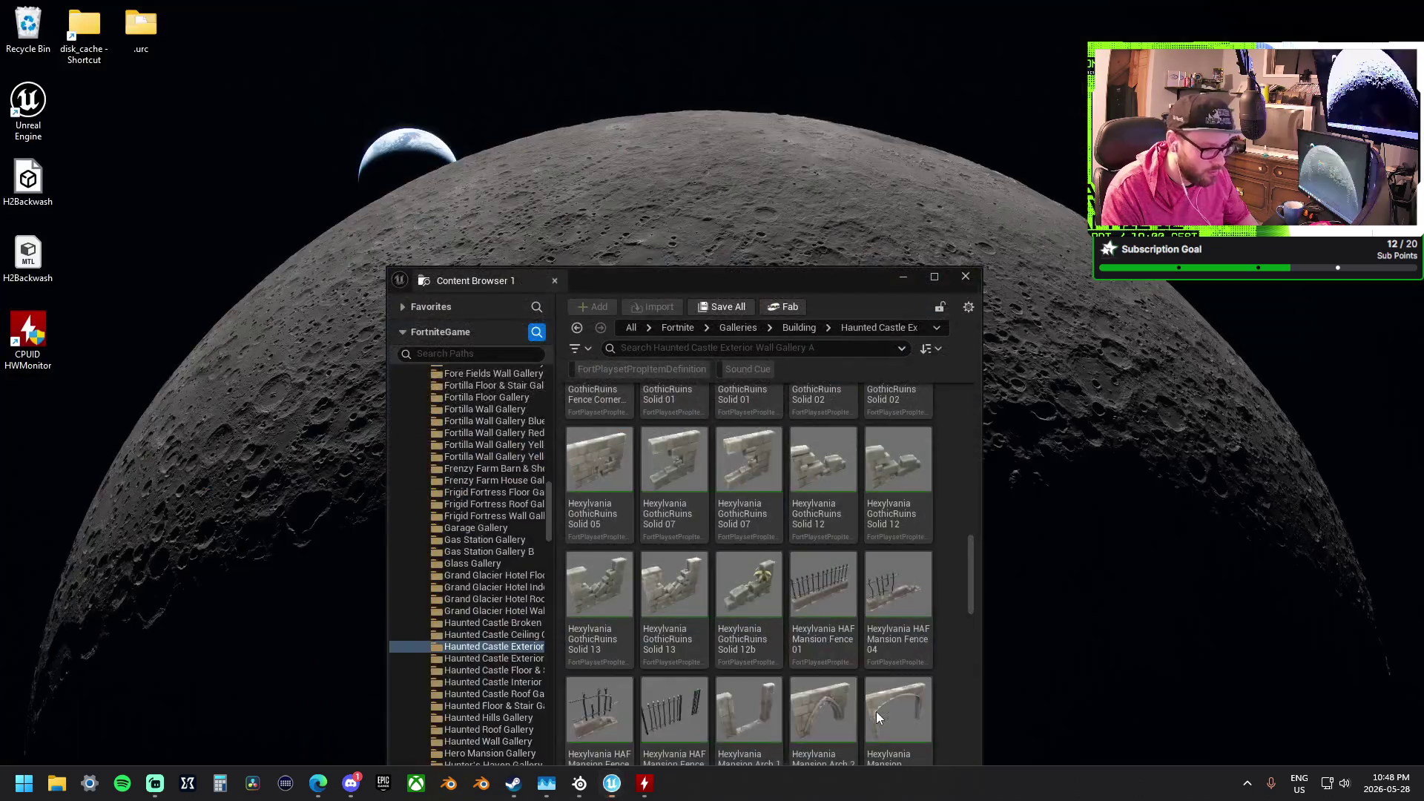
pyautogui.click(875, 711)
pyautogui.moveTo(678, 286); pyautogui.dragTo(927, 144)
pyautogui.moveTo(847, 319)
pyautogui.mouseDown()
pyautogui.moveTo(853, 330)
pyautogui.moveTo(437, 395)
pyautogui.mouseUp()
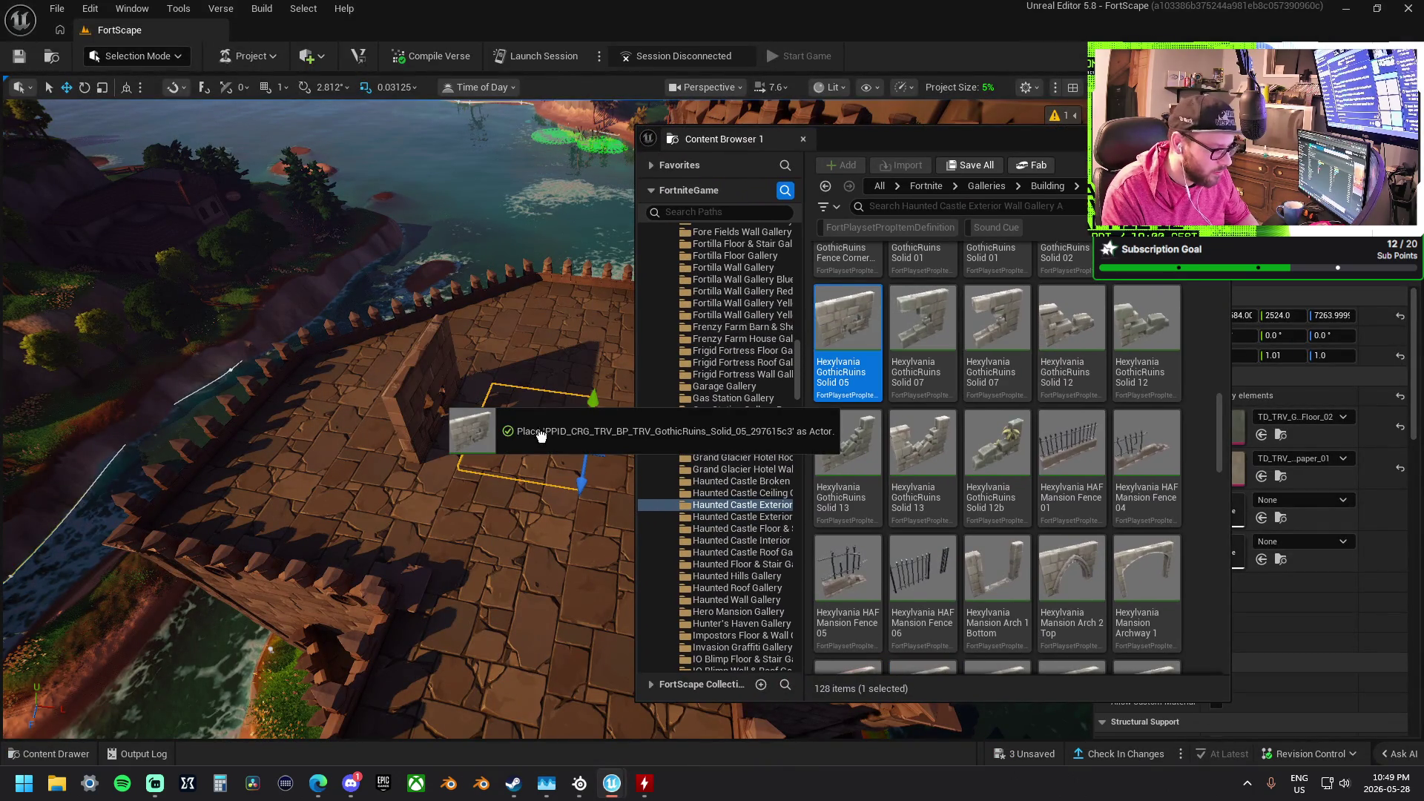
pyautogui.moveTo(591, 480); pyautogui.dragTo(588, 480)
pyautogui.press('f')
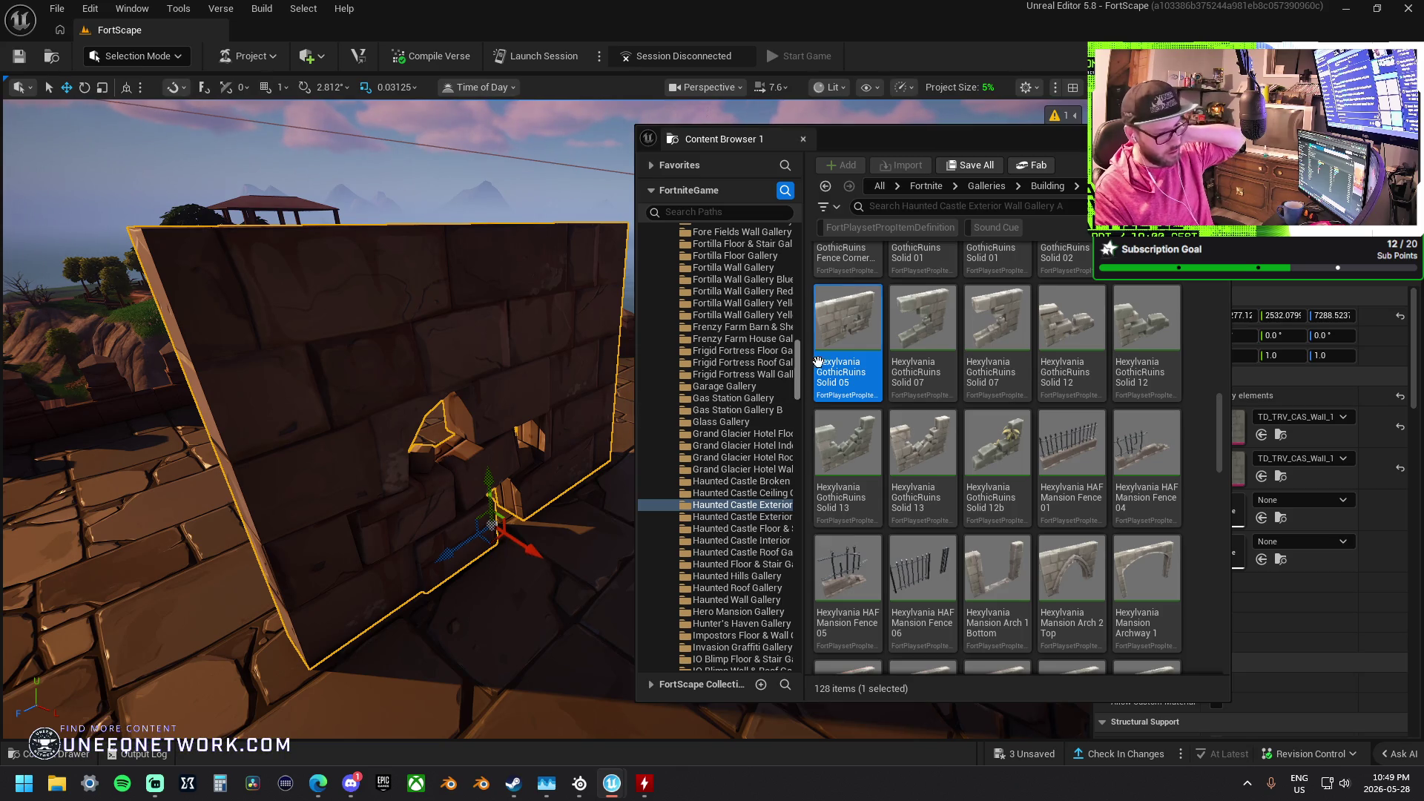
# Pull back over the tower, close the Content Browser, delete the selection, and select the stone floor
pyautogui.moveTo(823, 352)
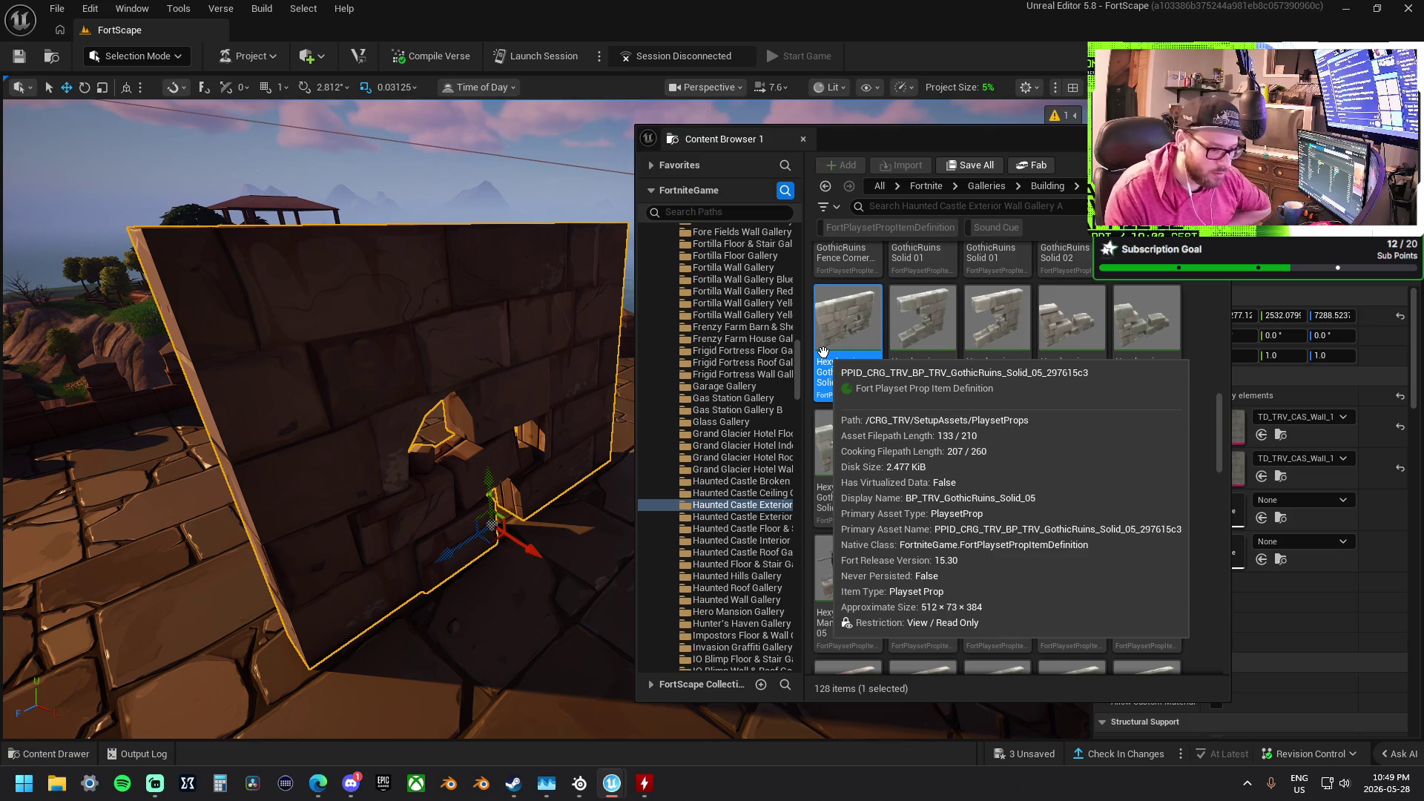
pyautogui.moveTo(914, 328)
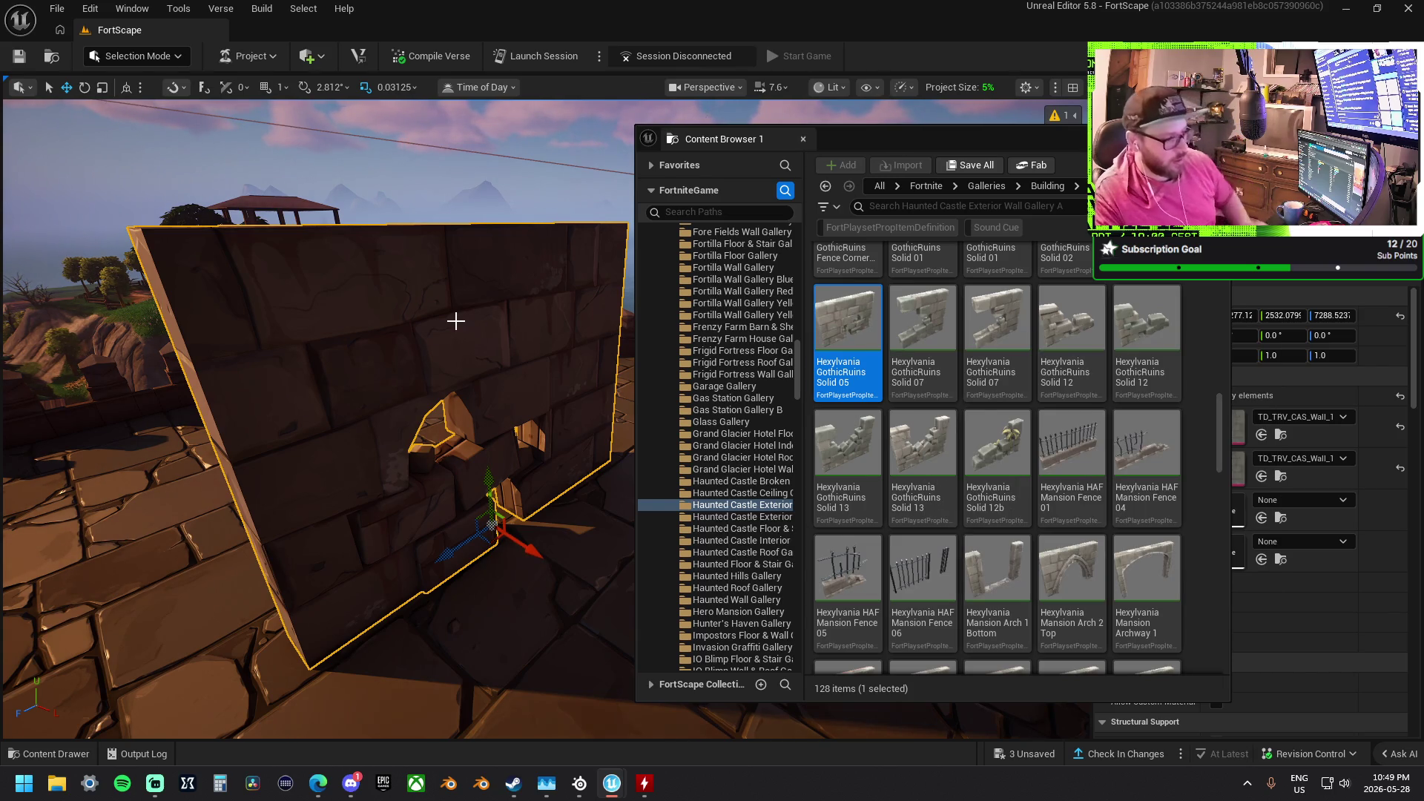
pyautogui.moveTo(466, 375)
pyautogui.mouseDown()
pyautogui.moveTo(463, 415)
pyautogui.moveTo(438, 452)
pyautogui.moveTo(491, 342)
pyautogui.moveTo(546, 363)
pyautogui.mouseUp()
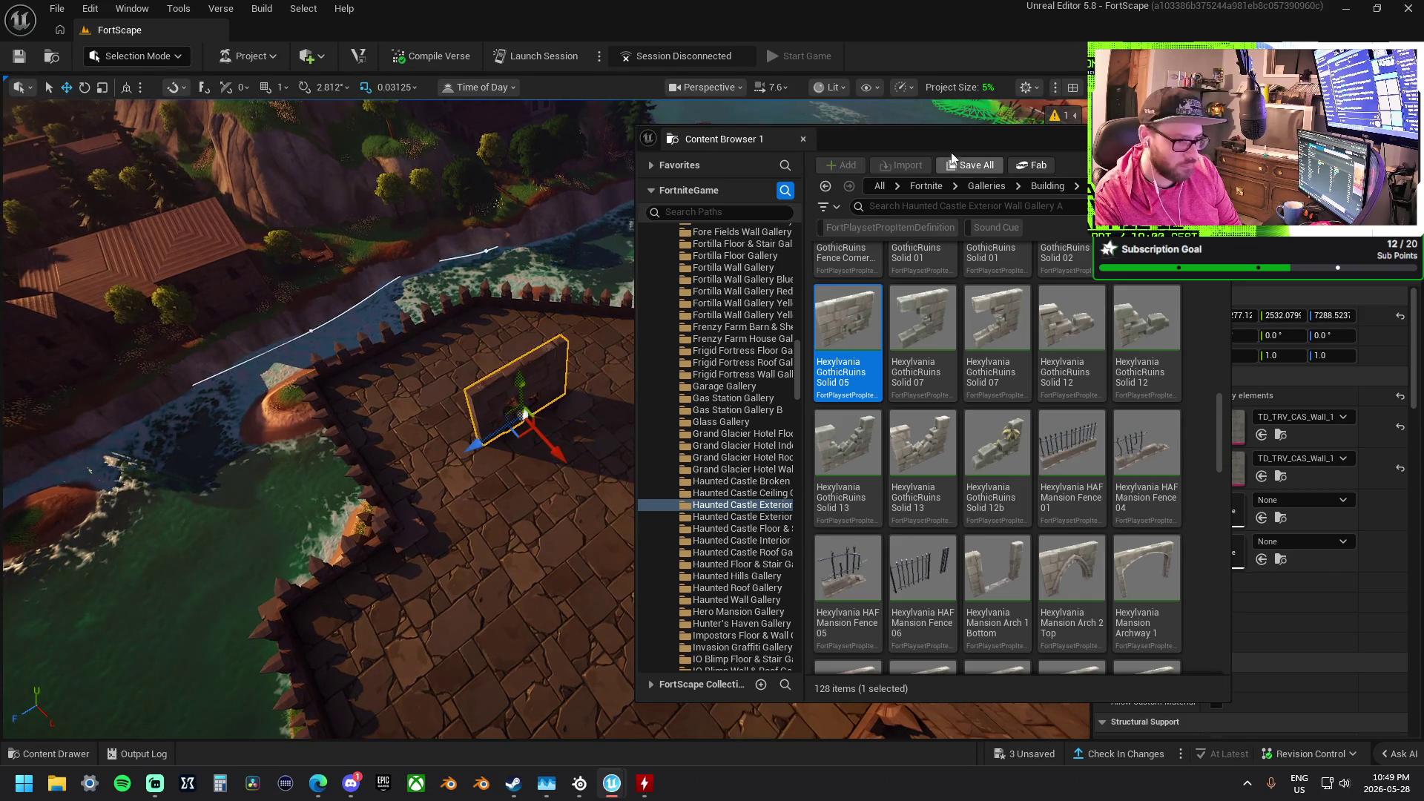
pyautogui.hotkey('ctrl', 'space')
pyautogui.moveTo(585, 378)
pyautogui.mouseDown()
pyautogui.moveTo(559, 376)
pyautogui.moveTo(575, 296)
pyautogui.moveTo(808, 589)
pyautogui.mouseUp()
pyautogui.press('Delete')
pyautogui.click(552, 403)
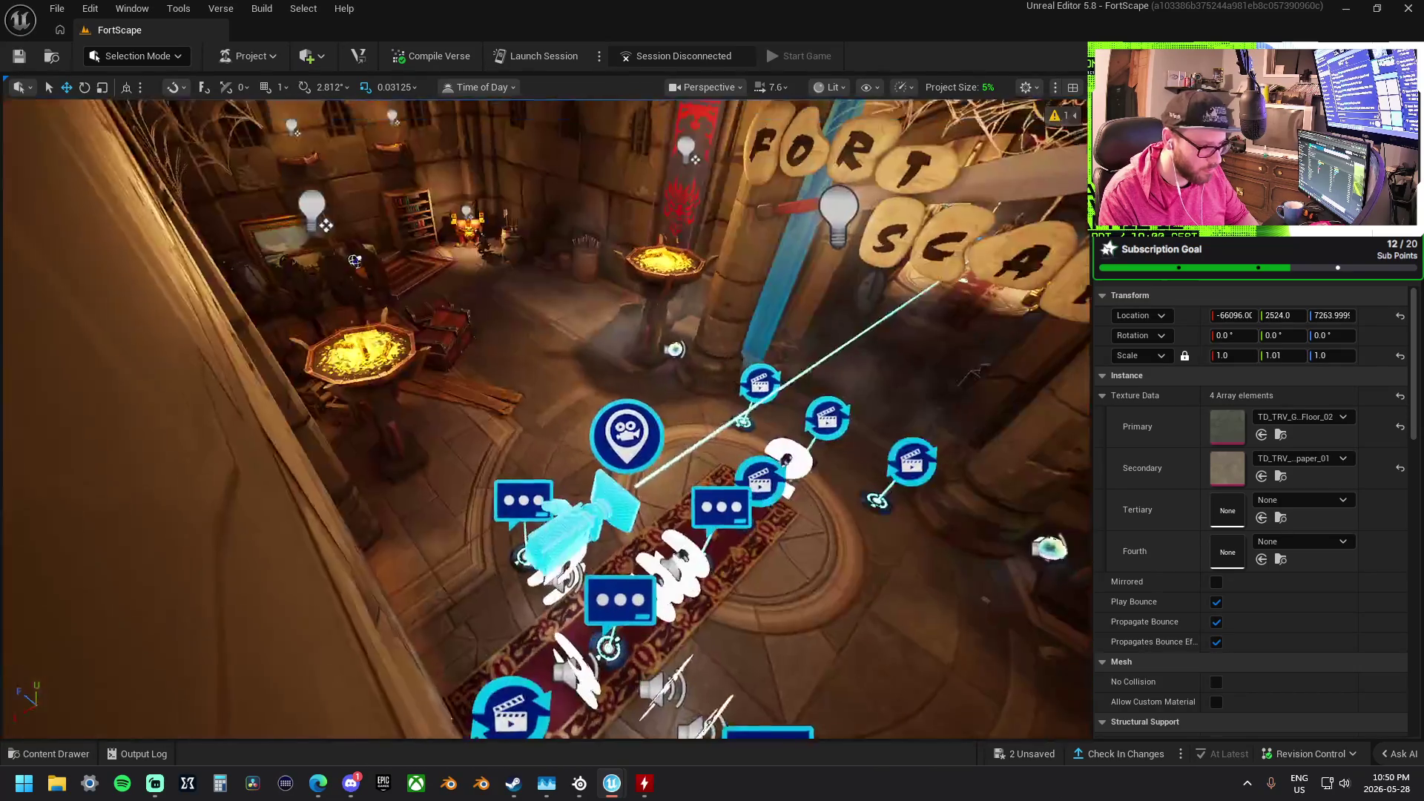
# Jump the view to the house by the cliff and switch the editor to Landscape Mode
pyautogui.press('f')
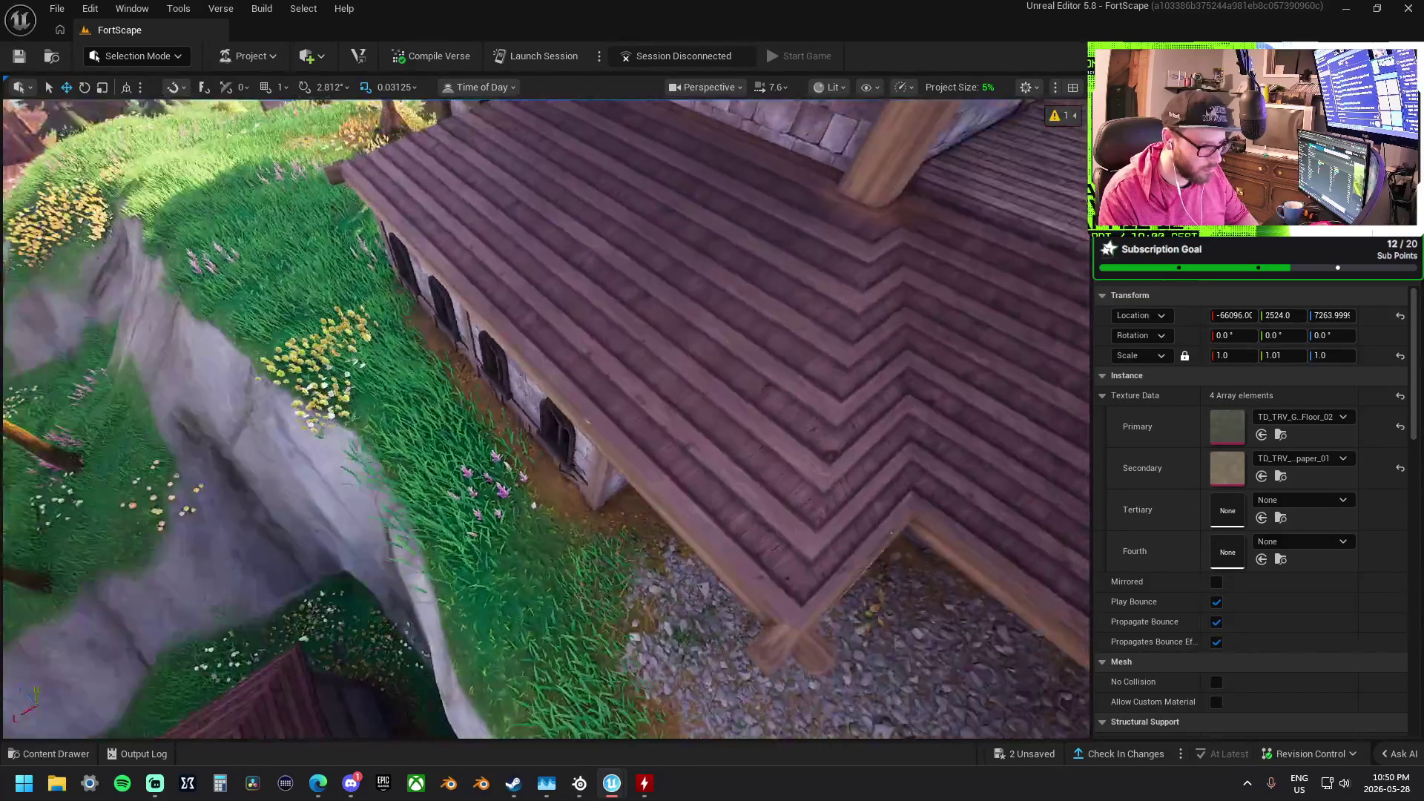
pyautogui.click(151, 57)
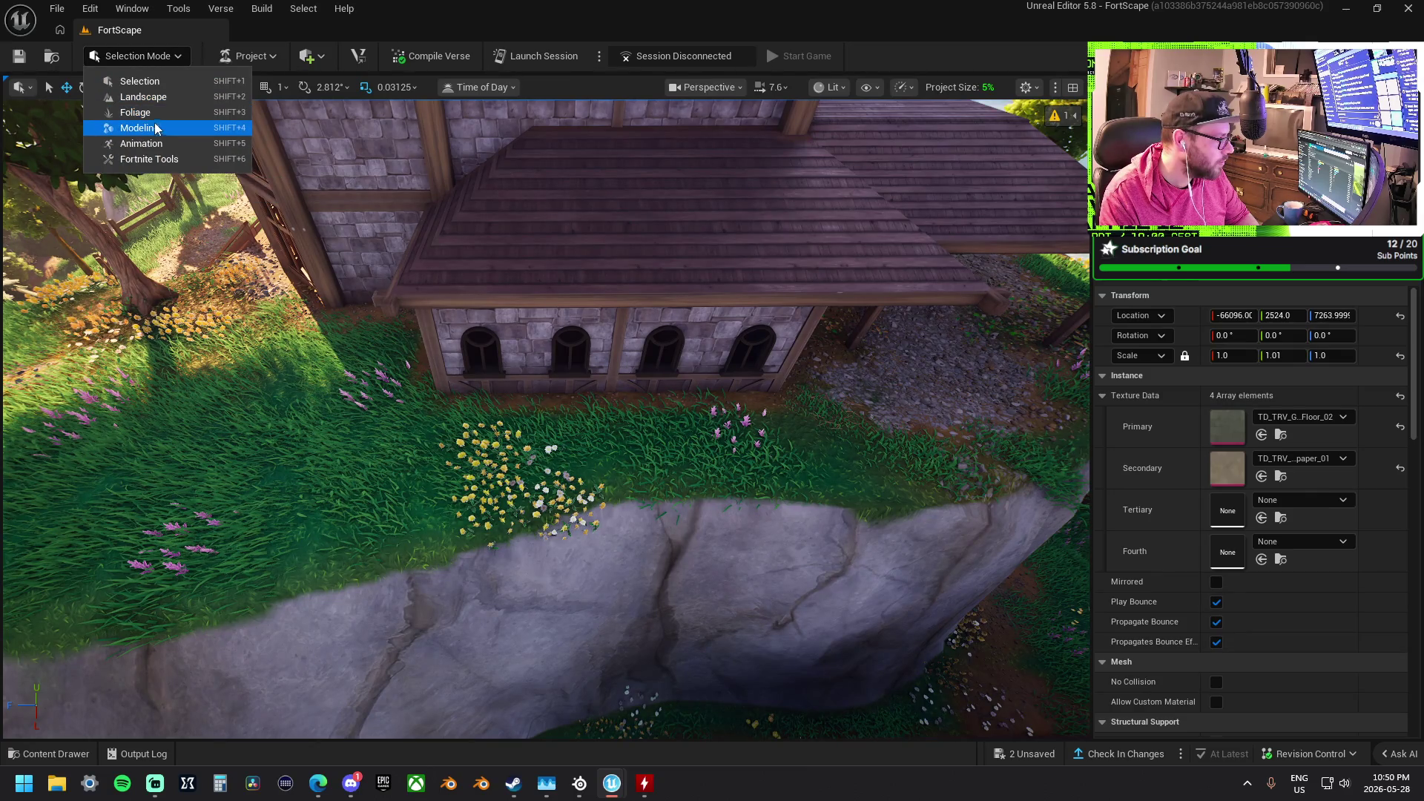
pyautogui.click(154, 97)
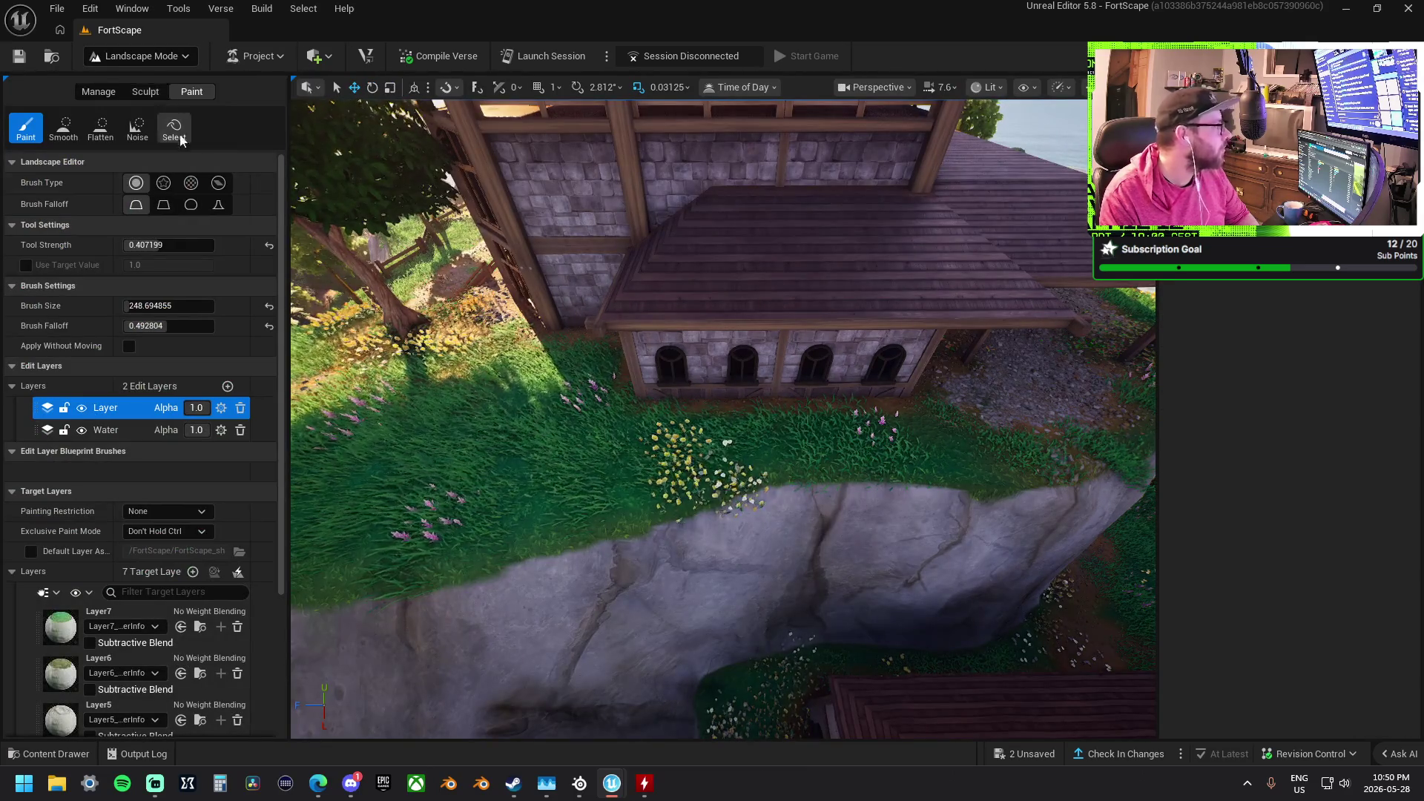
# Choose the Visibility tool on the landscape Sculpt tab
pyautogui.scroll(5, 715, 394)
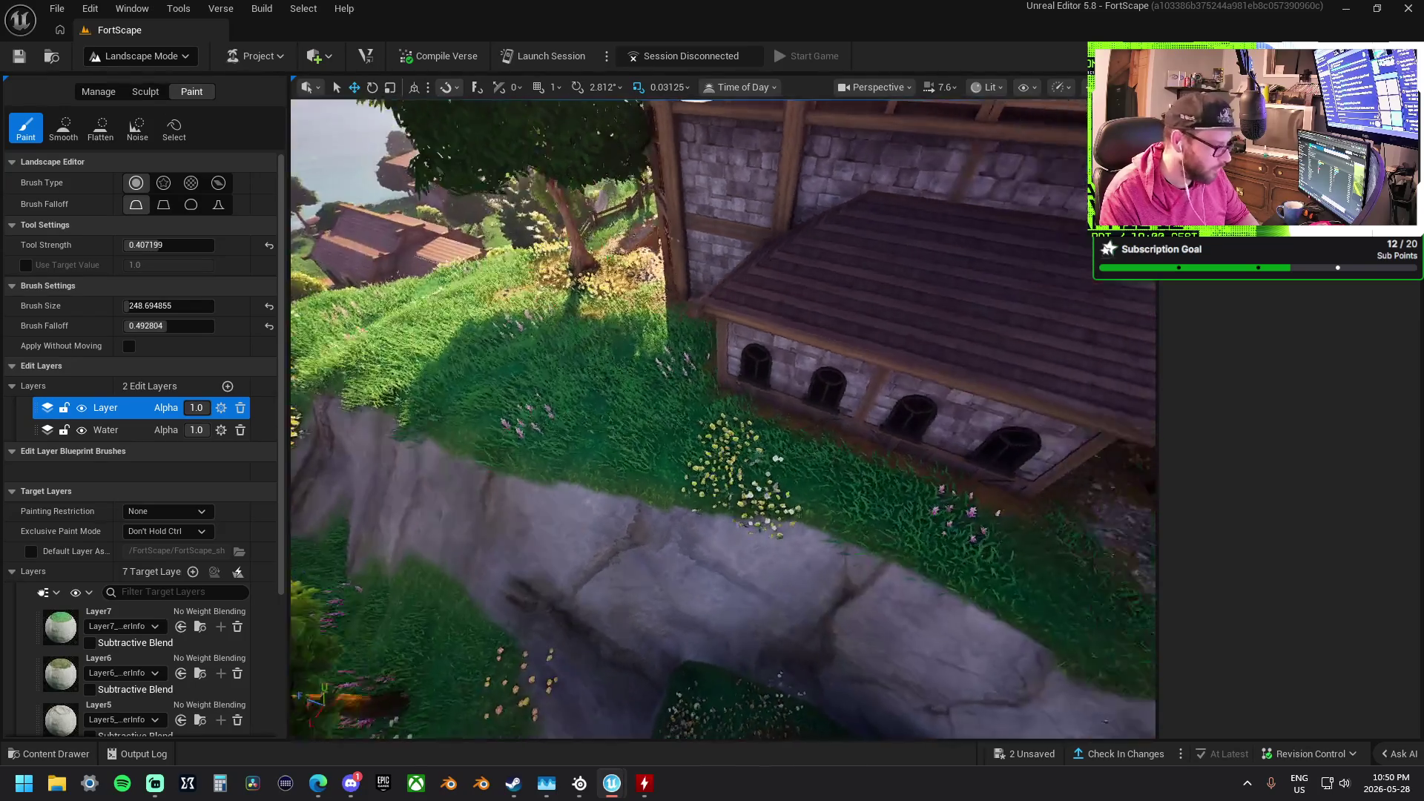
pyautogui.scroll(3, 719, 371)
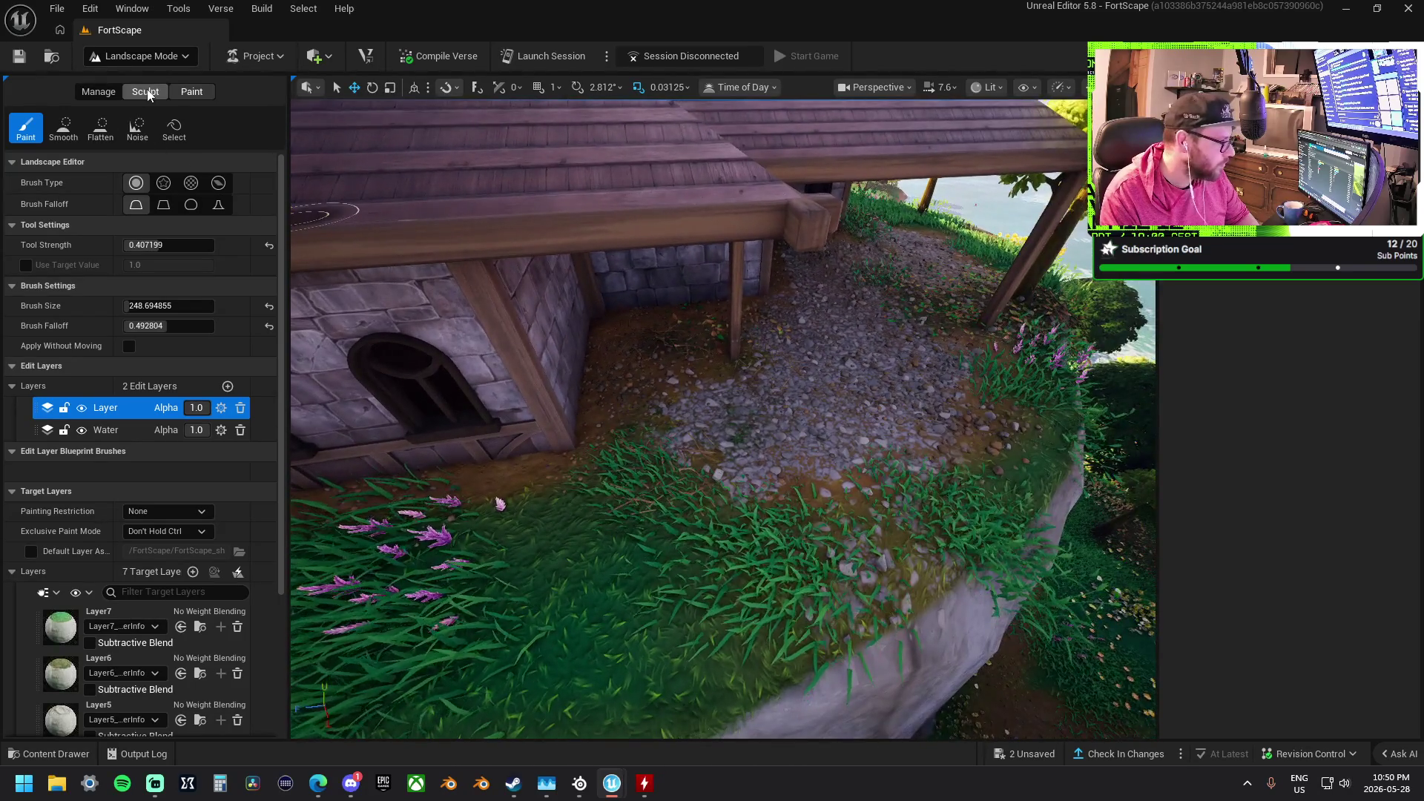
pyautogui.click(146, 92)
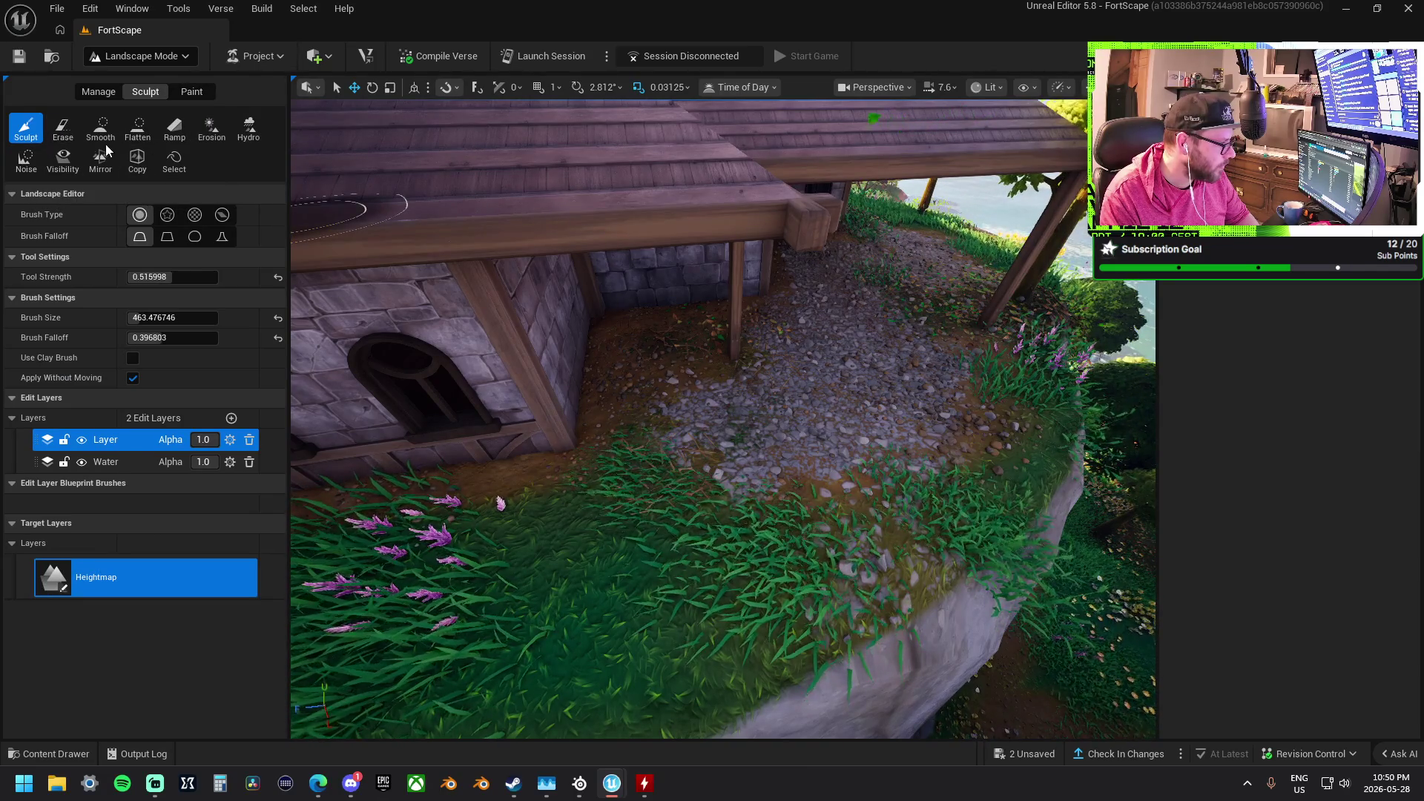
pyautogui.click(63, 164)
# Paint visibility over the landscape covering the house's wooden floor and surrounding ground
pyautogui.scroll(-5, 722, 419)
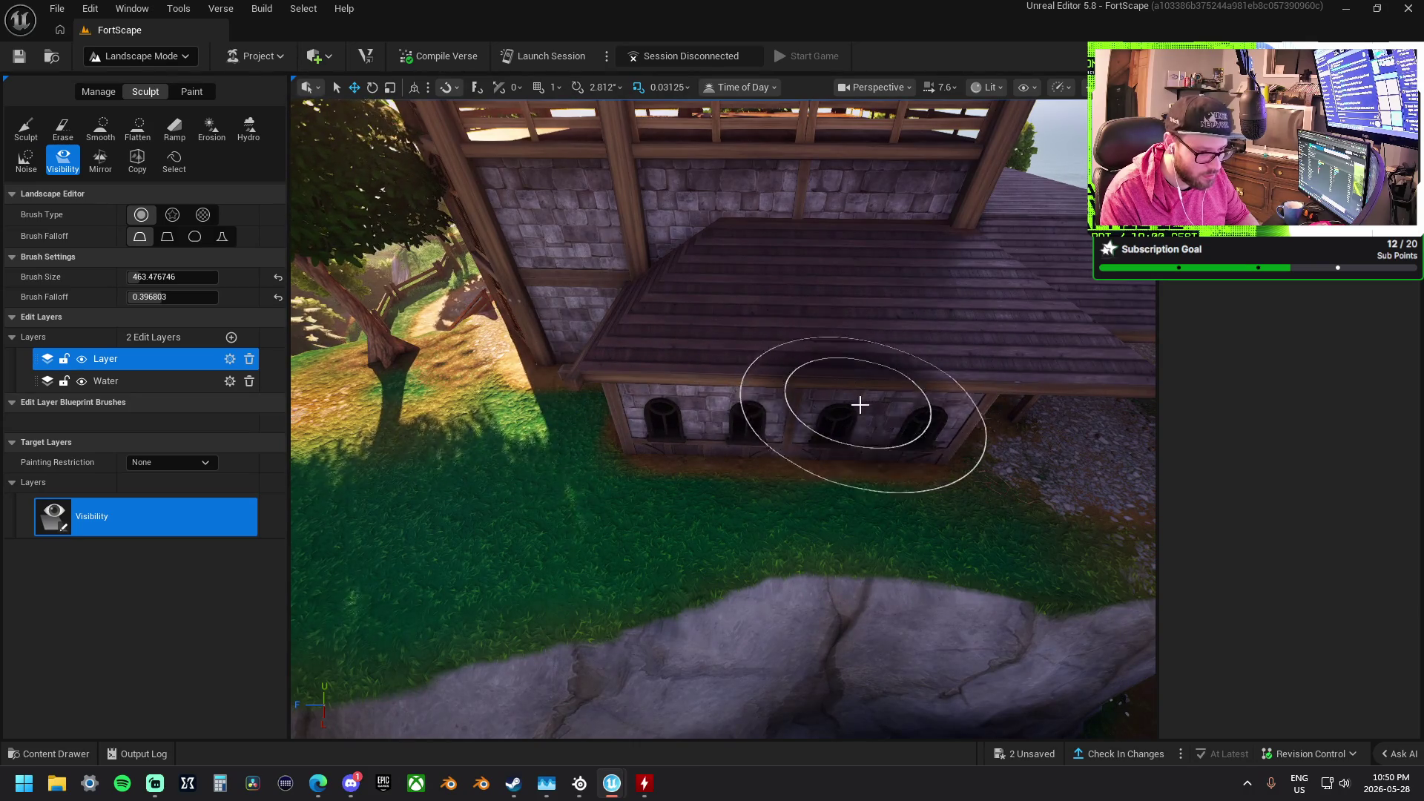
pyautogui.scroll(10, 860, 403)
pyautogui.scroll(-2, 742, 275)
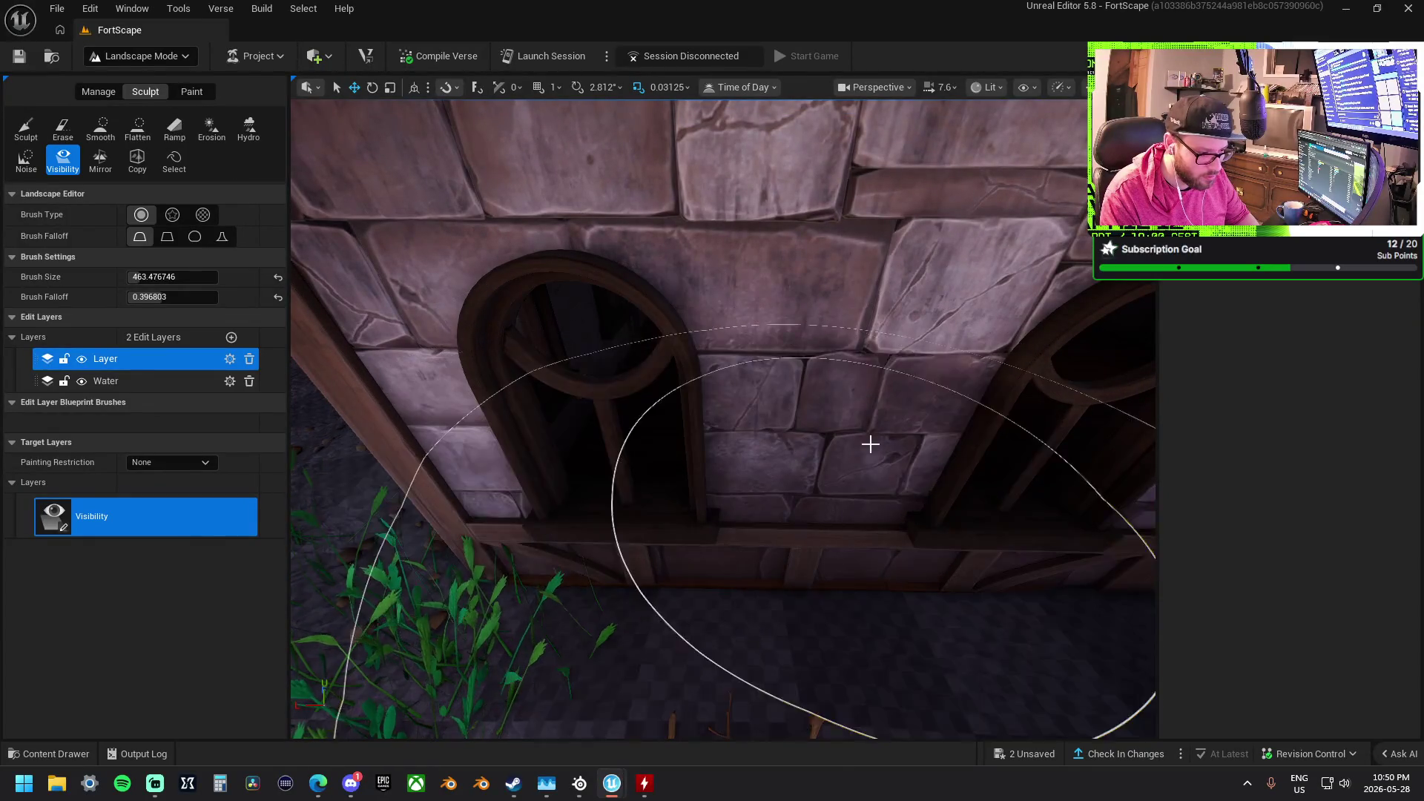
pyautogui.scroll(-10, 789, 364)
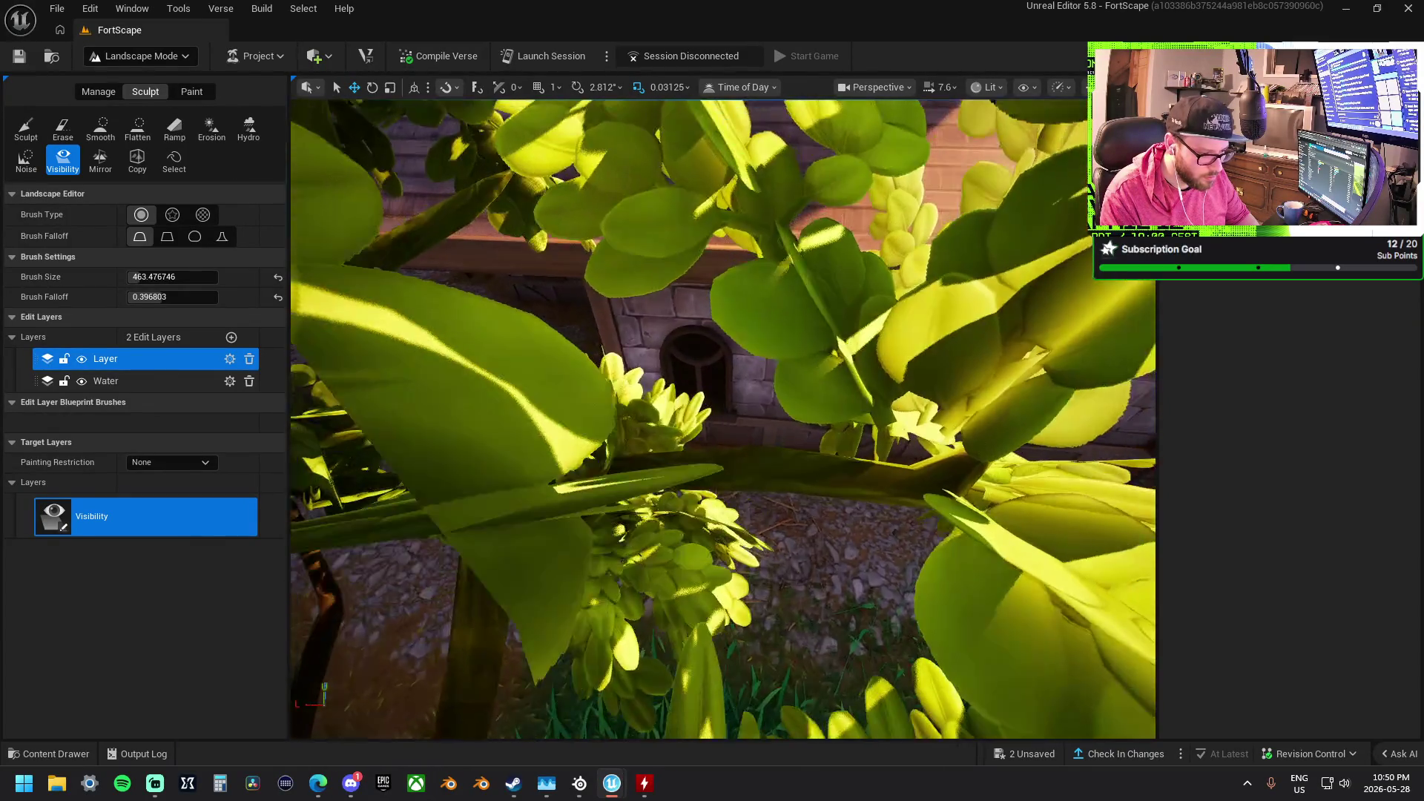
pyautogui.scroll(10, 720, 376)
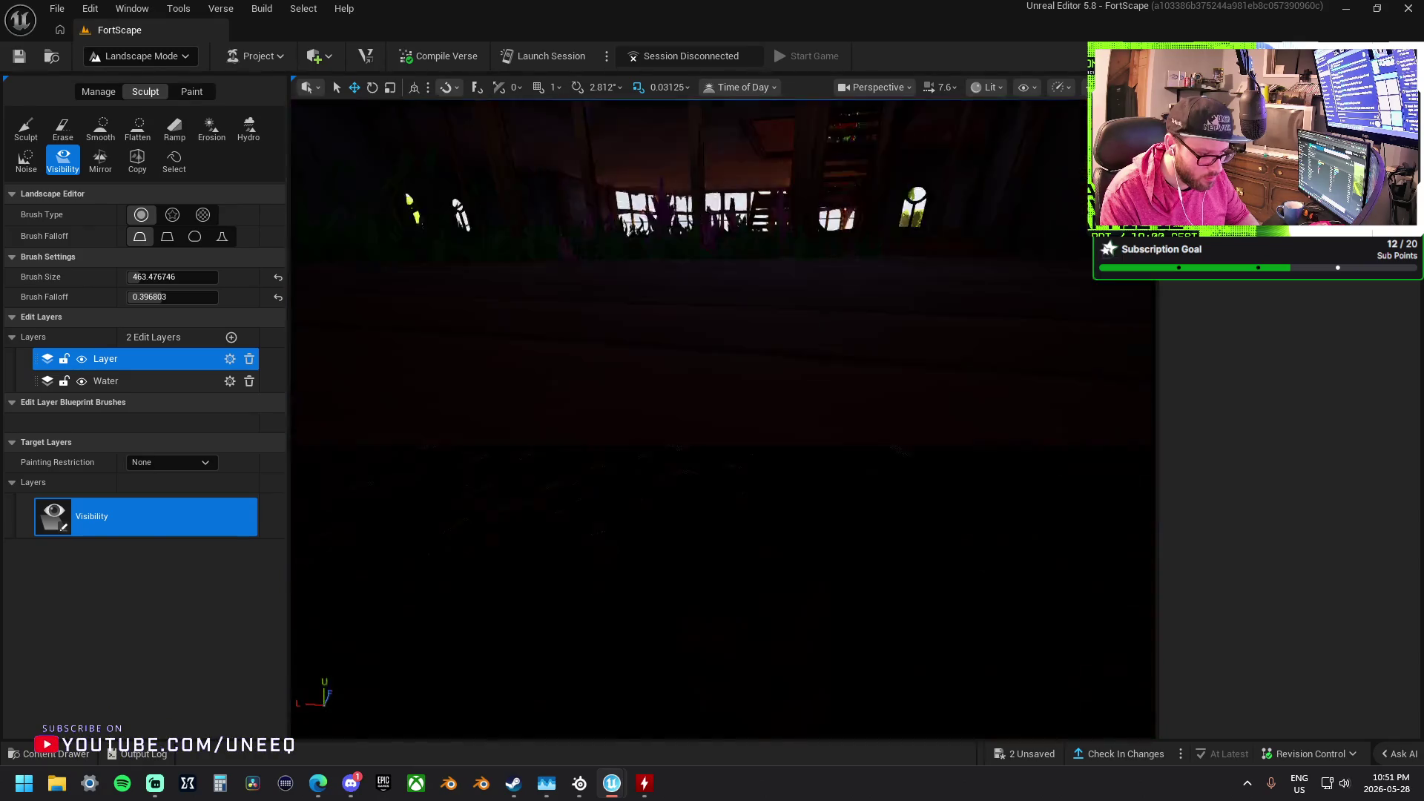
pyautogui.scroll(10, 723, 419)
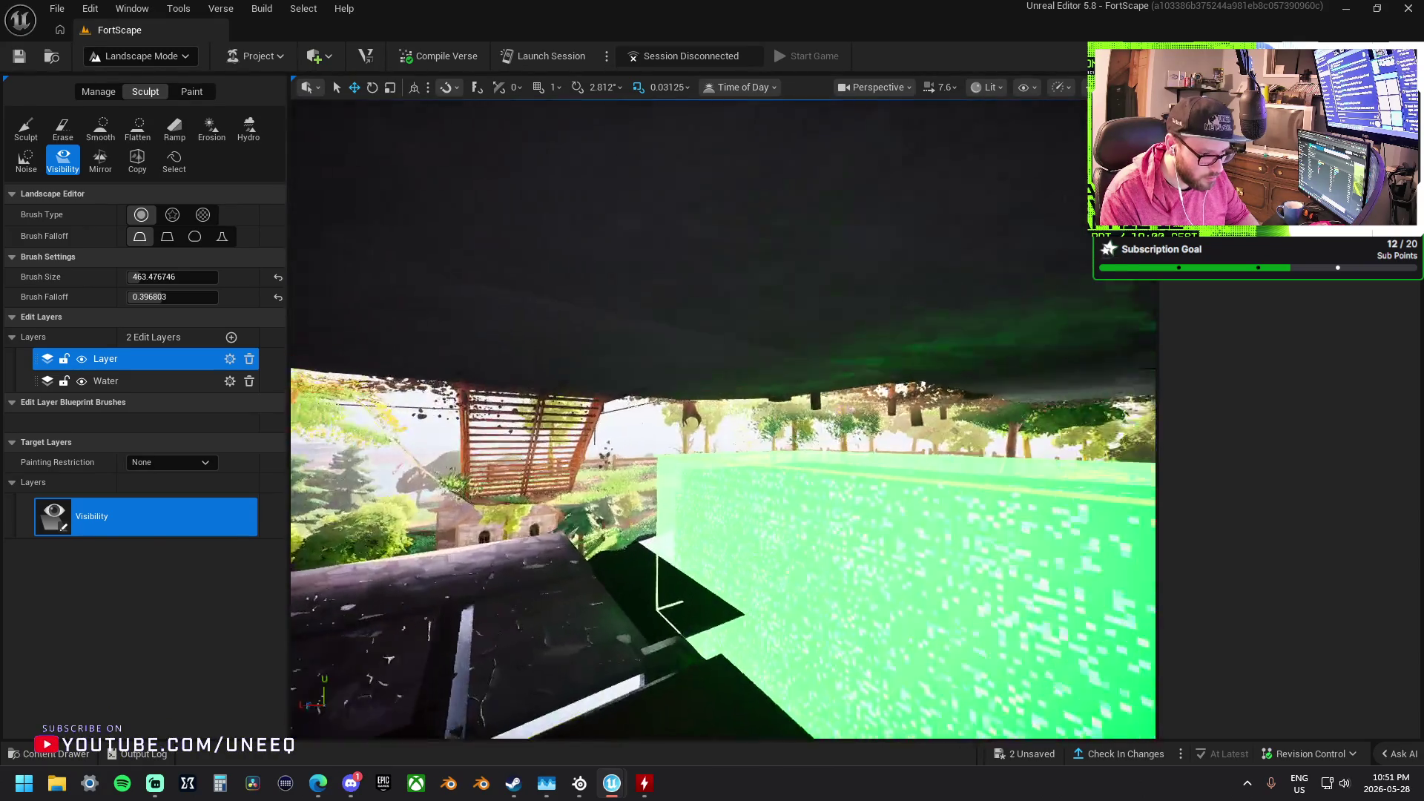
pyautogui.scroll(10, 722, 419)
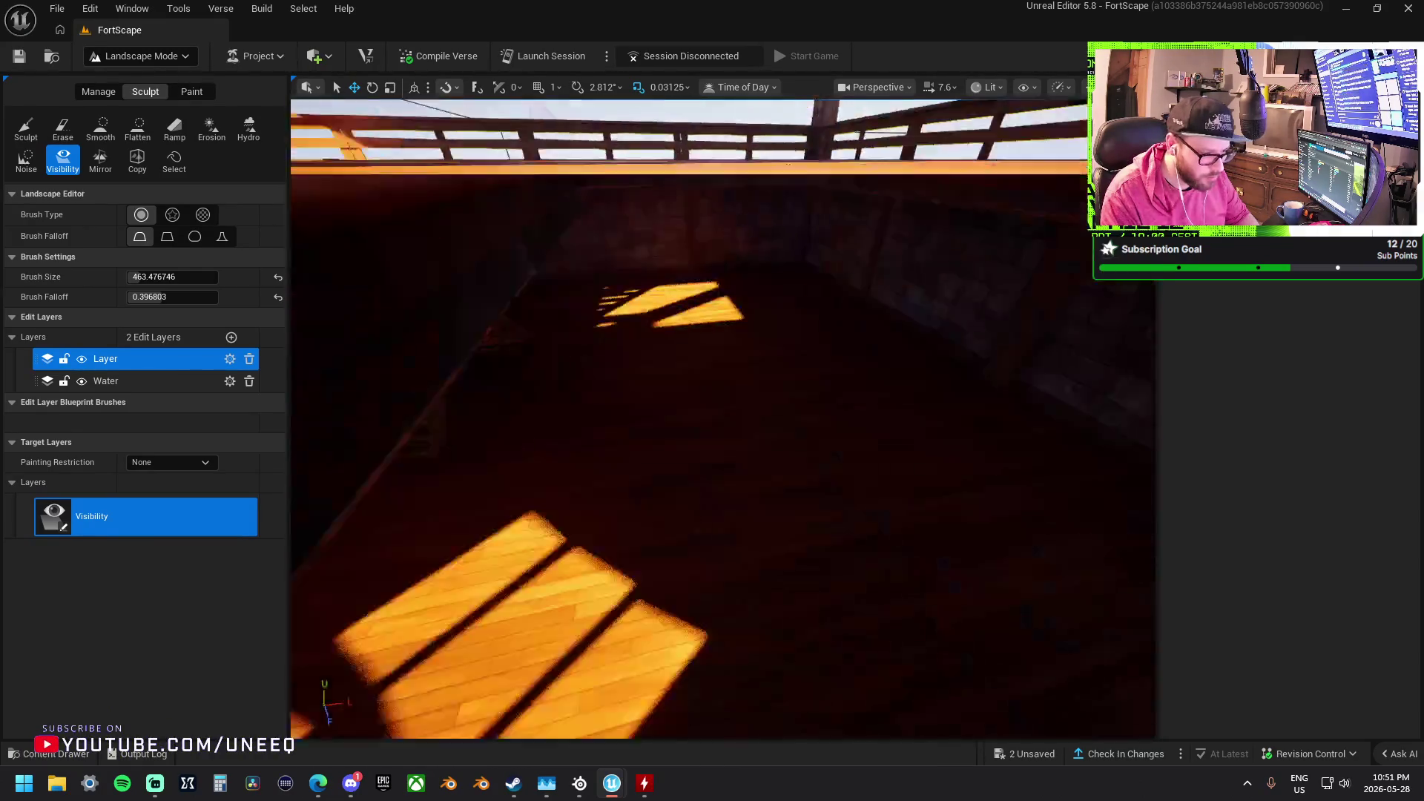
pyautogui.scroll(10, 723, 419)
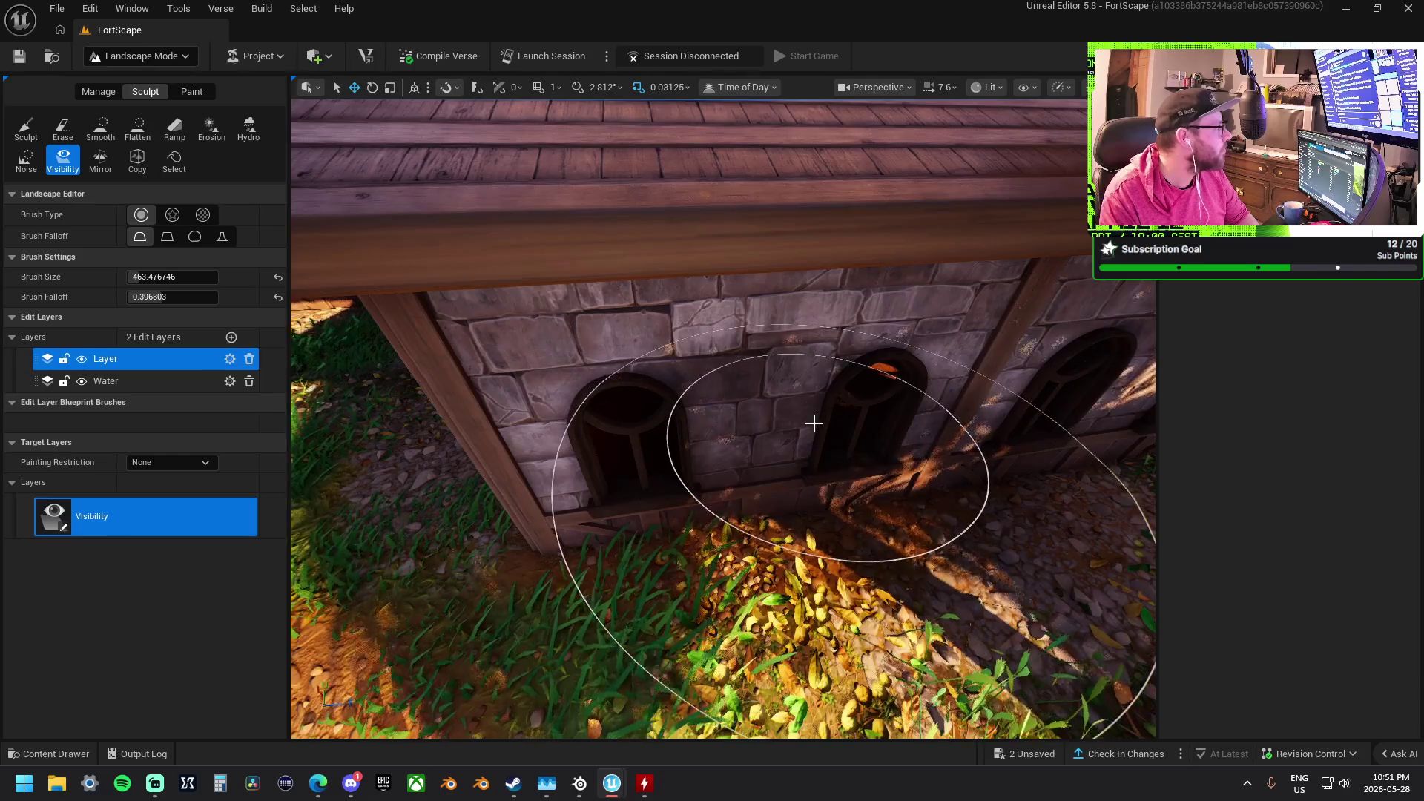
pyautogui.scroll(8, 813, 423)
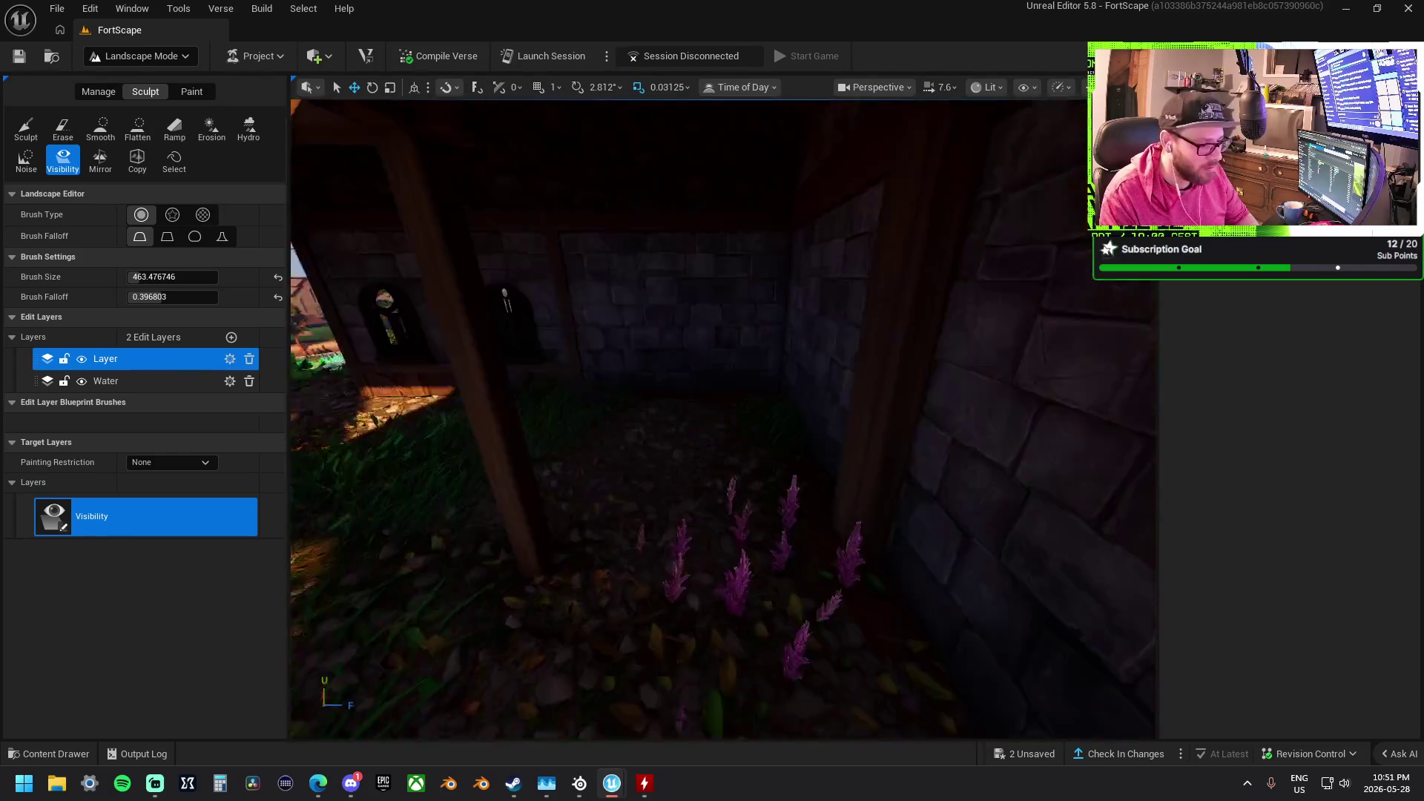
pyautogui.scroll(-6, 811, 389)
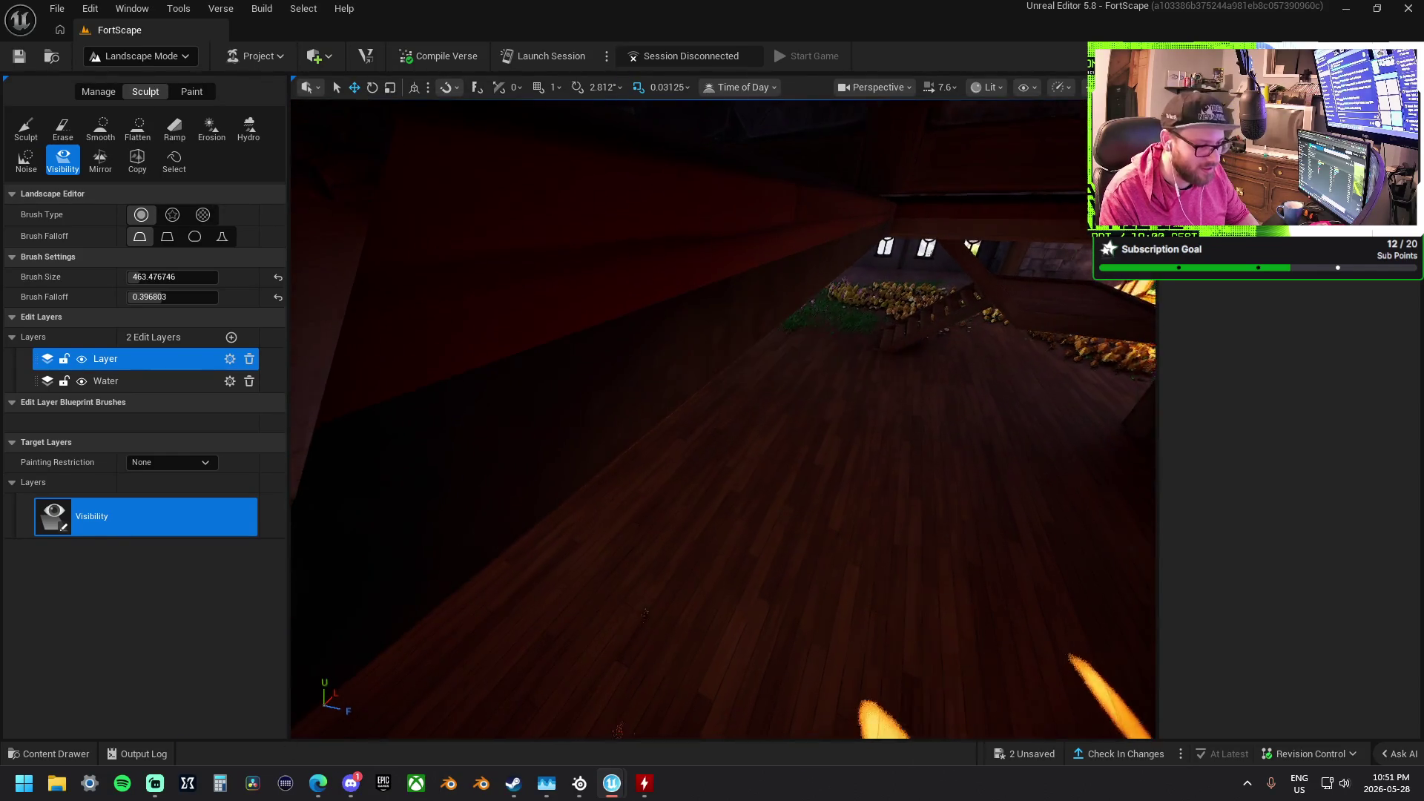
pyautogui.scroll(-4, 797, 348)
pyautogui.moveTo(776, 317); pyautogui.dragTo(732, 384)
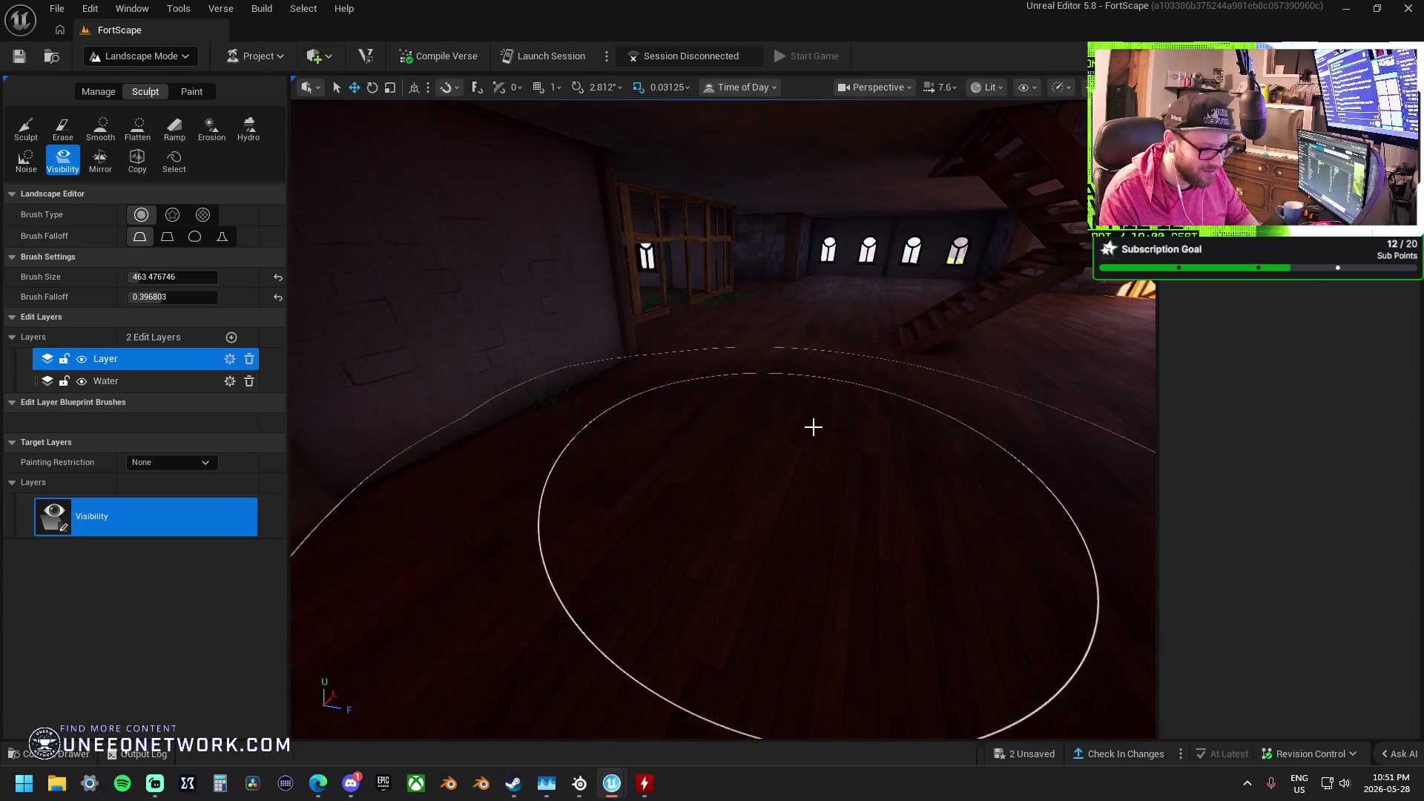
pyautogui.scroll(-8, 657, 426)
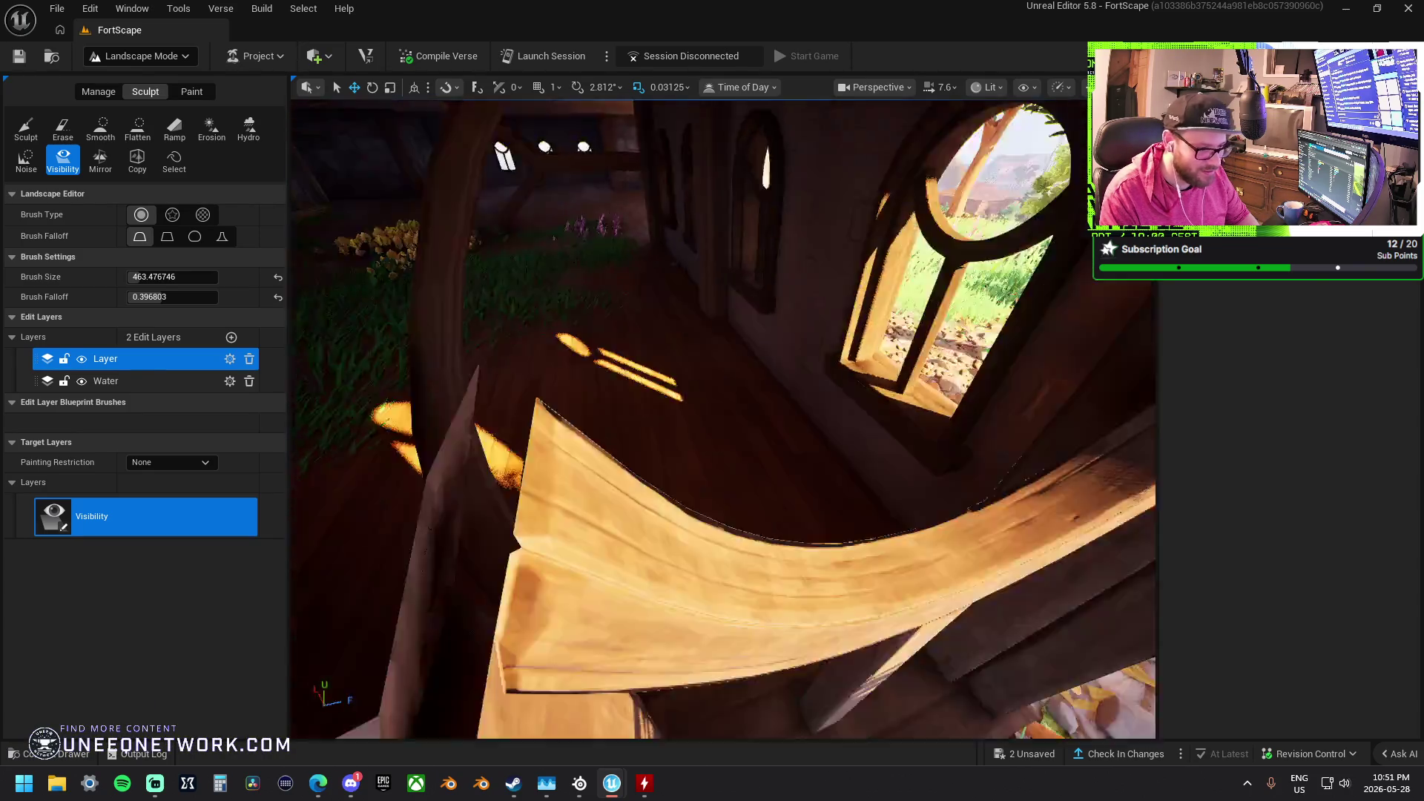
pyautogui.scroll(10, 868, 356)
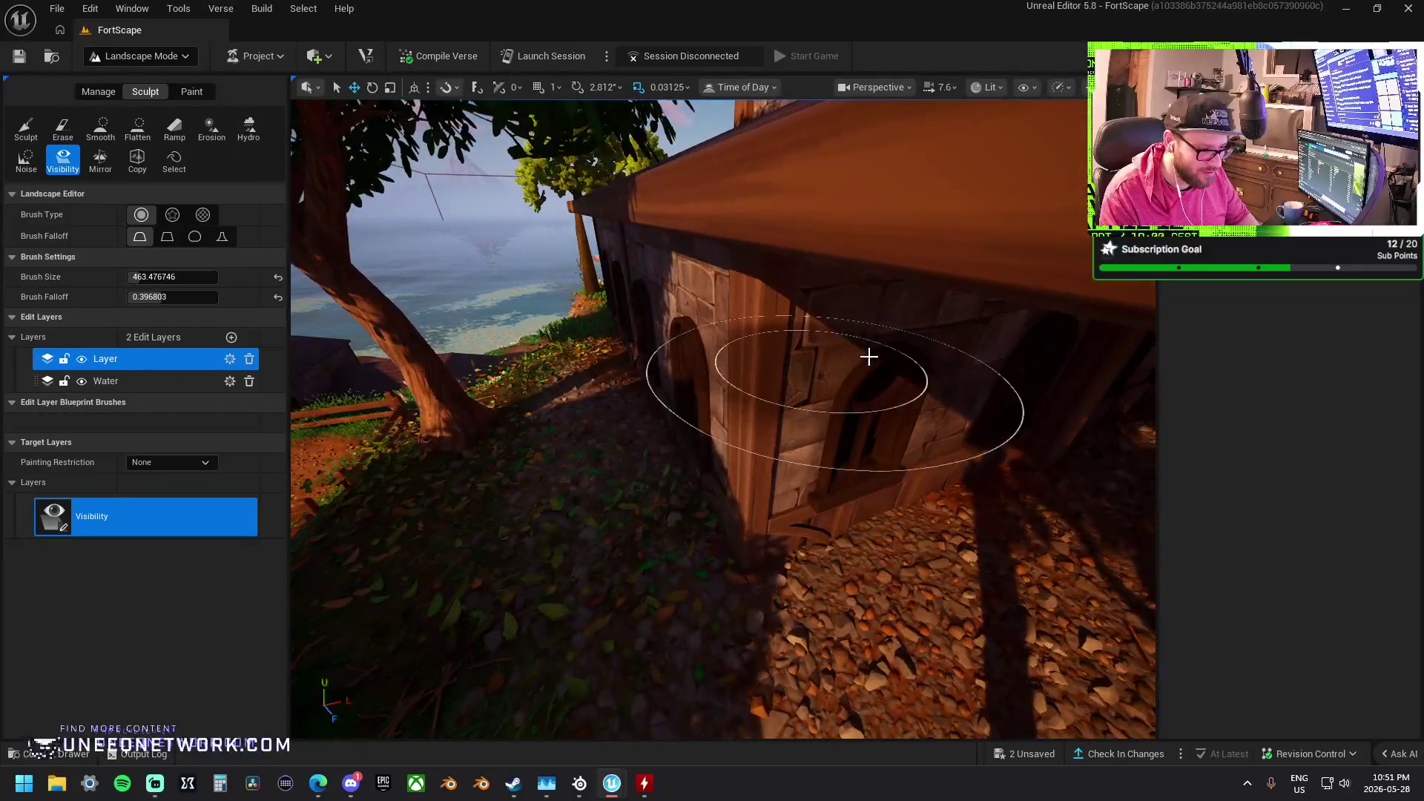
pyautogui.moveTo(868, 356)
pyautogui.mouseDown()
pyautogui.moveTo(781, 423)
pyautogui.moveTo(699, 327)
pyautogui.moveTo(718, 381)
pyautogui.moveTo(944, 389)
pyautogui.mouseUp()
pyautogui.scroll(-5, 943, 389)
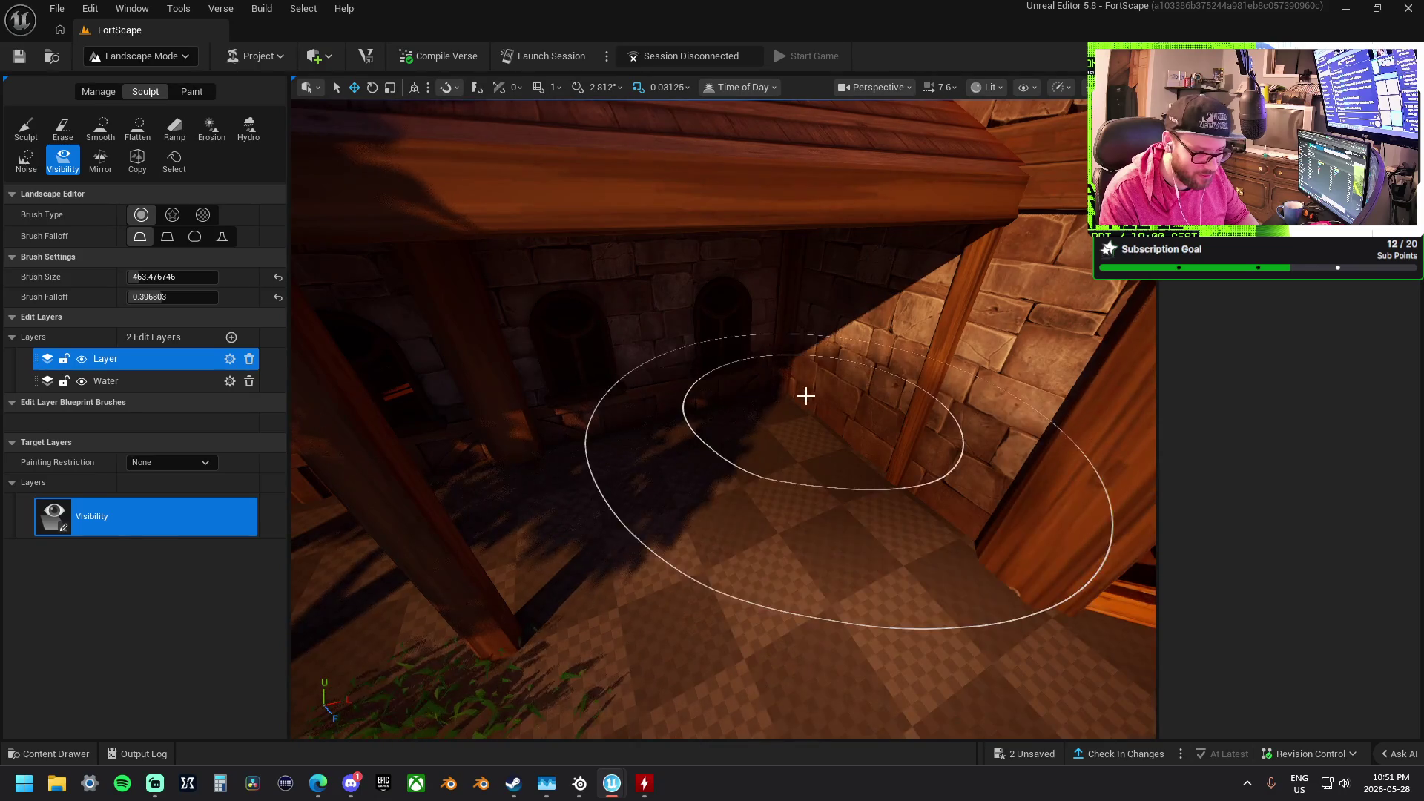
pyautogui.scroll(-5, 728, 366)
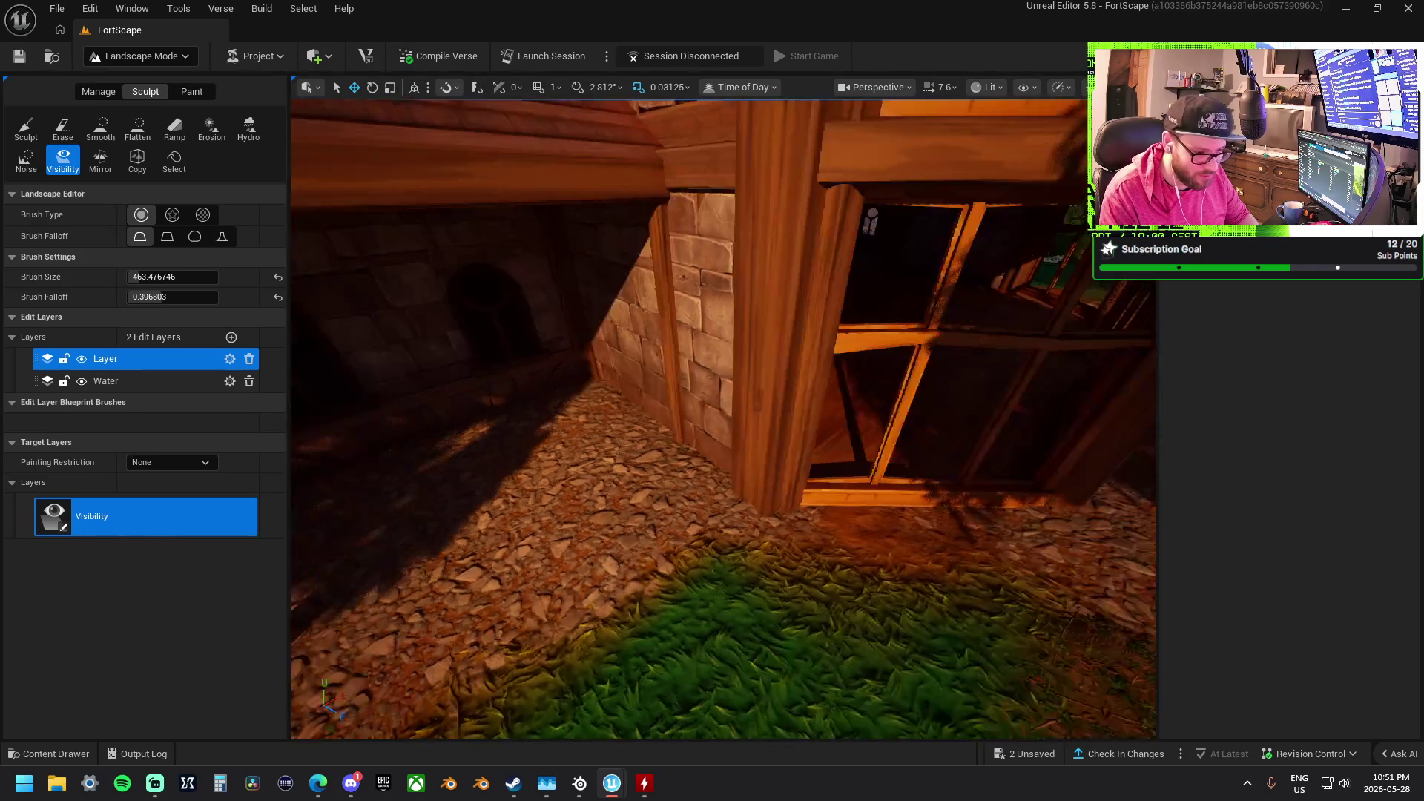